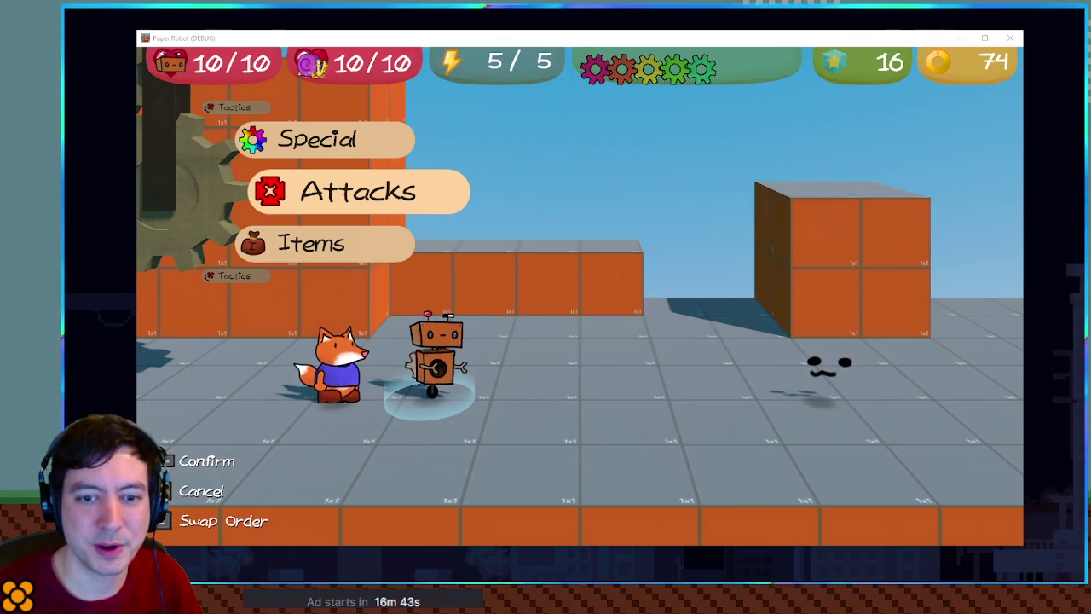
Switch from the Paper Robot battle window back to the Godot editor.
key(alt+Tab)
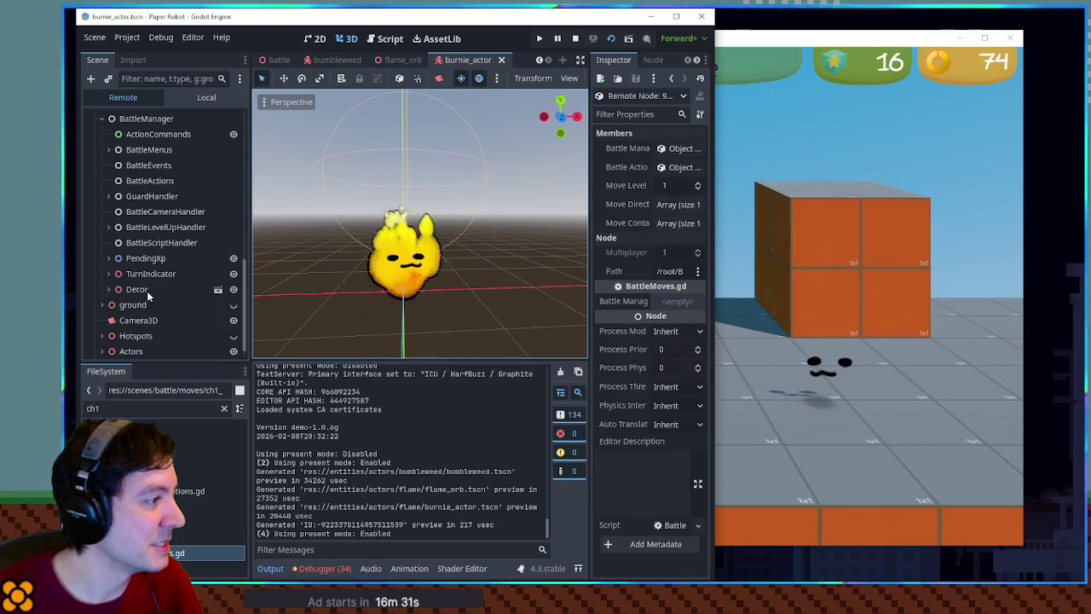
Select the live BurnieActor/Sprites/GPUParticles3D flame particles in the Remote tree.
scroll(138, 298, down, 1)
scroll(141, 300, down, 3)
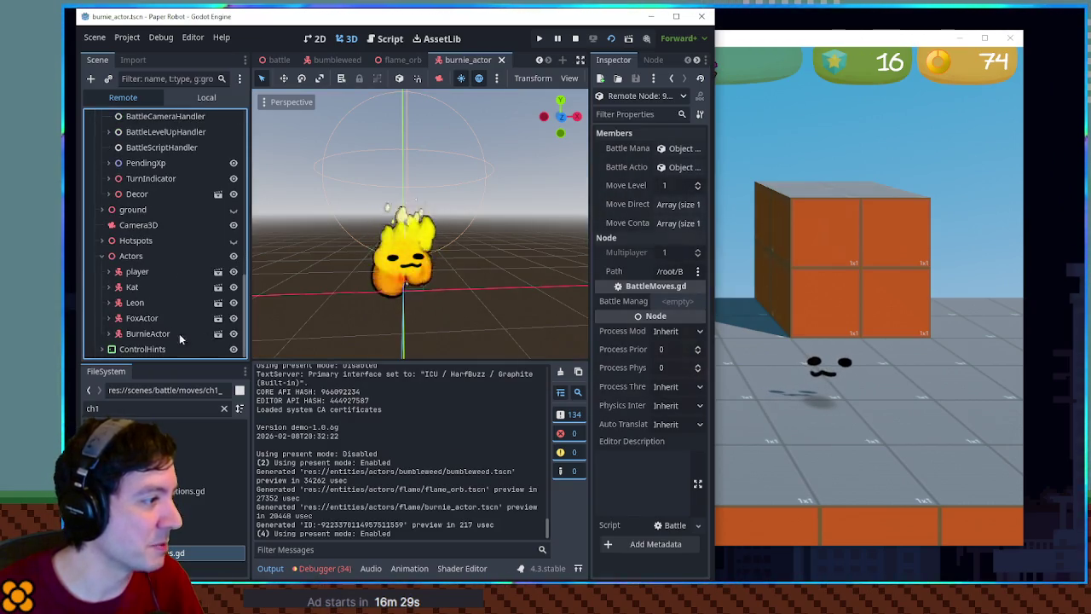
click(149, 333)
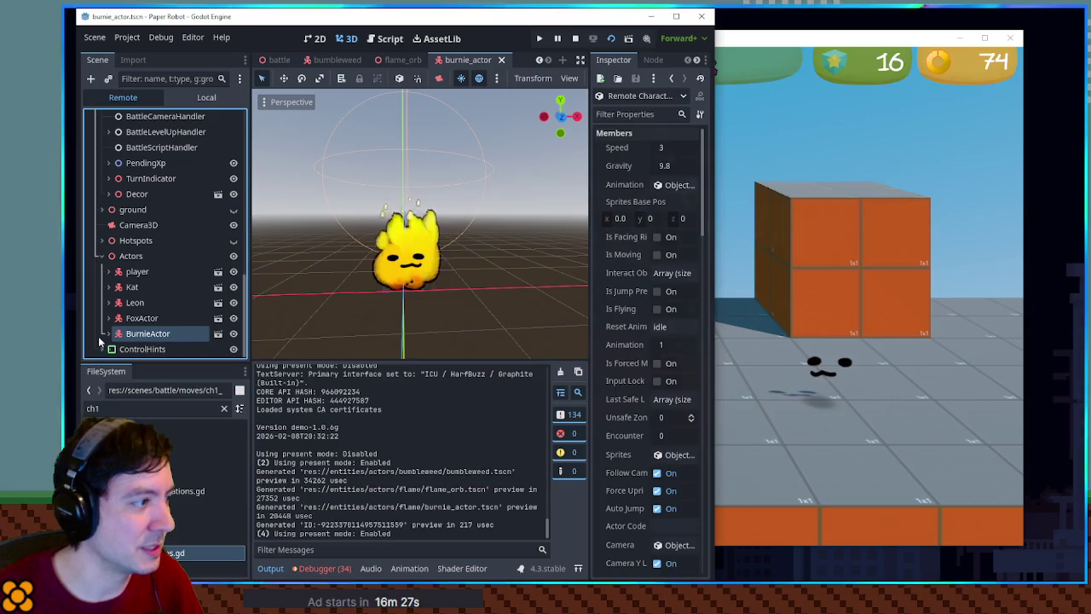
click(109, 334)
scroll(128, 324, down, 3)
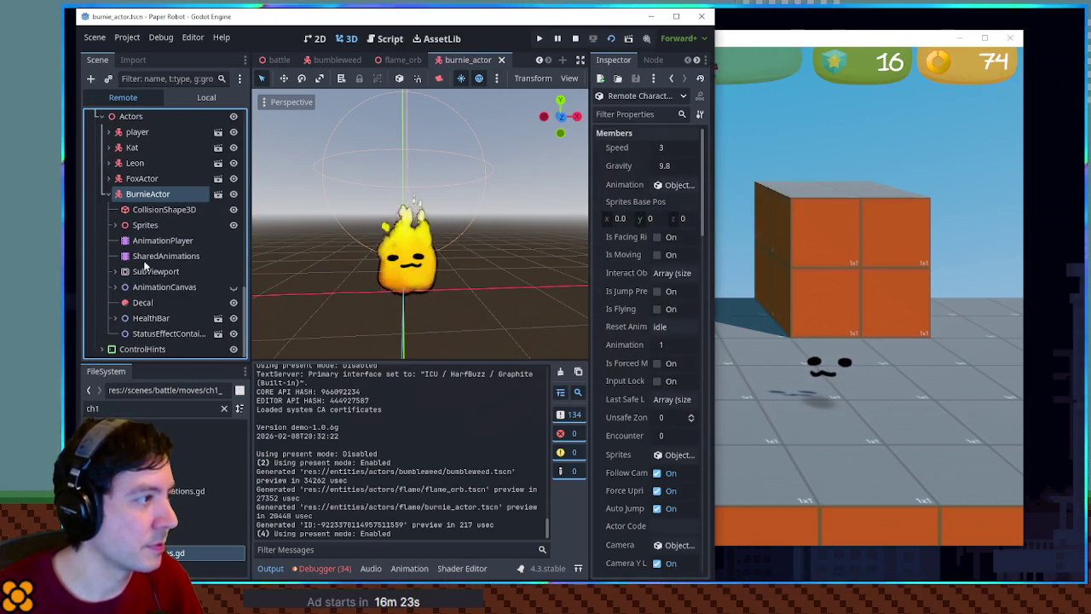
click(114, 225)
click(154, 241)
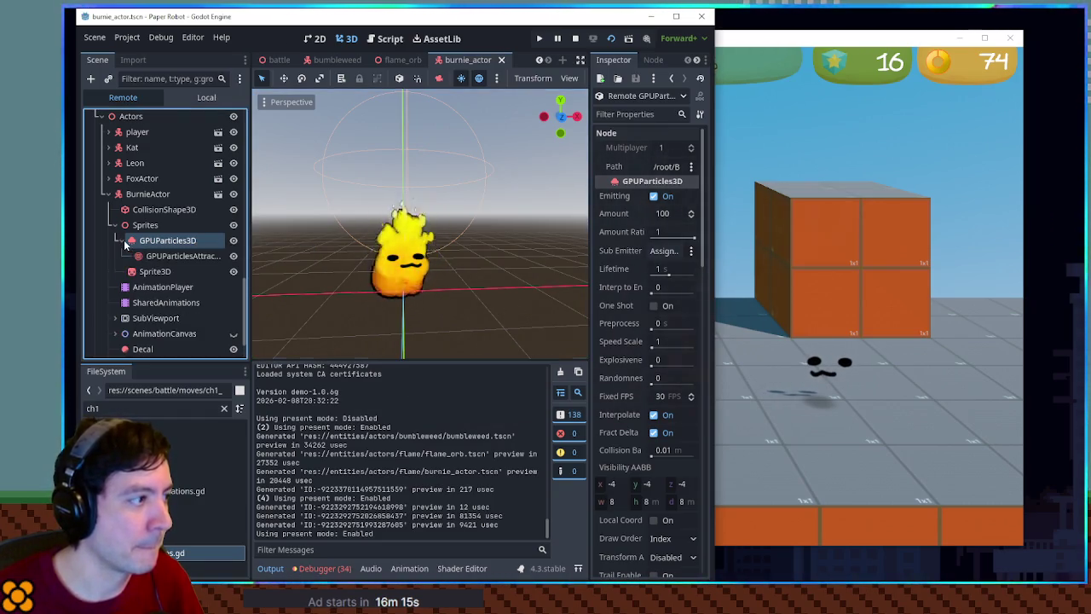
click(178, 258)
click(177, 242)
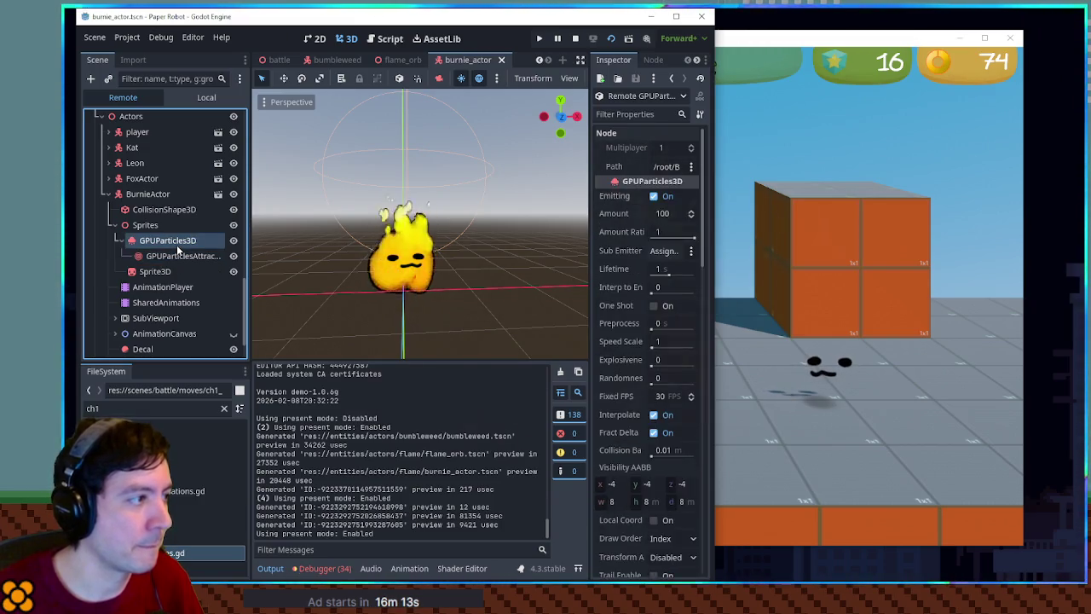
Set the particle Amount to 500, restore it to 100, and toggle Emitting off and on.
scroll(652, 333, down, 5)
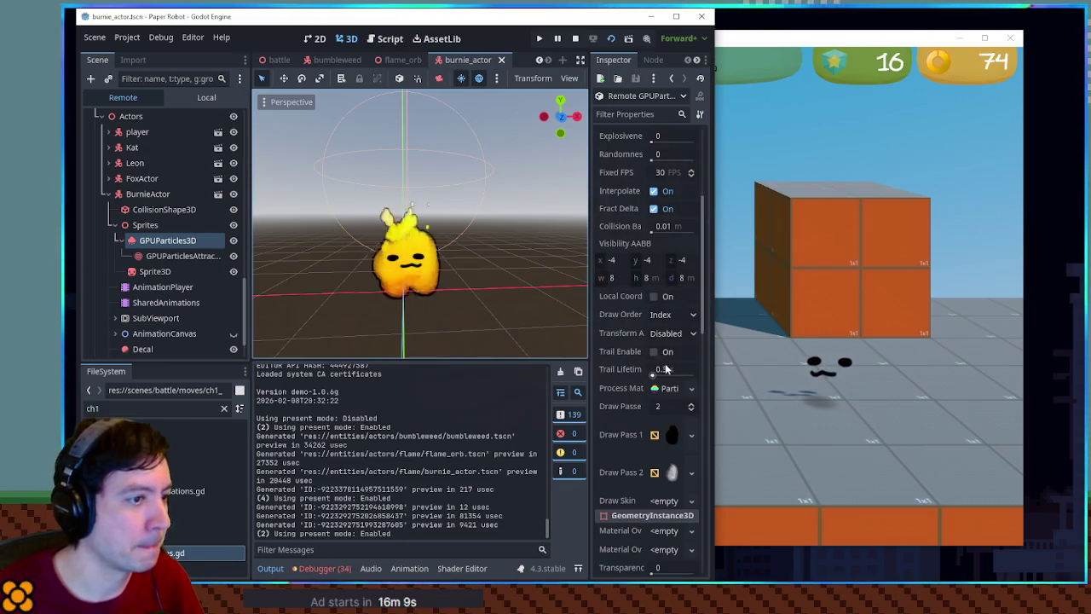
scroll(652, 329, up, 5)
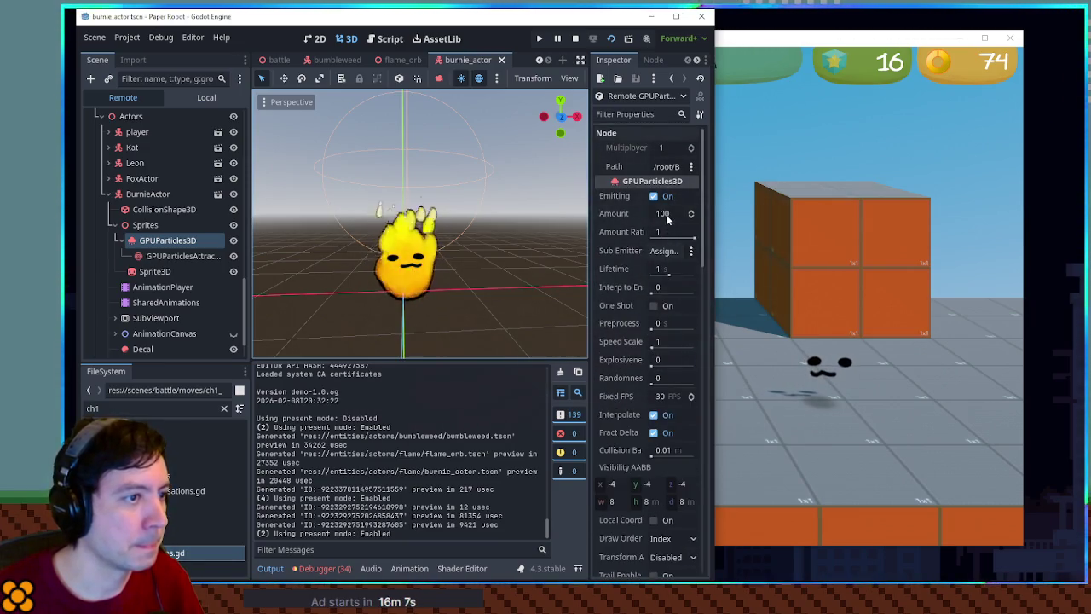
click(669, 214)
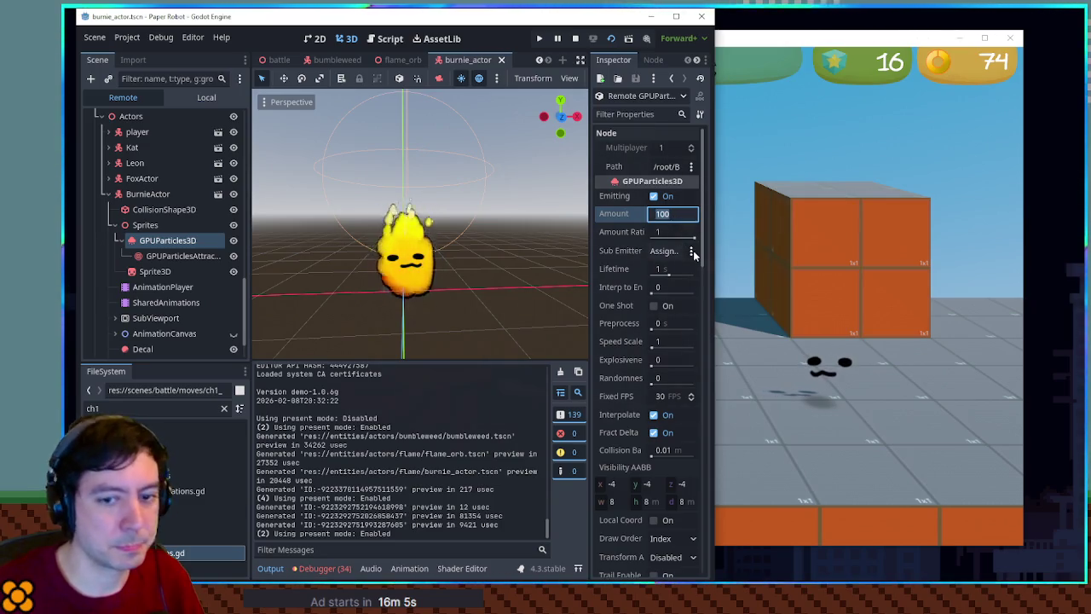
text(500)
key(Return)
click(669, 213)
text(100)
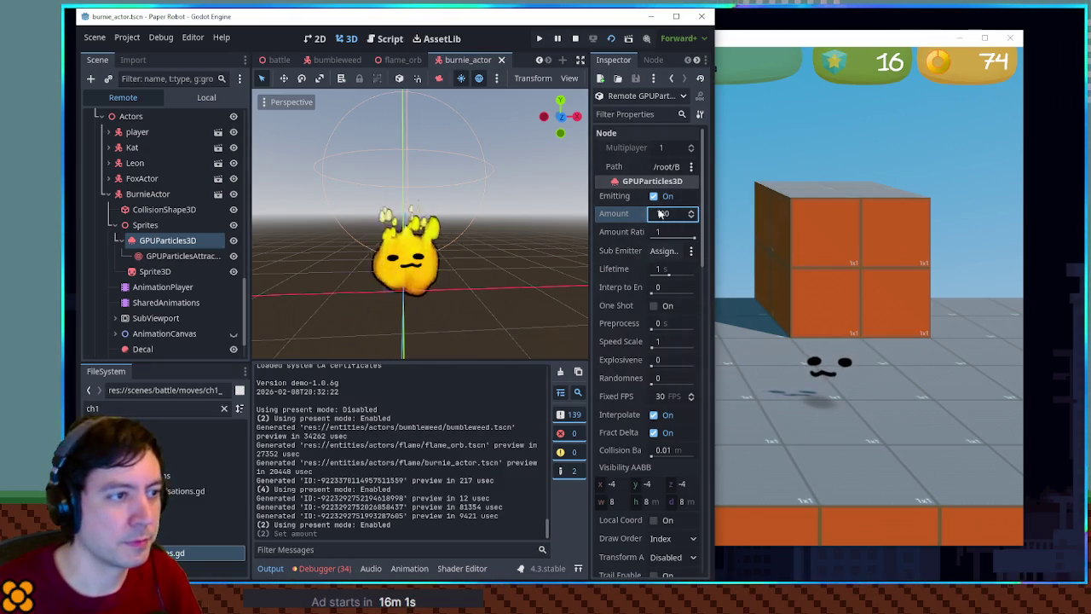
click(654, 197)
click(653, 197)
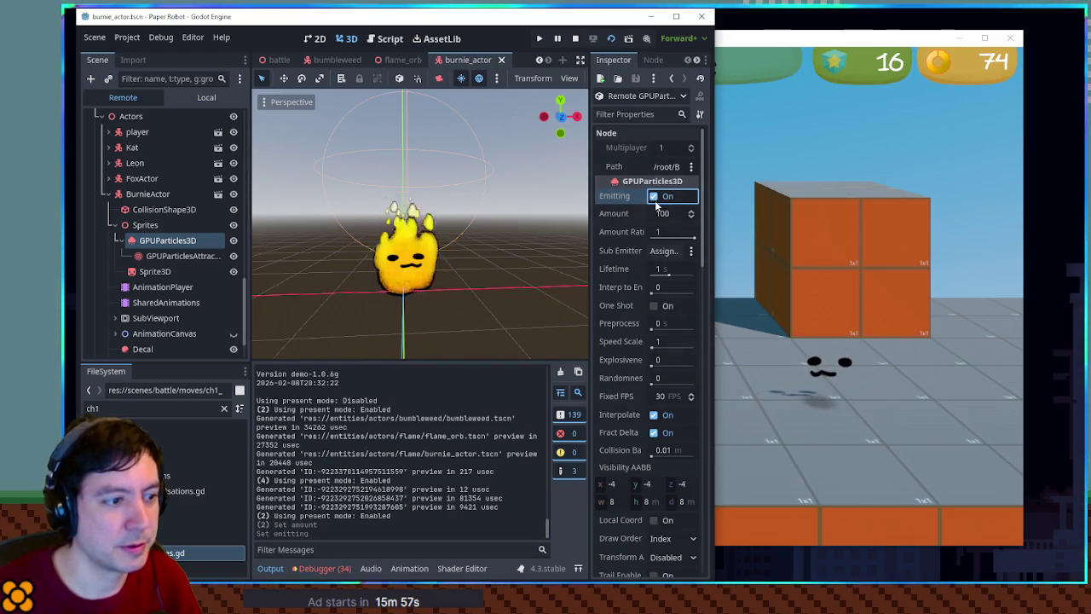
Toggle render layer 1, enlarge the particle scale to 9.6, then undo it back to 0.6.
scroll(658, 221, down, 3)
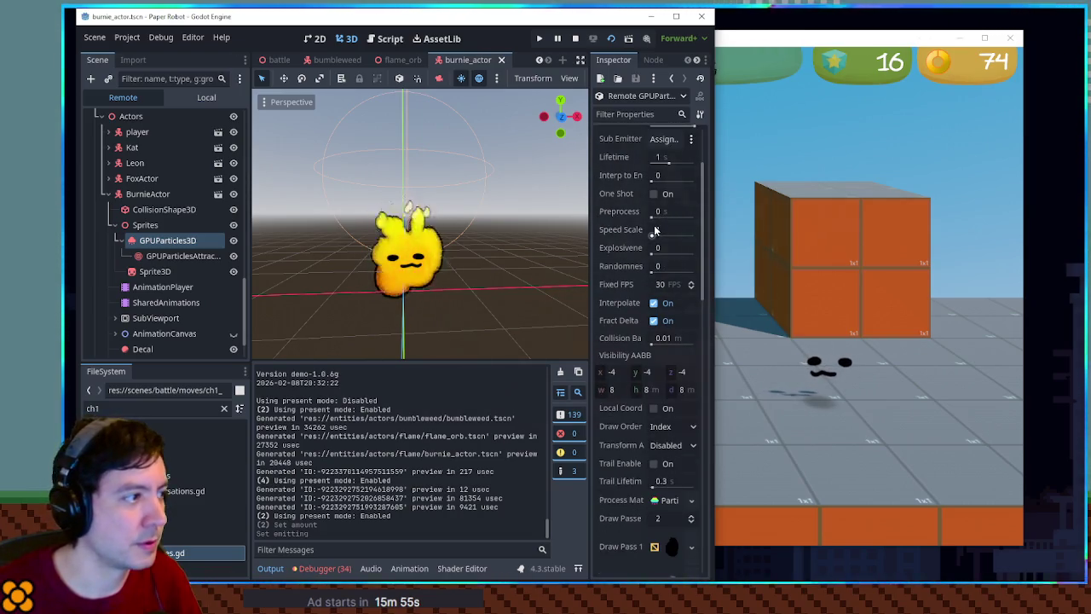
scroll(654, 230, down, 9)
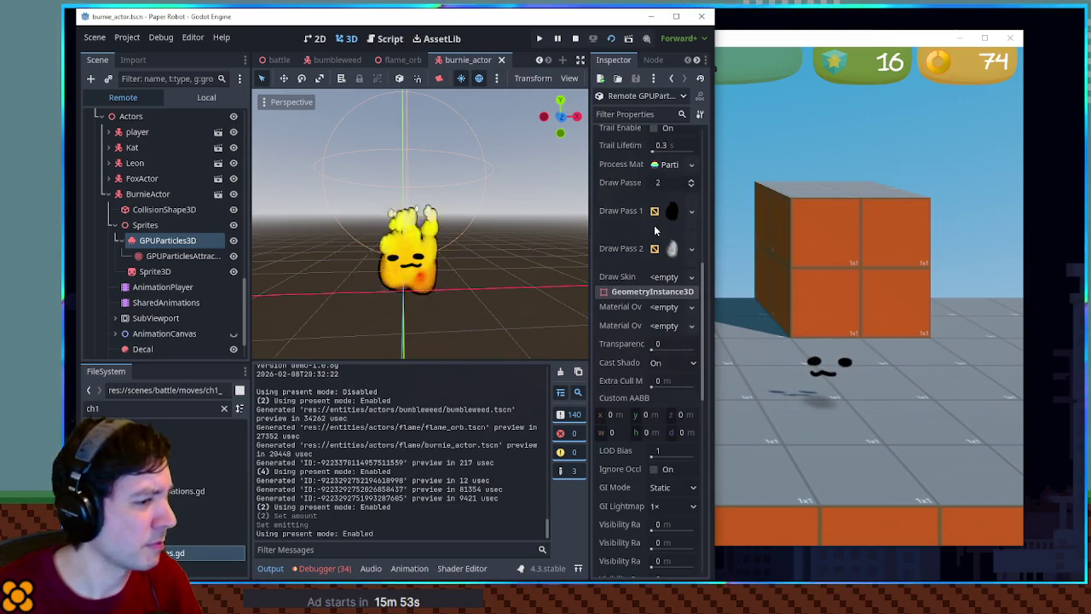
scroll(653, 225, down, 6)
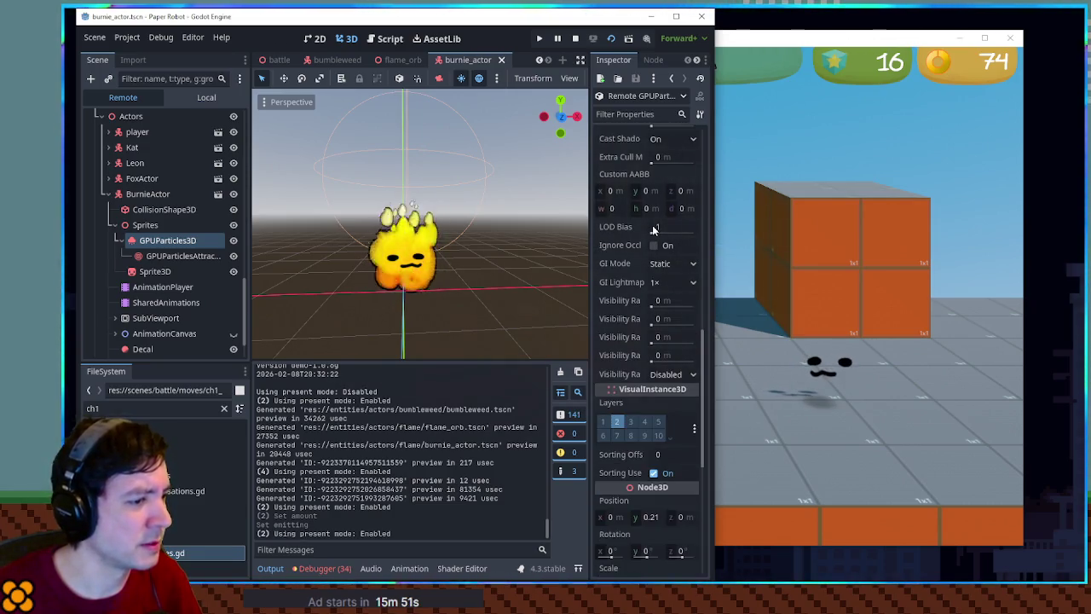
scroll(652, 225, down, 3)
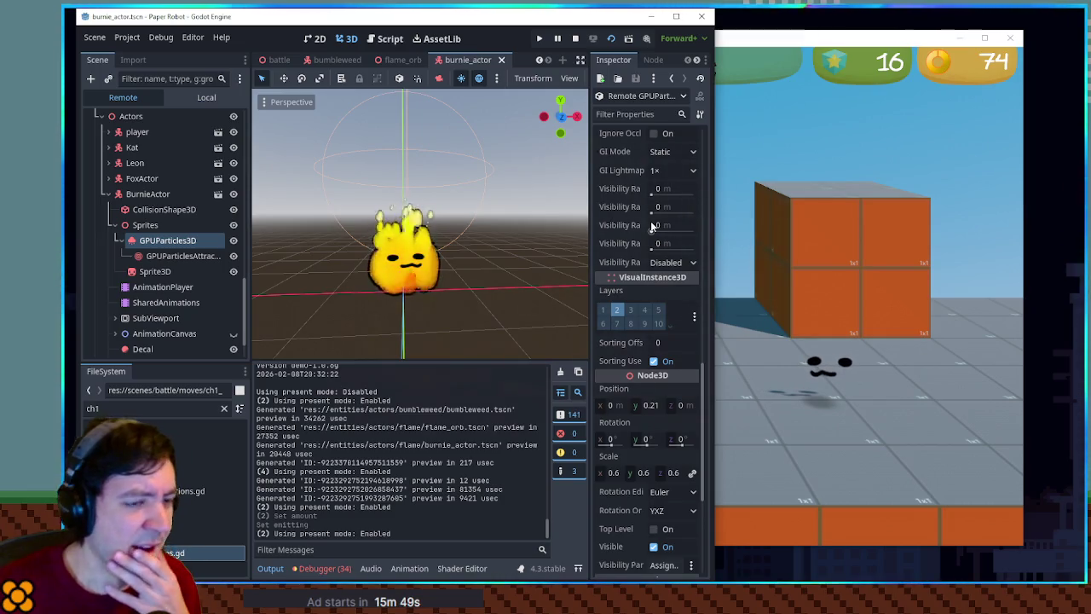
click(607, 310)
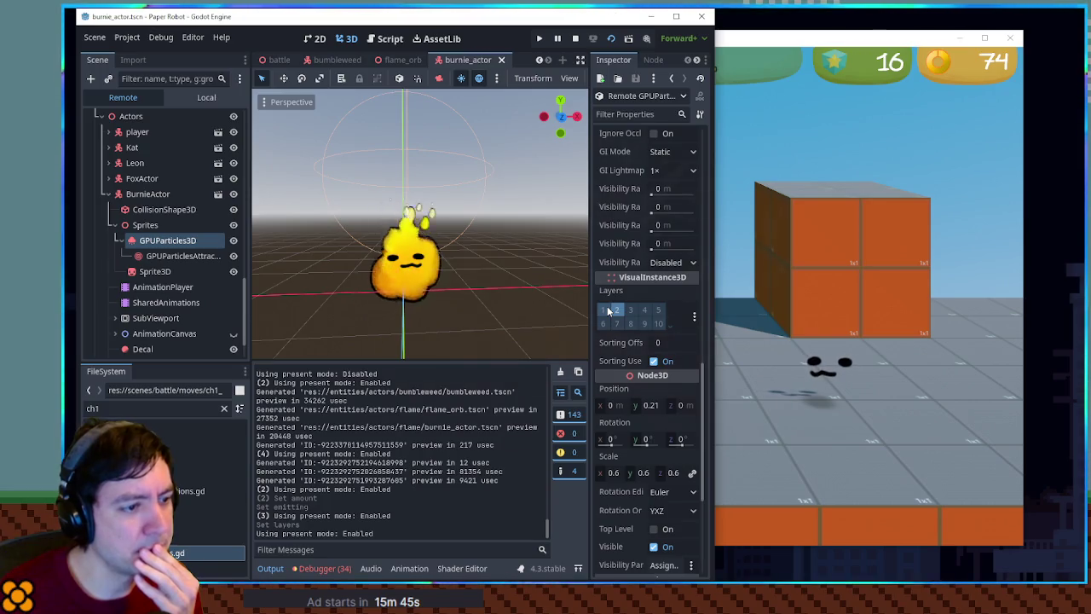
scroll(630, 280, down, 2)
scroll(630, 277, down, 2)
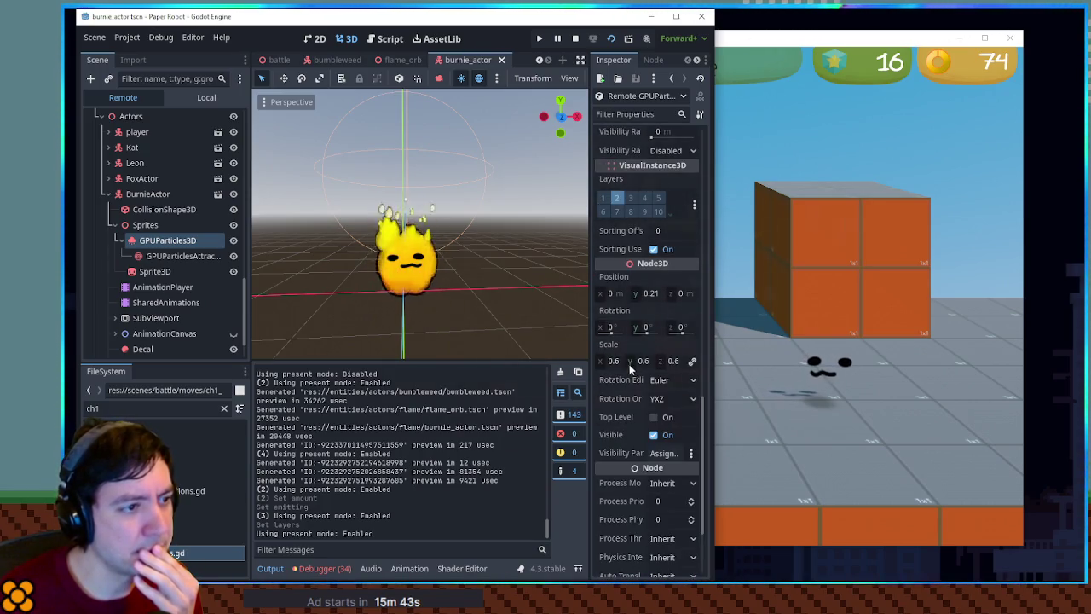
drag(601, 365, 648, 365)
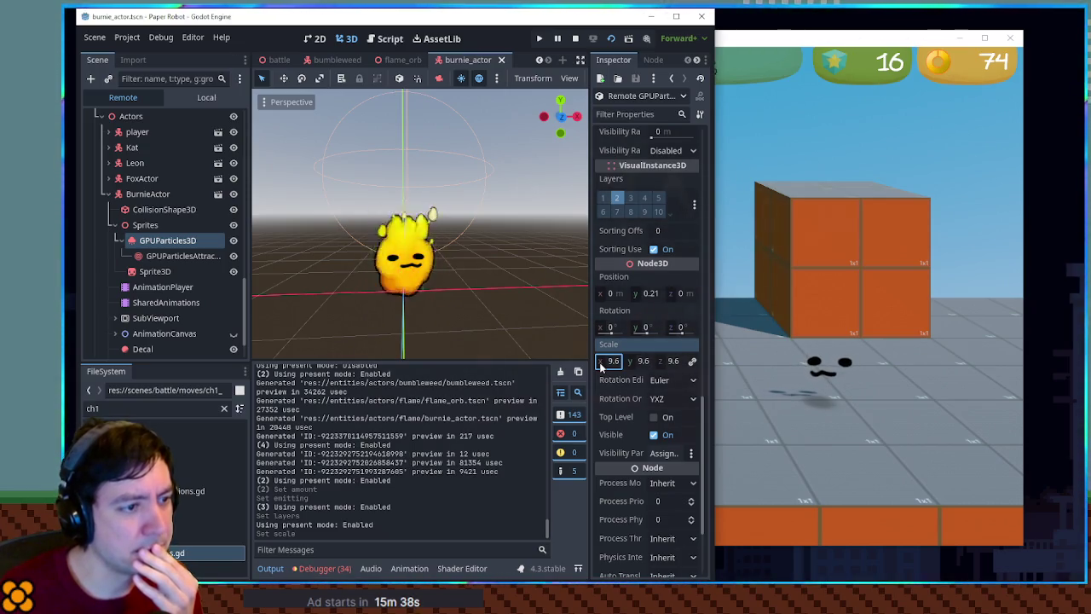
click(803, 134)
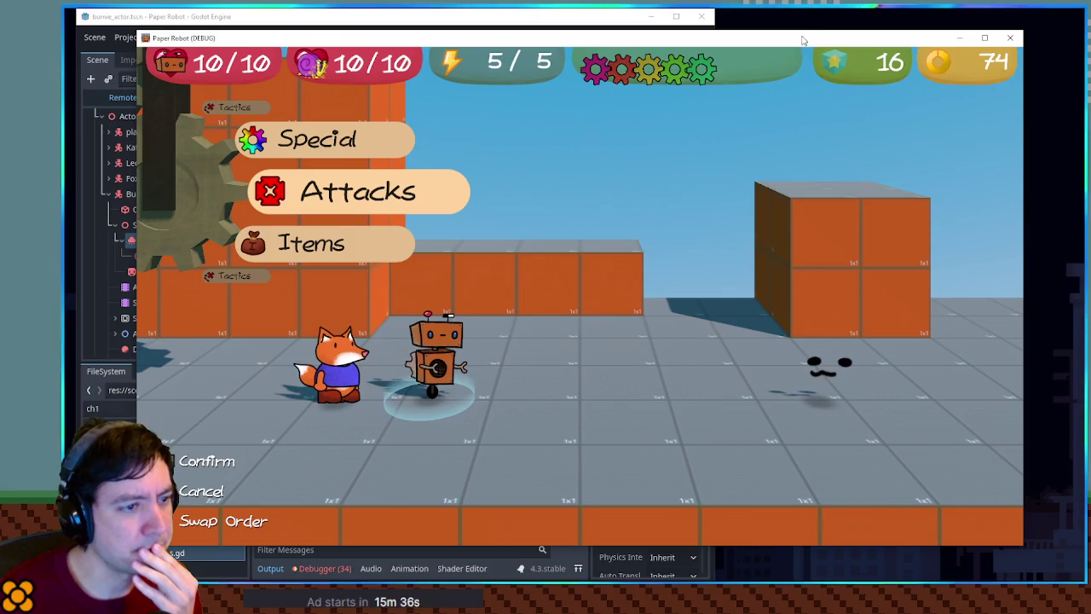
click(712, 568)
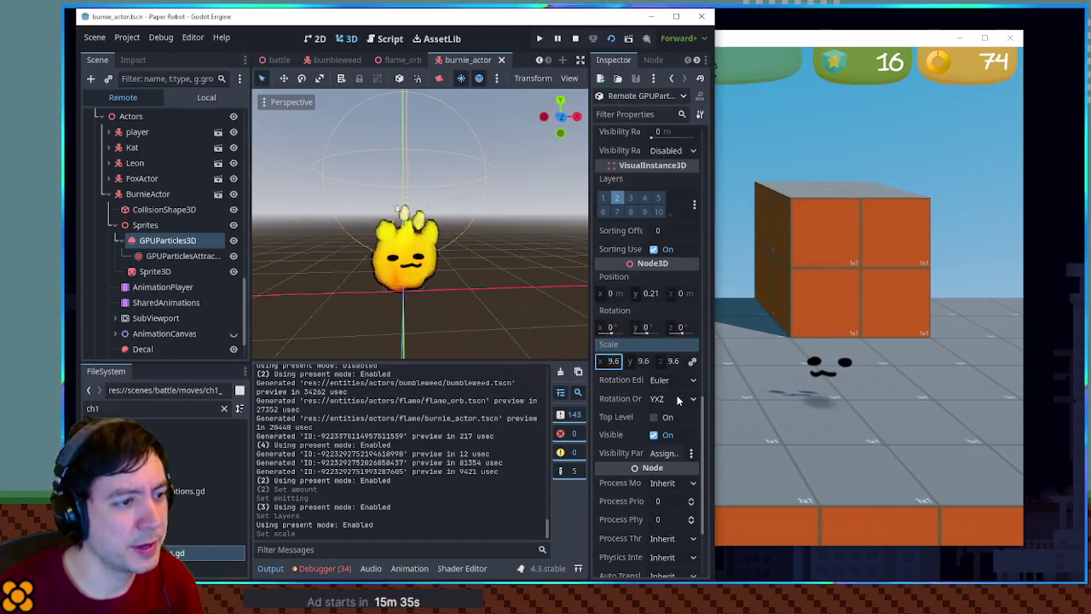
key(ctrl+z)
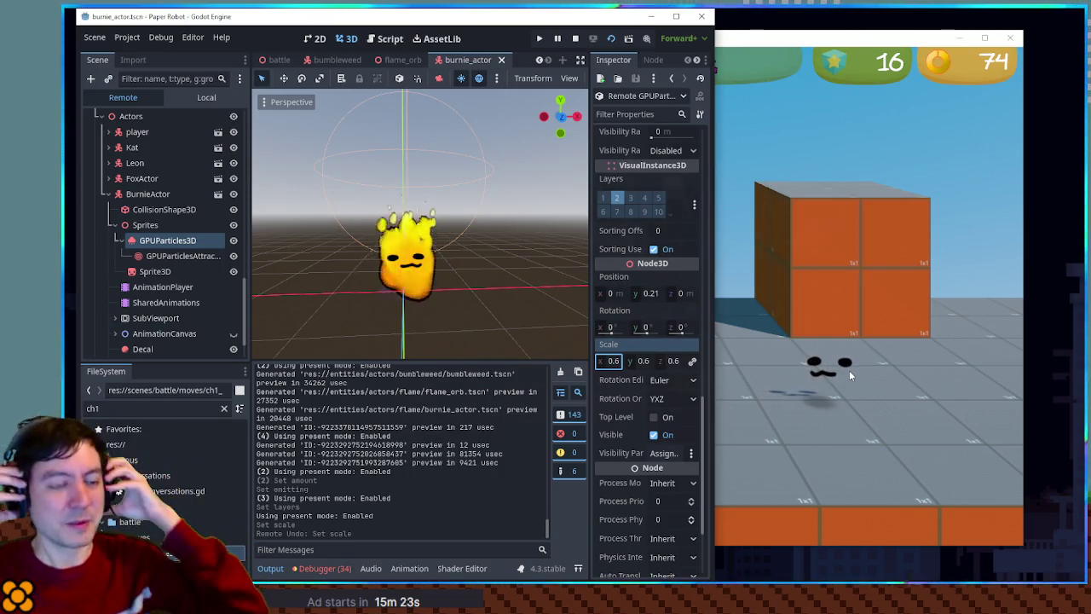
In the game, choose Defend from Tactics for both the robot and the fox.
click(849, 369)
key(Down)
key(Down)
key(space)
key(Up)
key(Up)
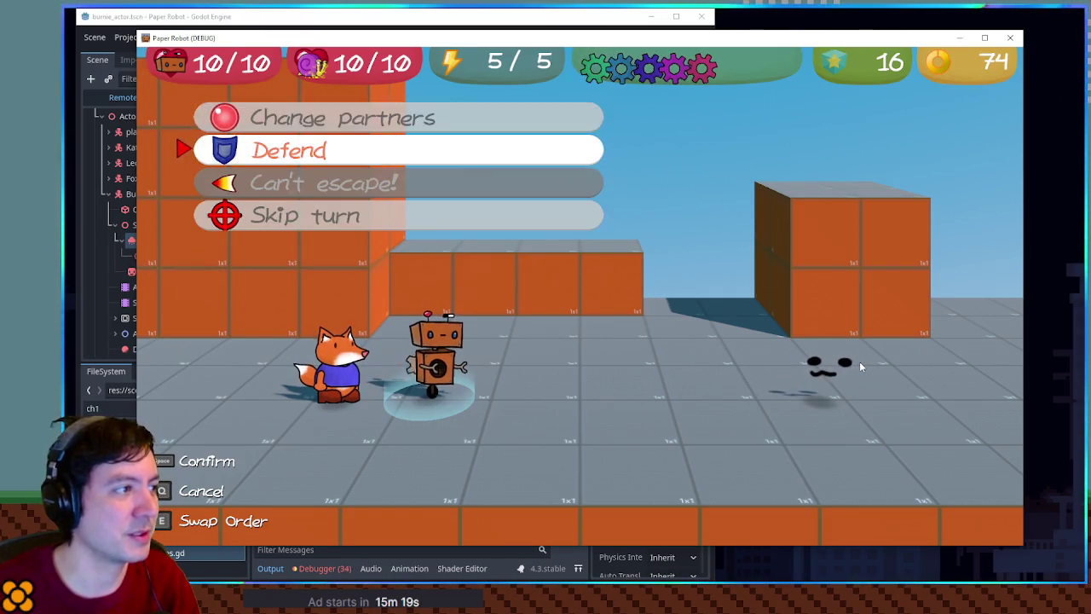
key(space)
key(Down)
key(space)
key(Down)
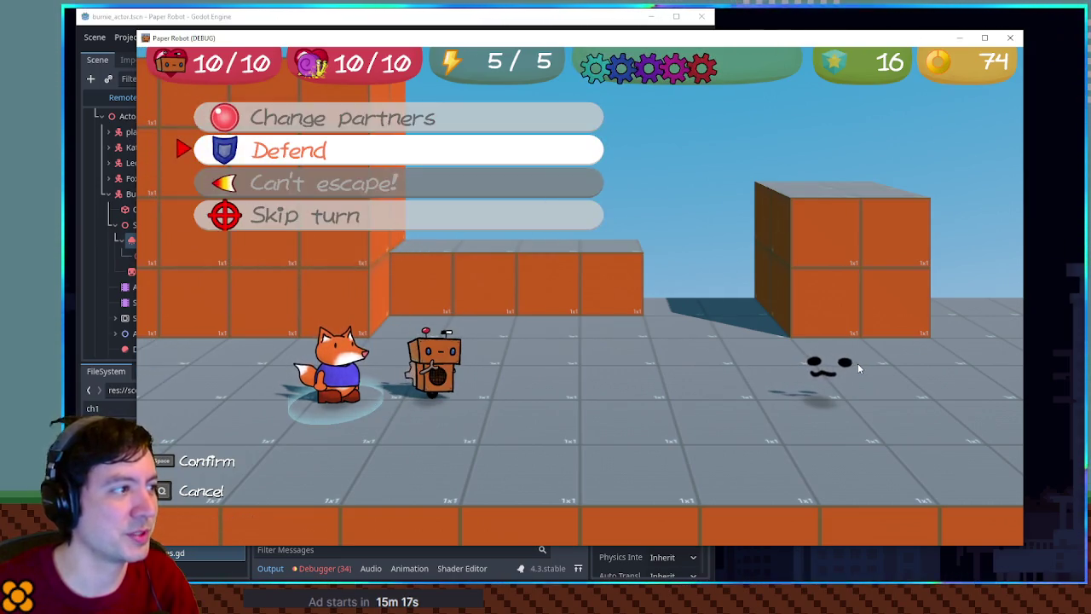
key(space)
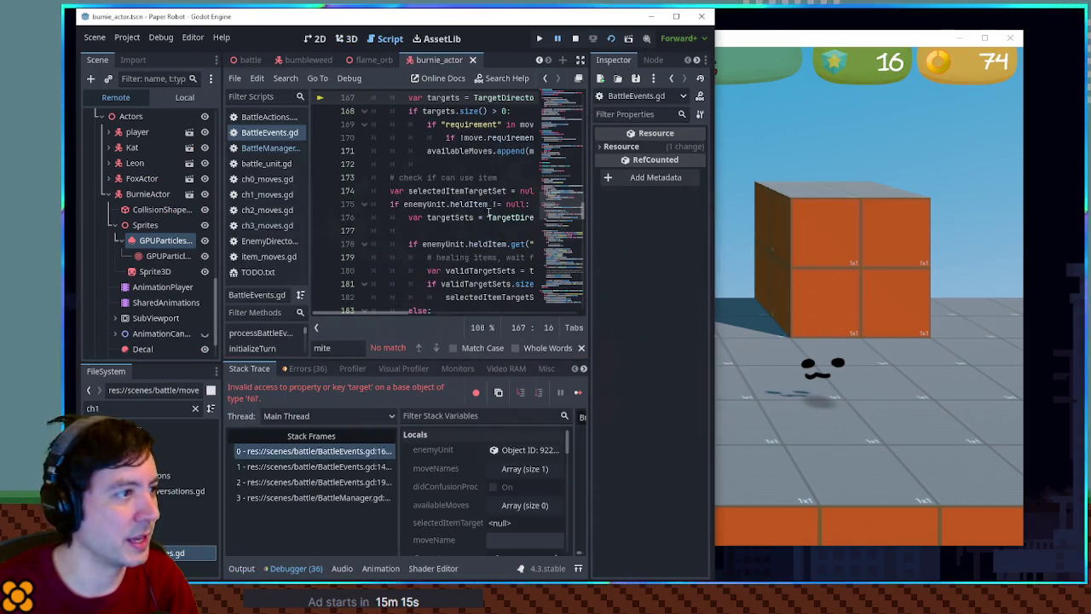
Stop the running game and select the move name Hotshot on line 66 of ch3_moves.gd.
click(675, 18)
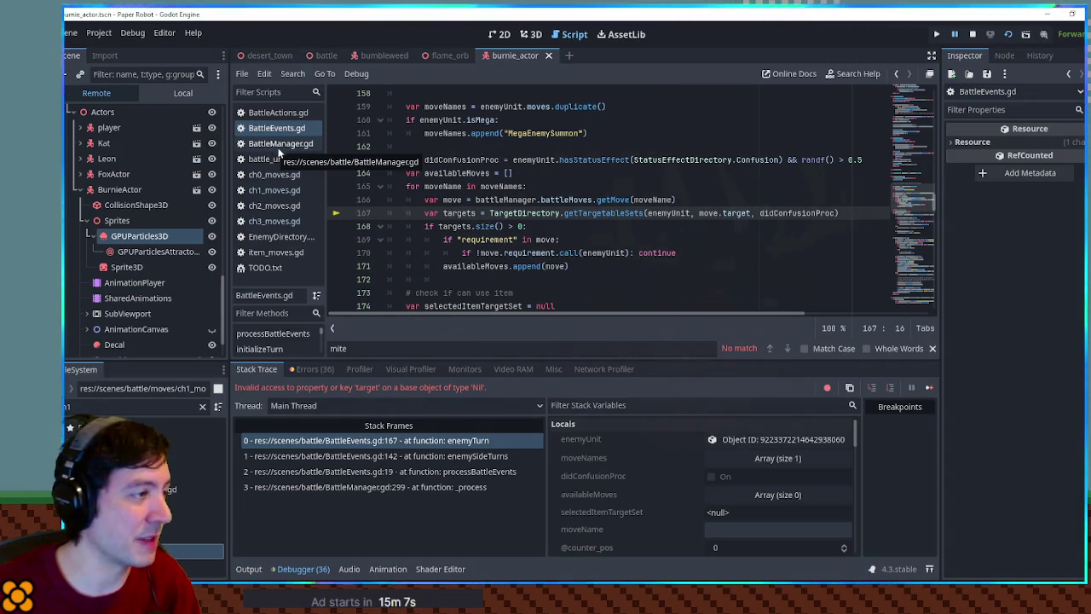
click(973, 34)
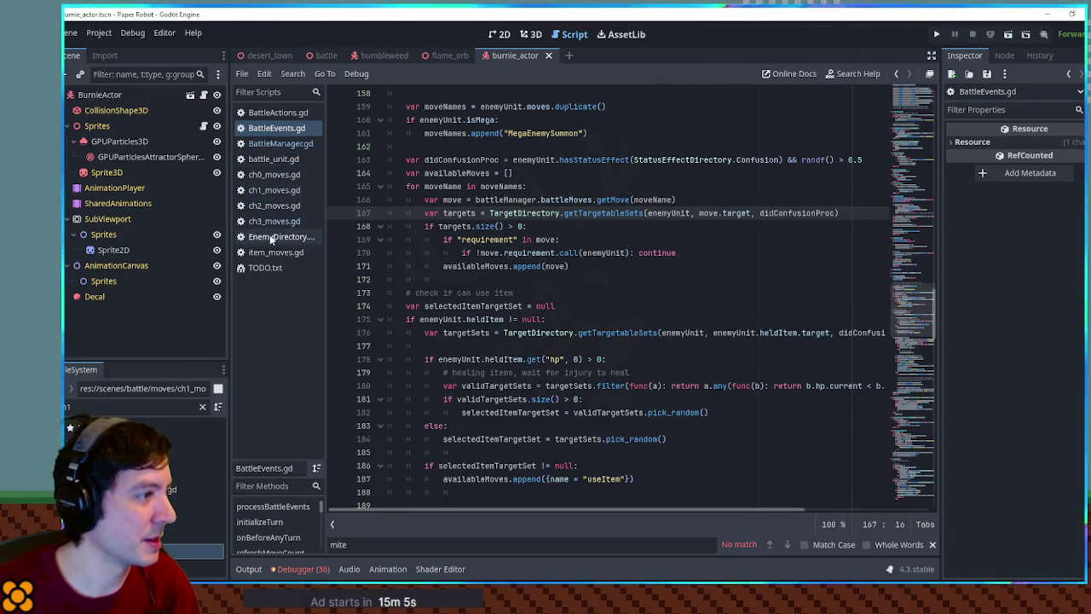
click(273, 222)
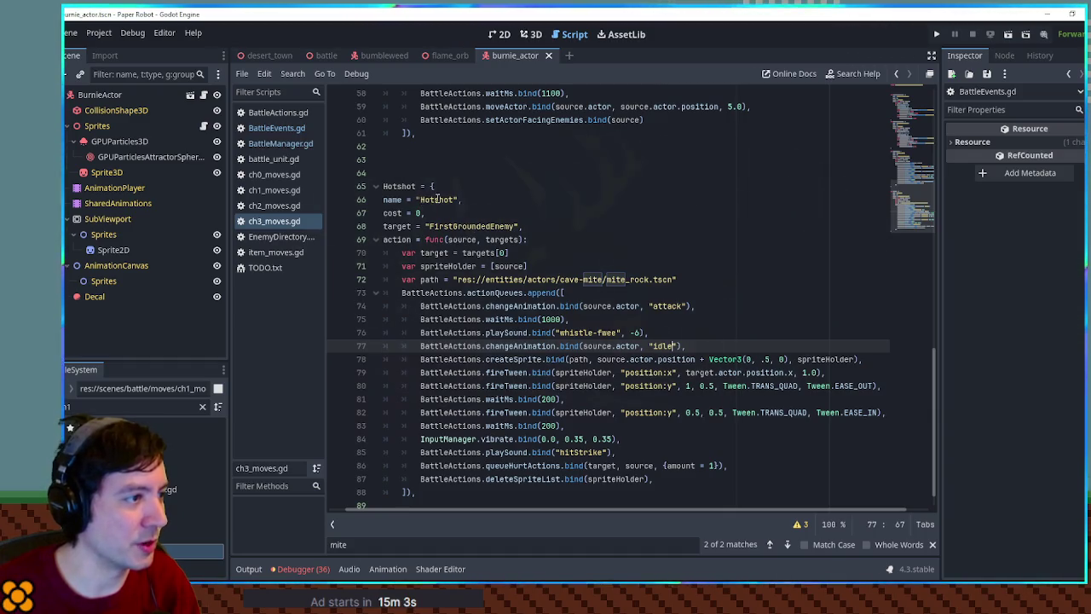
double_click(437, 199)
key(ctrl+c)
Paste Hotshot into Burnie's empty moves list in EnemyDirectory.gd and launch a test run.
click(276, 237)
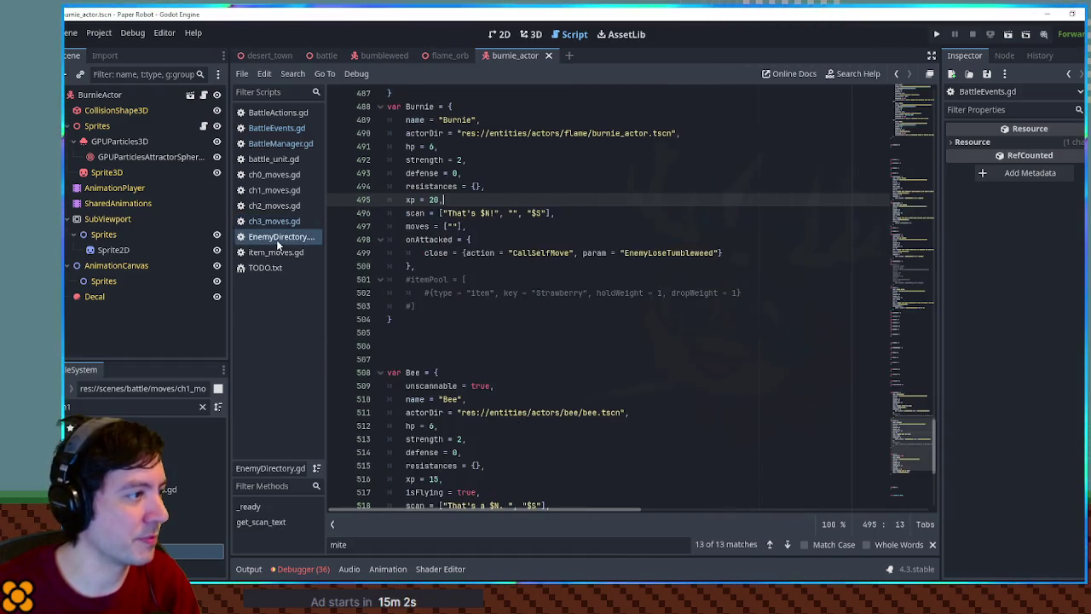
click(449, 226)
key(ctrl+v)
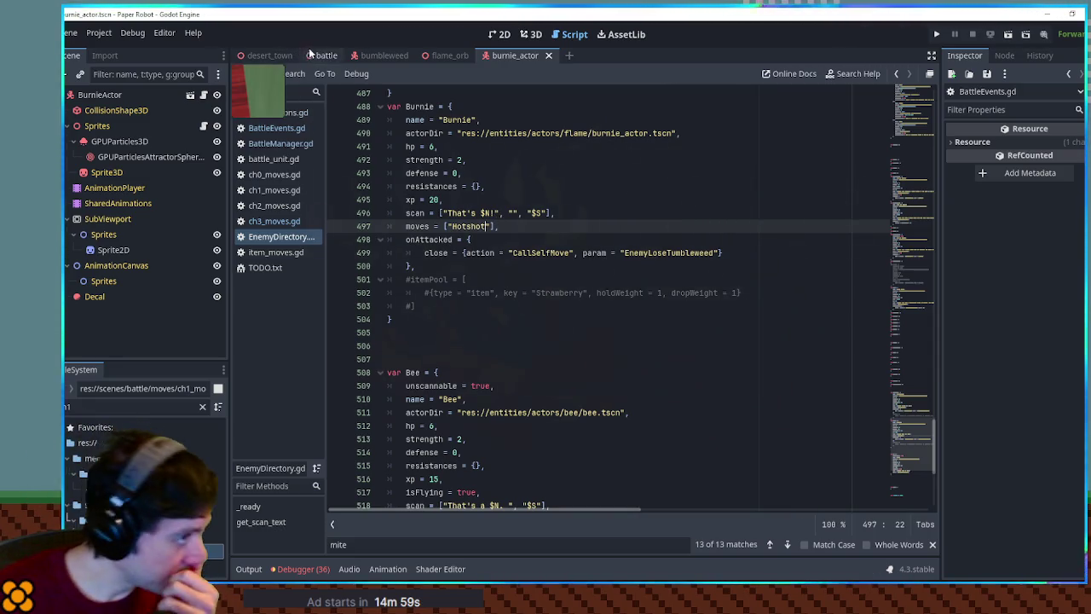
key(F6)
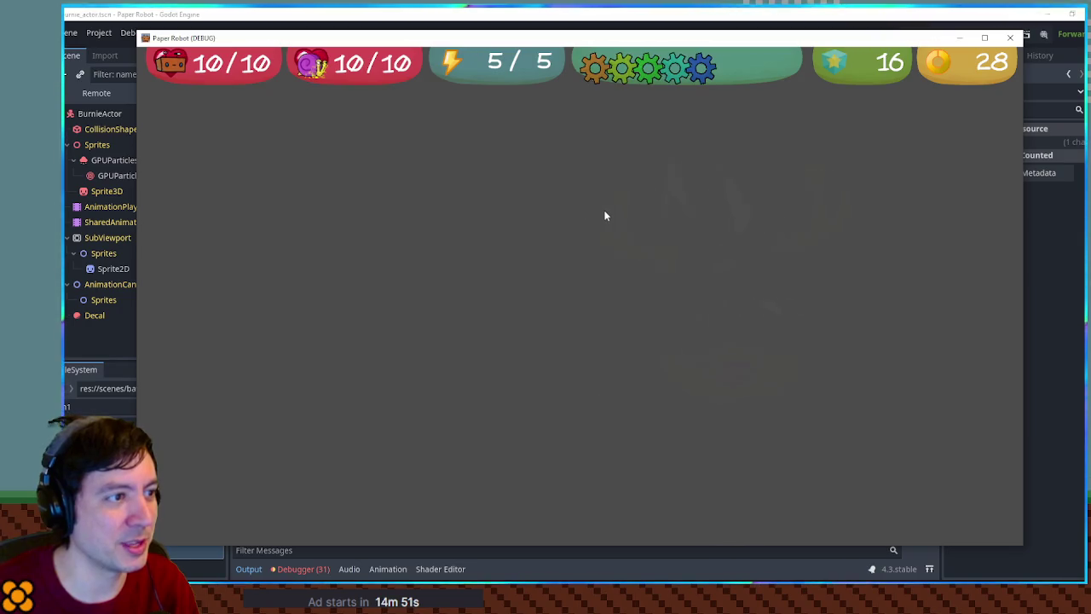
Close the game, run the battle scene alone and close it, then switch to desert_town.
click(1010, 37)
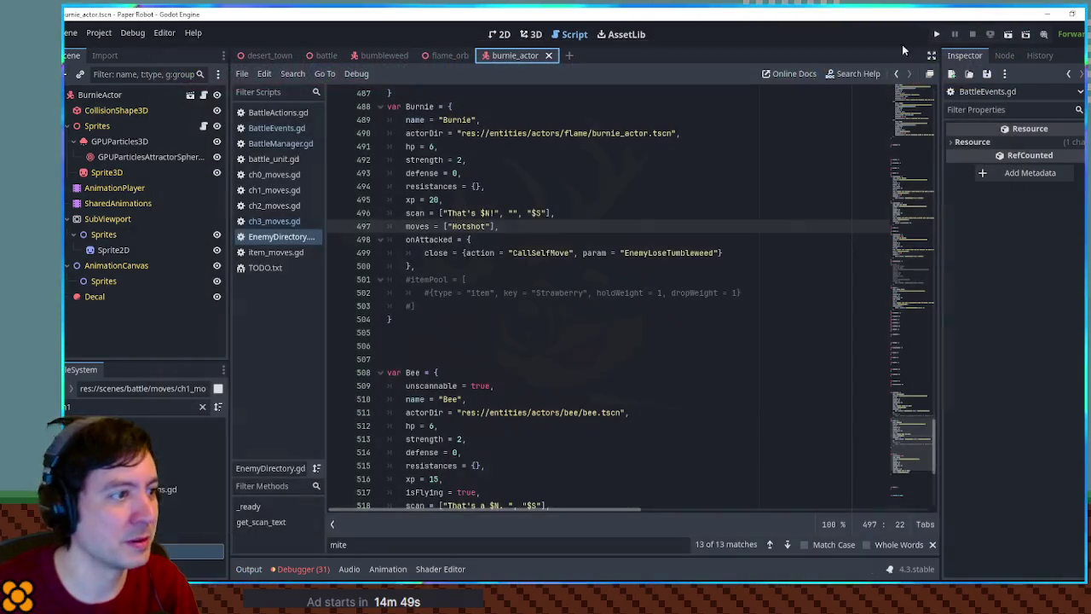
click(322, 57)
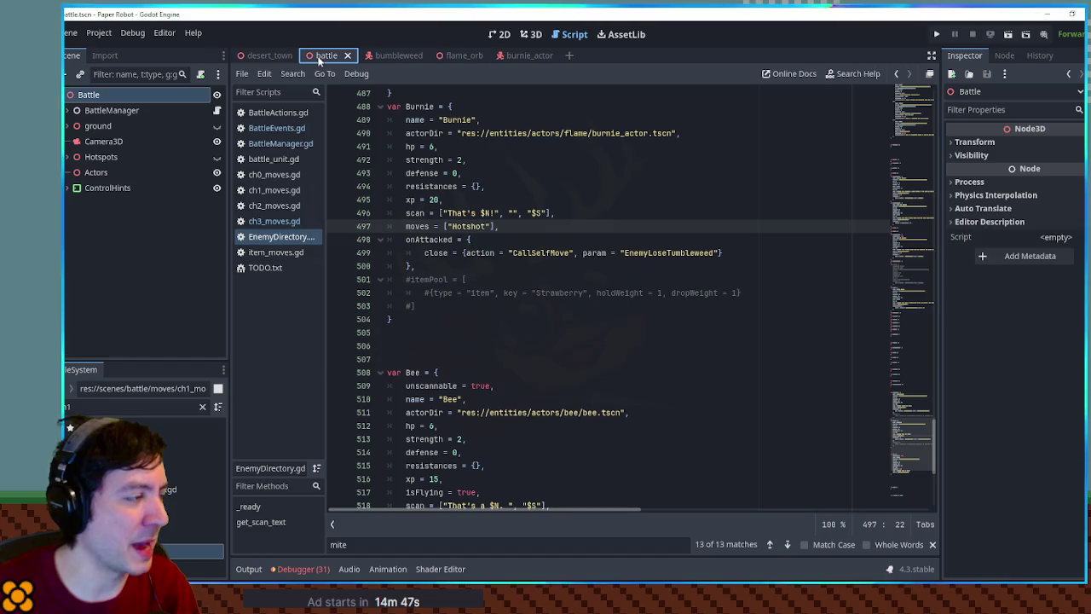
key(F6)
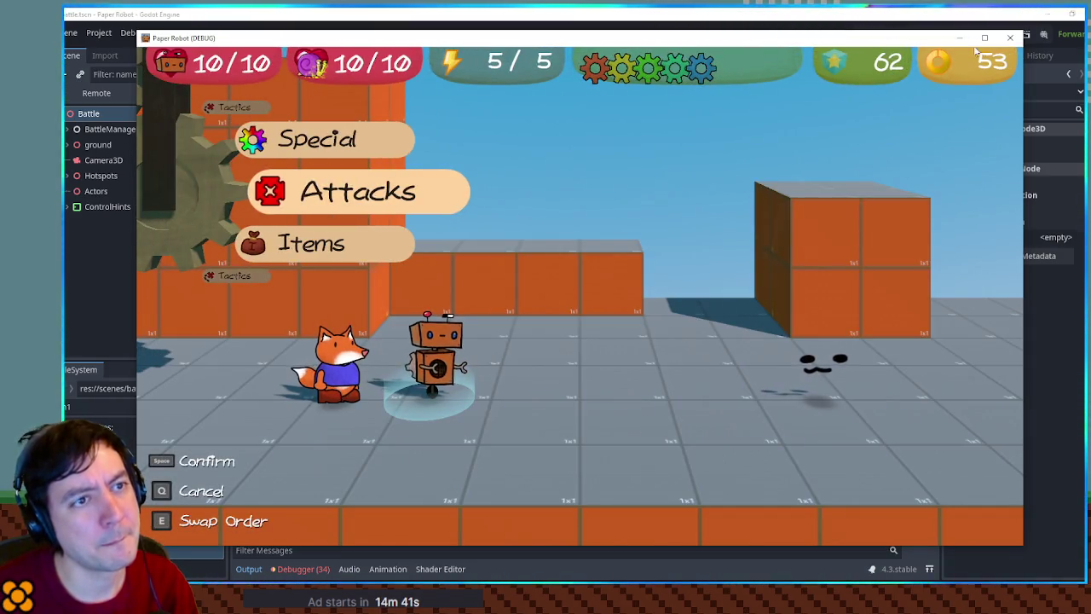
click(1008, 38)
click(270, 53)
click(68, 411)
text(urni)
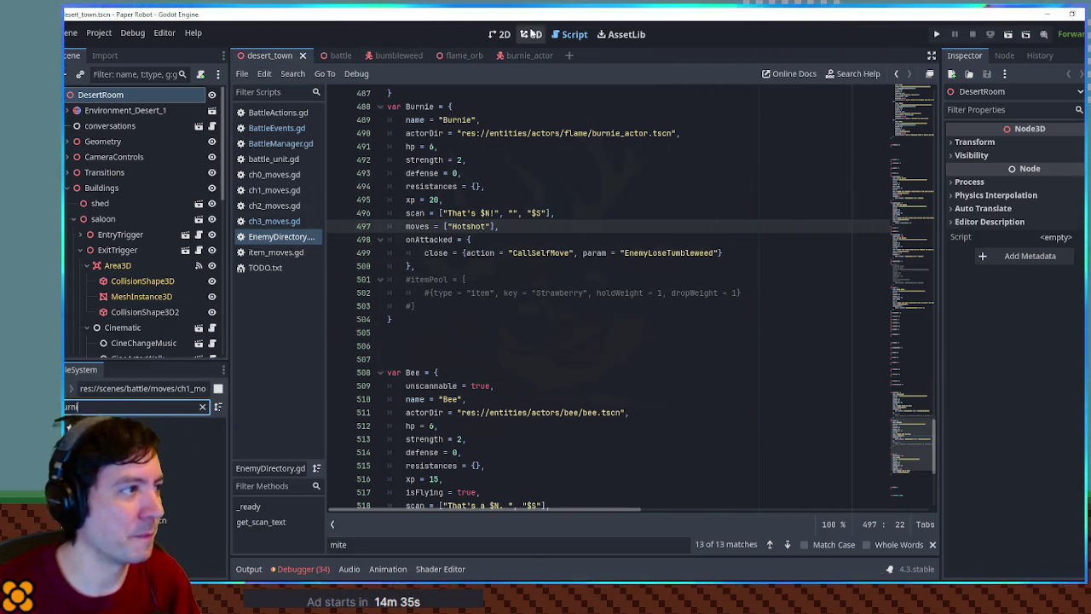
Place a burnie_actor instance before the saloon in 3D, save desert_town, and run the game.
click(530, 34)
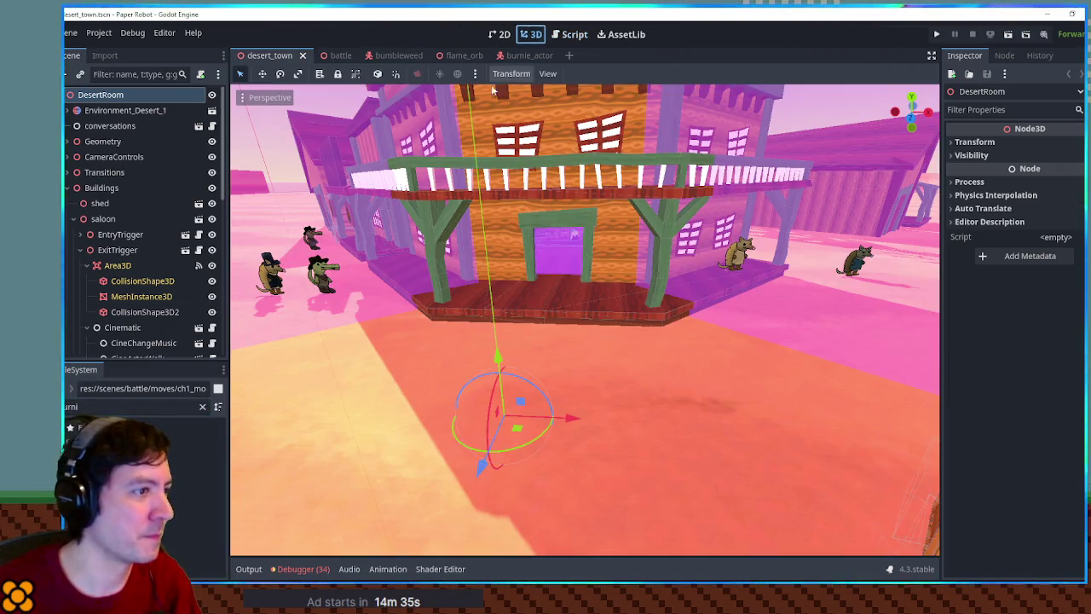
mouse_move(406, 424)
mouse_down()
mouse_move(475, 390)
mouse_move(464, 379)
mouse_move(476, 376)
mouse_up()
key(ctrl+s)
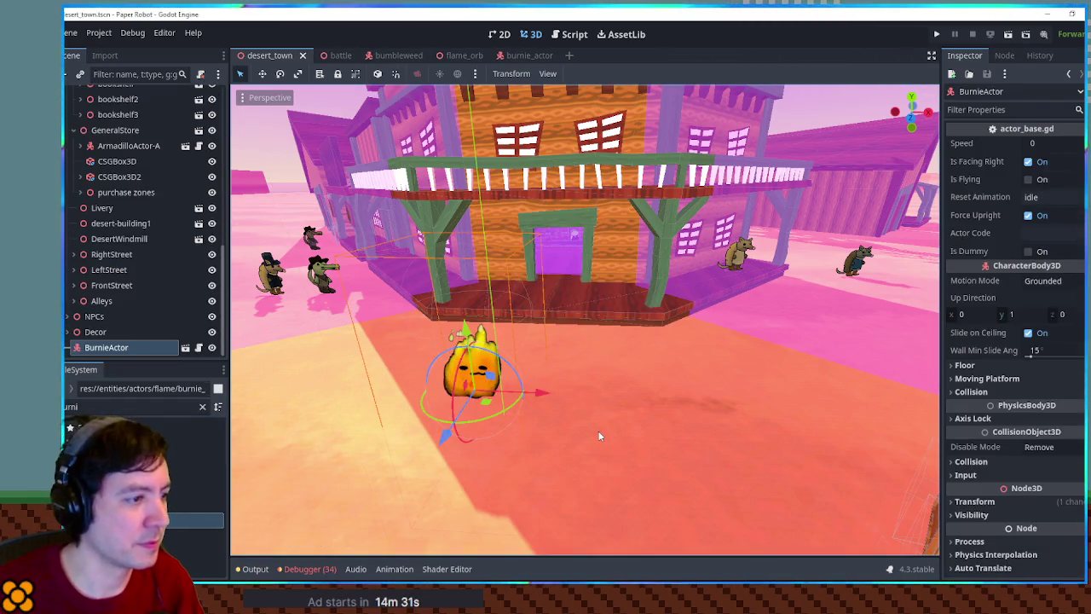
key(F5)
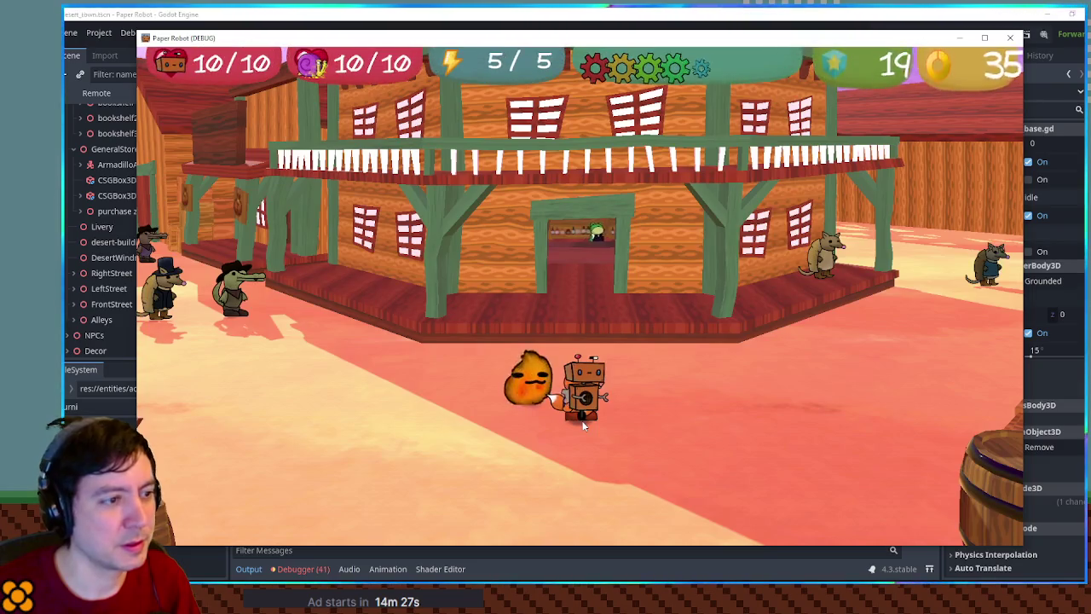
Walk the robot around Burnie in town, swap to the chameleon, and attack Burnie.
key(a)
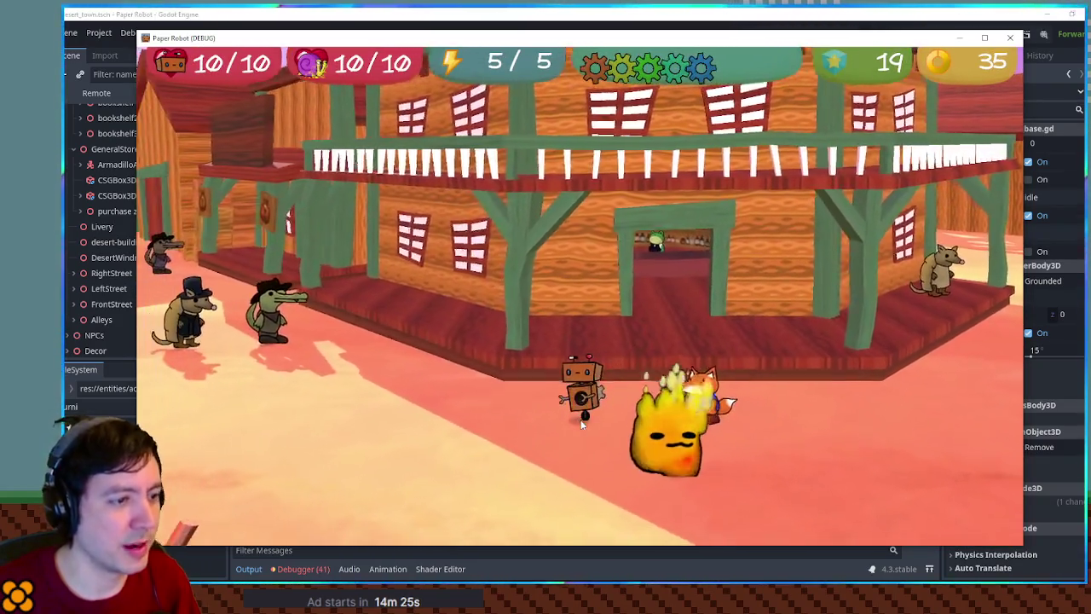
key(a)
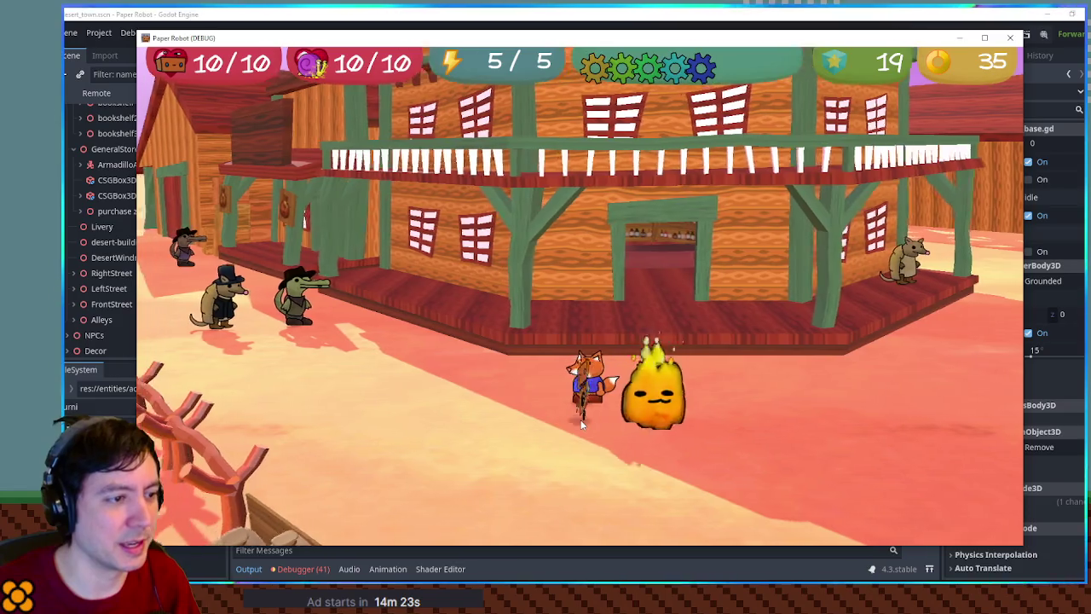
key(d)
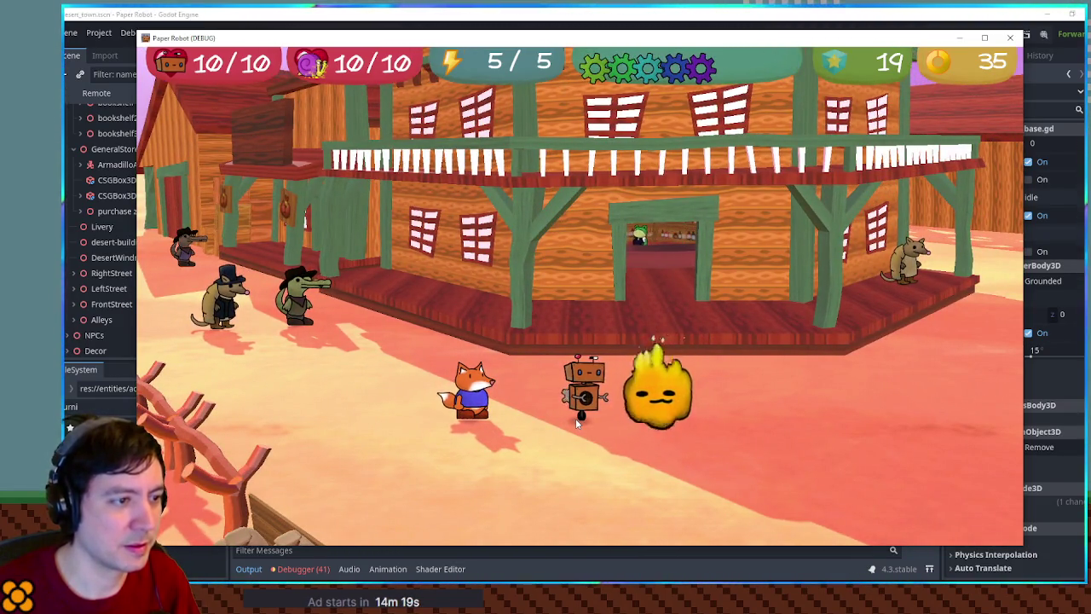
key(w)
key(a)
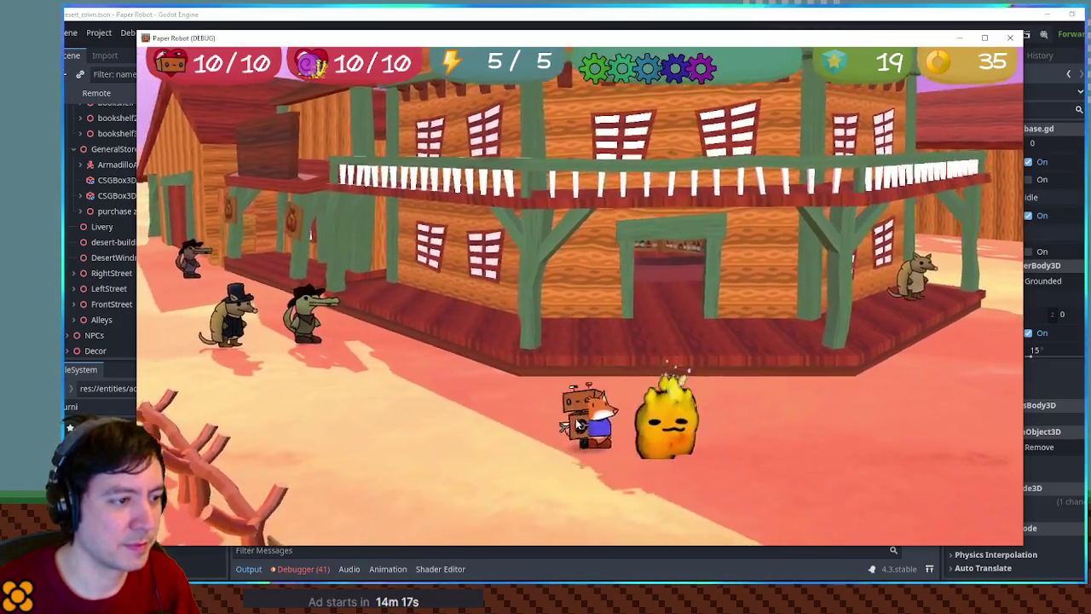
key(q)
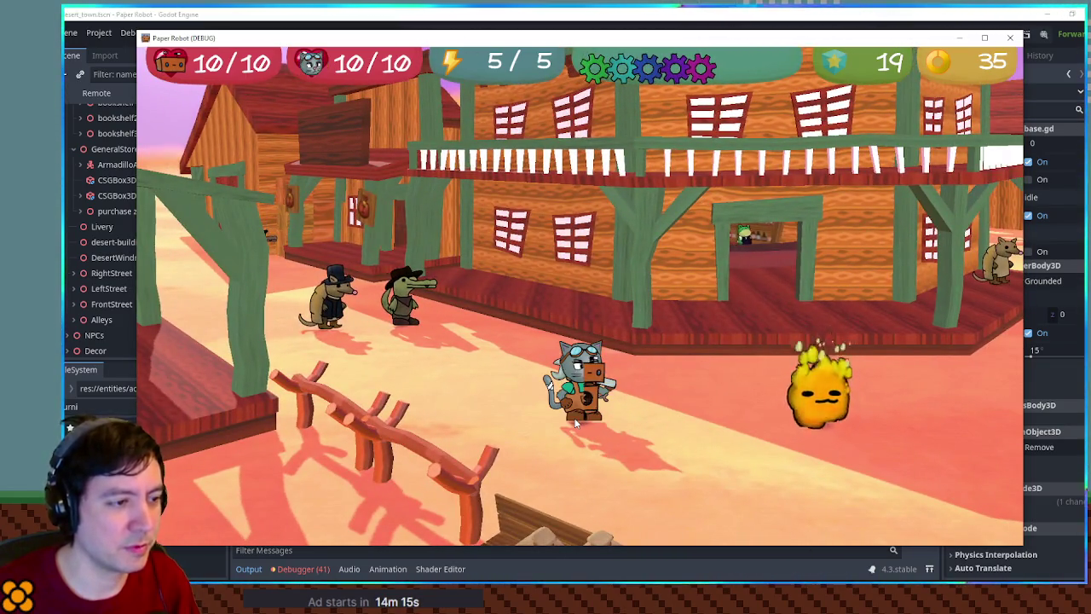
key(e)
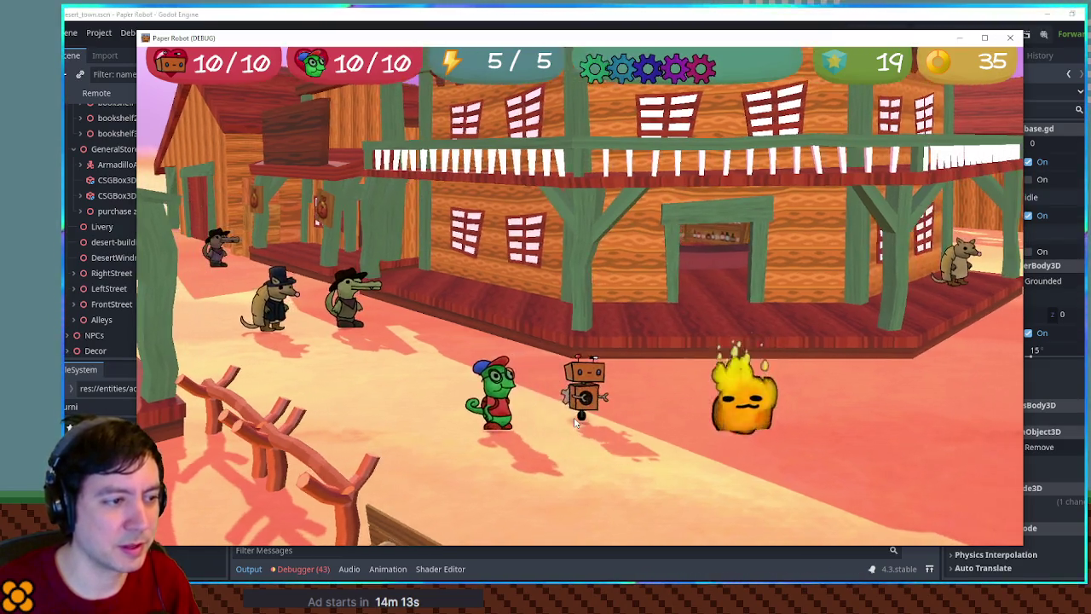
key(e)
key(a)
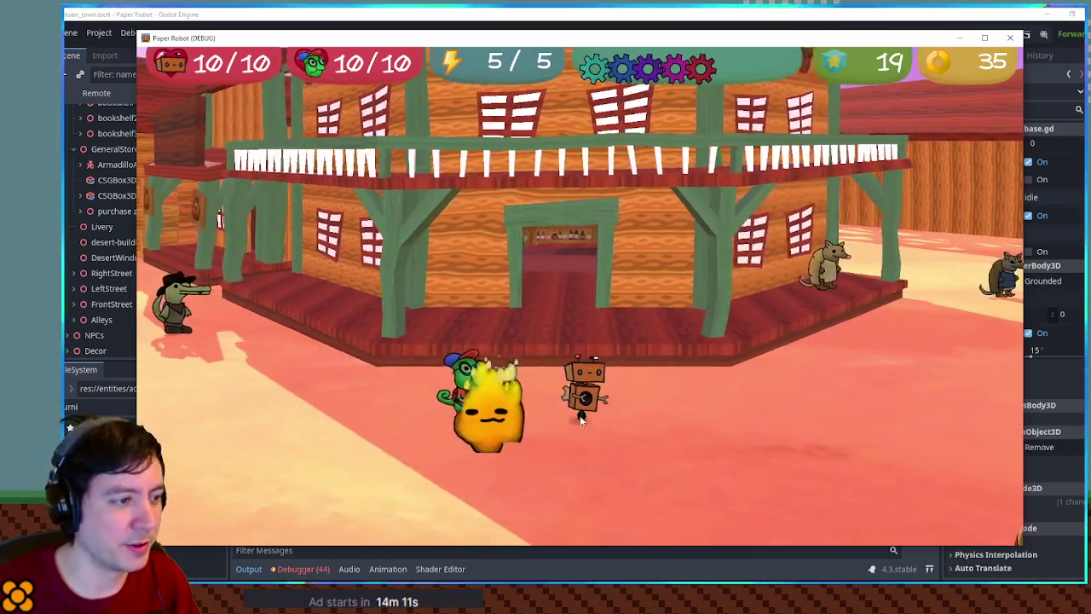
Close the game window and save desert_town without the test BurnieActor.
click(1009, 38)
key(ctrl+s)
click(332, 55)
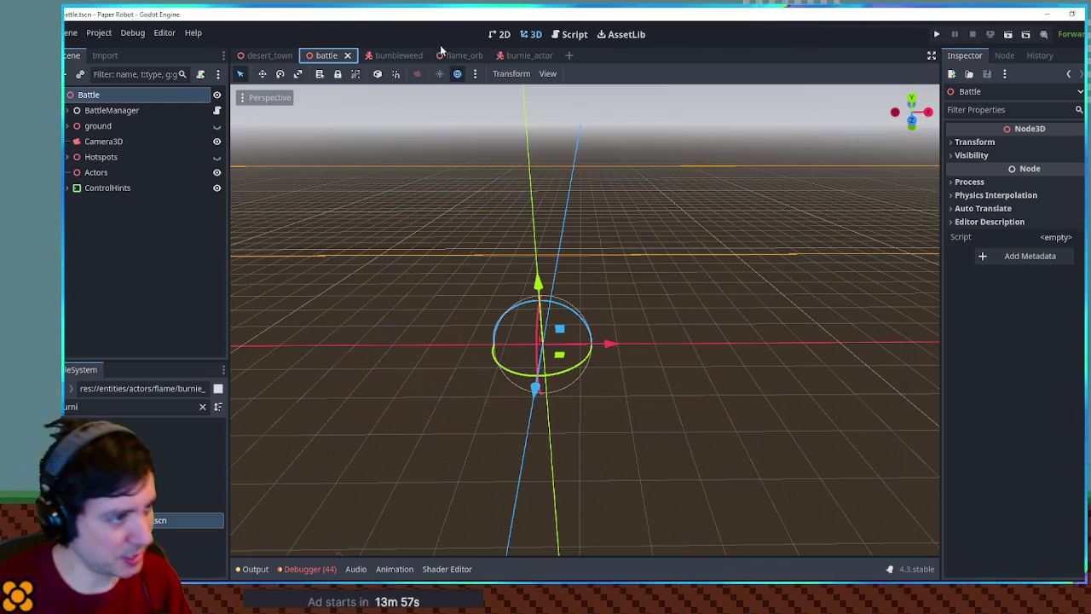
Drag burnie_actor.tscn into the battle scene tree and save the battle scene.
mouse_move(162, 520)
mouse_down()
mouse_move(137, 156)
mouse_move(122, 95)
mouse_up()
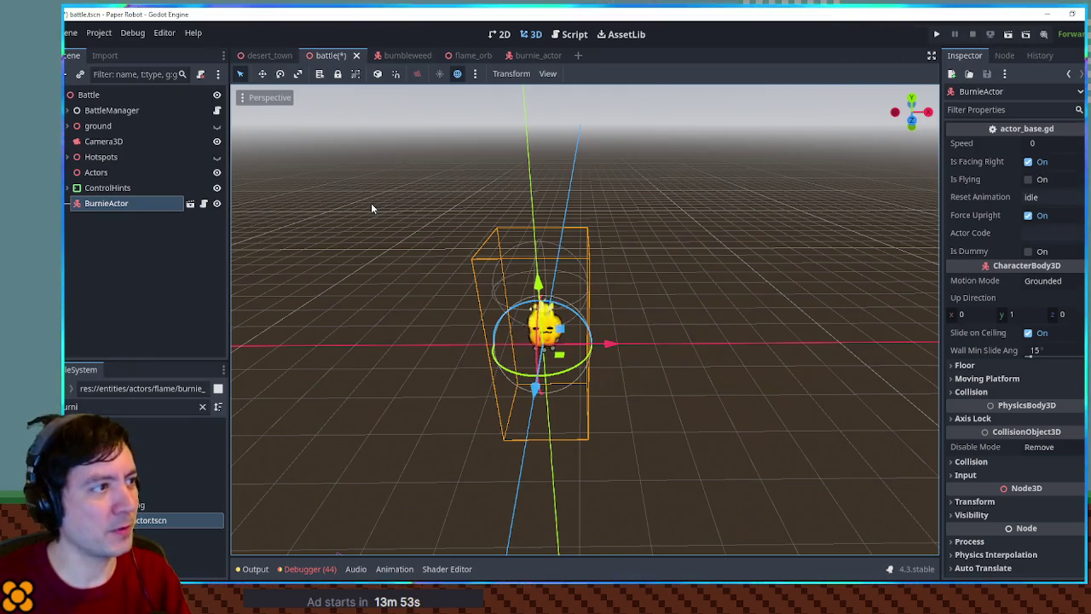
key(ctrl+s)
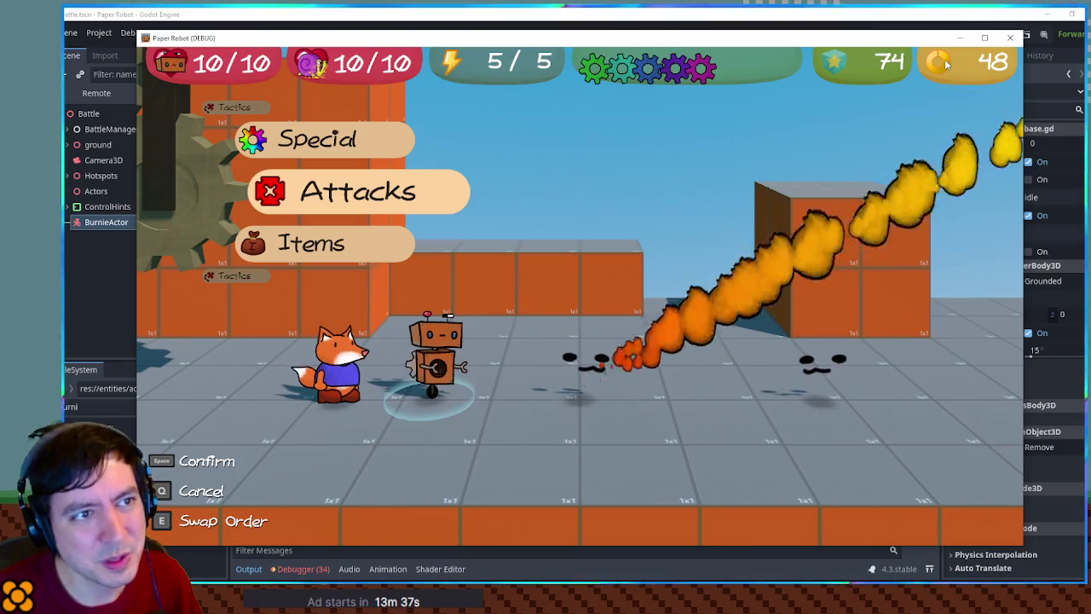
Maximize and restore the battle game window, move the editor aside, then return to the editor.
click(986, 40)
mouse_move(985, 14)
mouse_down()
mouse_move(839, 17)
mouse_move(814, 66)
mouse_up()
mouse_move(791, 14)
mouse_down()
mouse_move(758, 25)
mouse_move(1090, 26)
mouse_up()
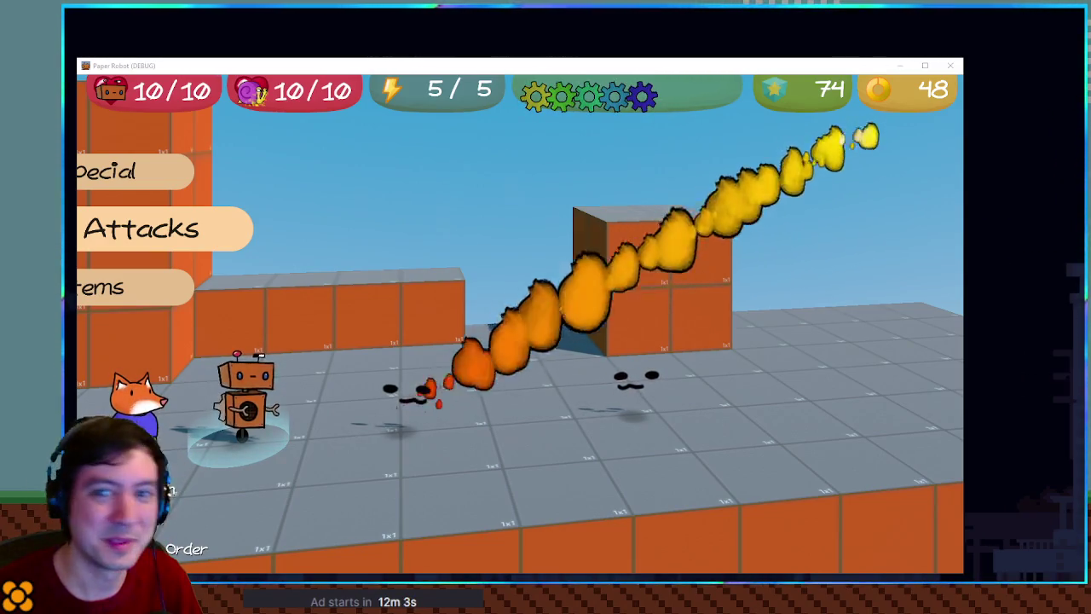
key(F8)
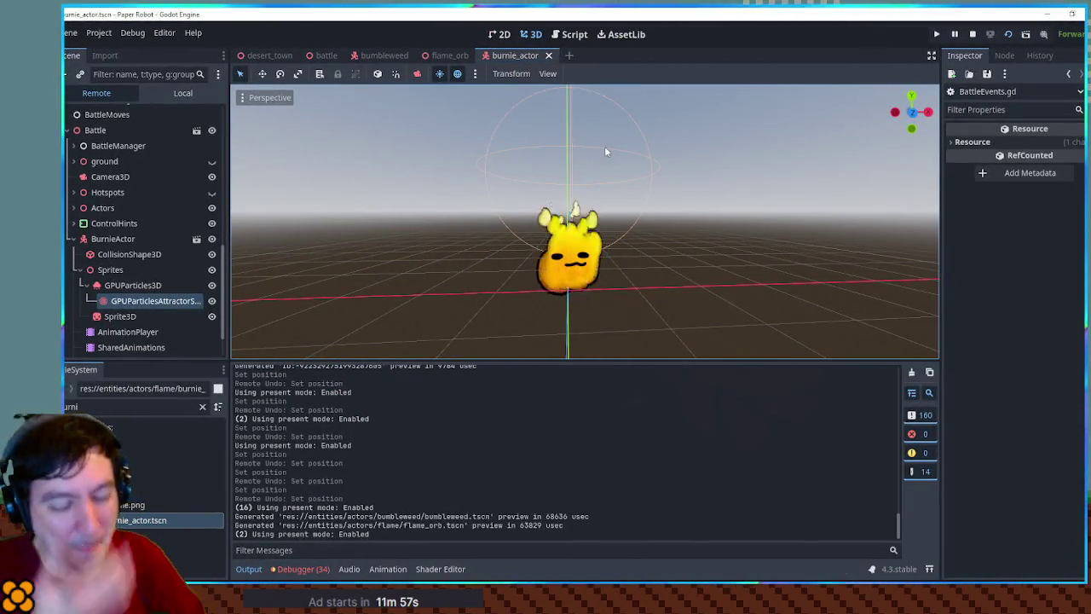
Select Burnie's live GPUParticles3D in the Remote tree and expand its Process Material.
scroll(648, 204, up, 5)
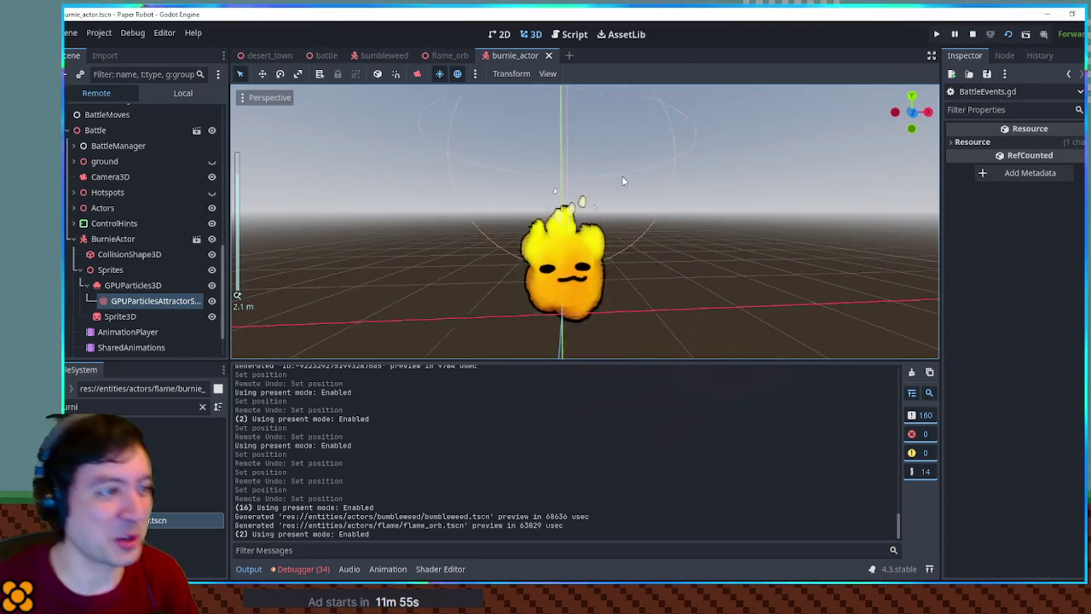
mouse_move(685, 253)
mouse_down()
mouse_move(712, 172)
mouse_move(759, 225)
mouse_up()
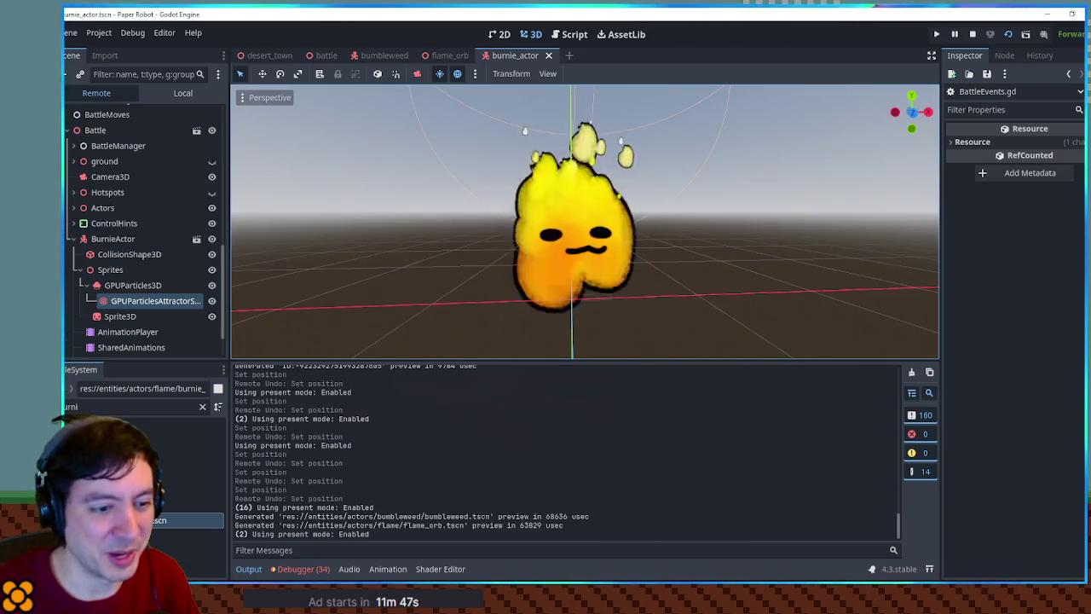
key(alt+Tab)
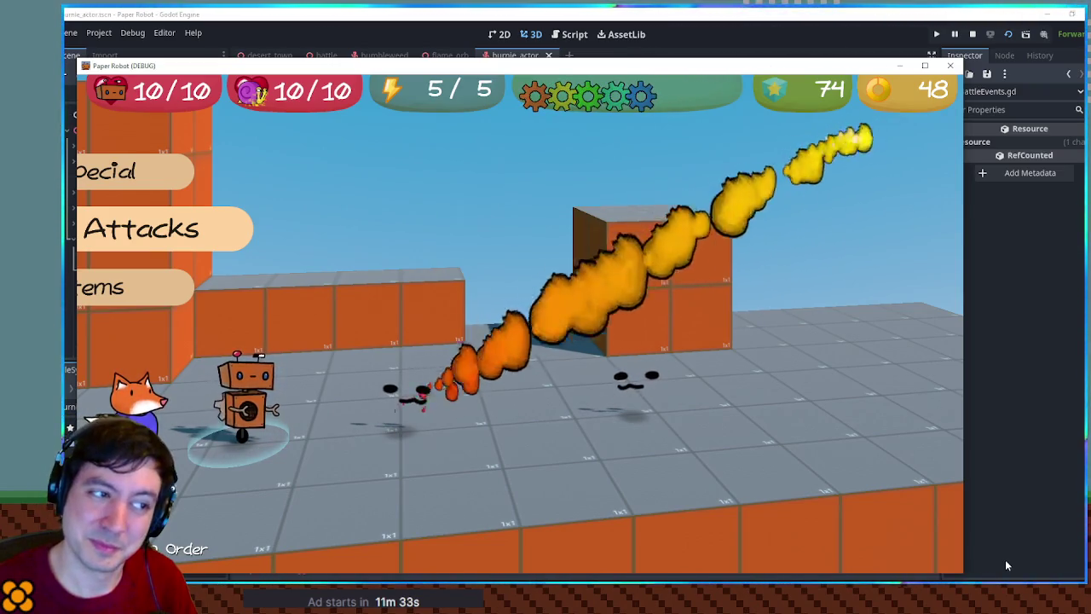
click(567, 14)
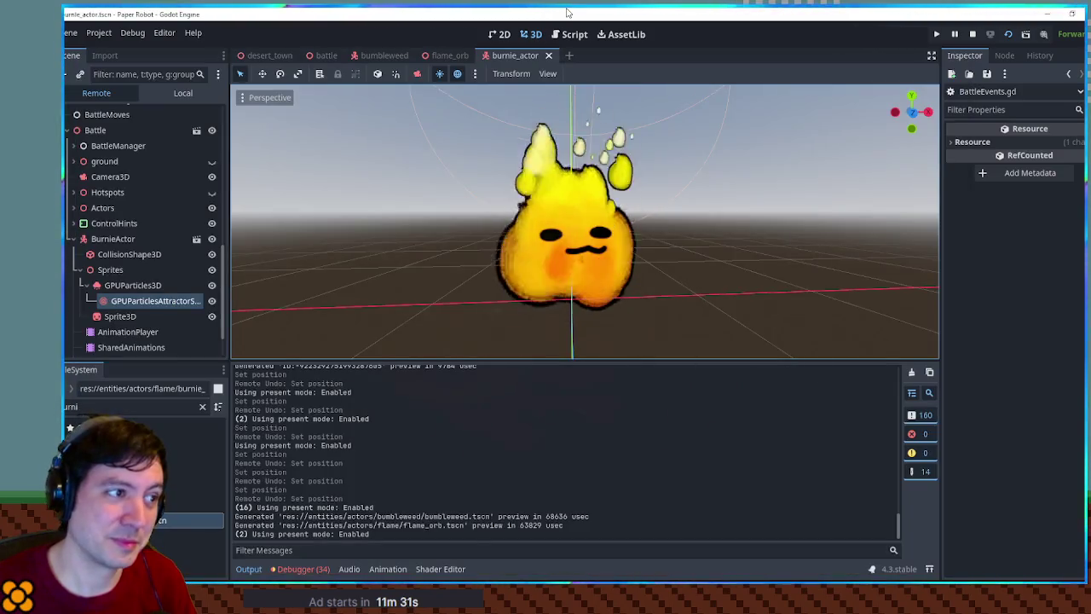
key(Up)
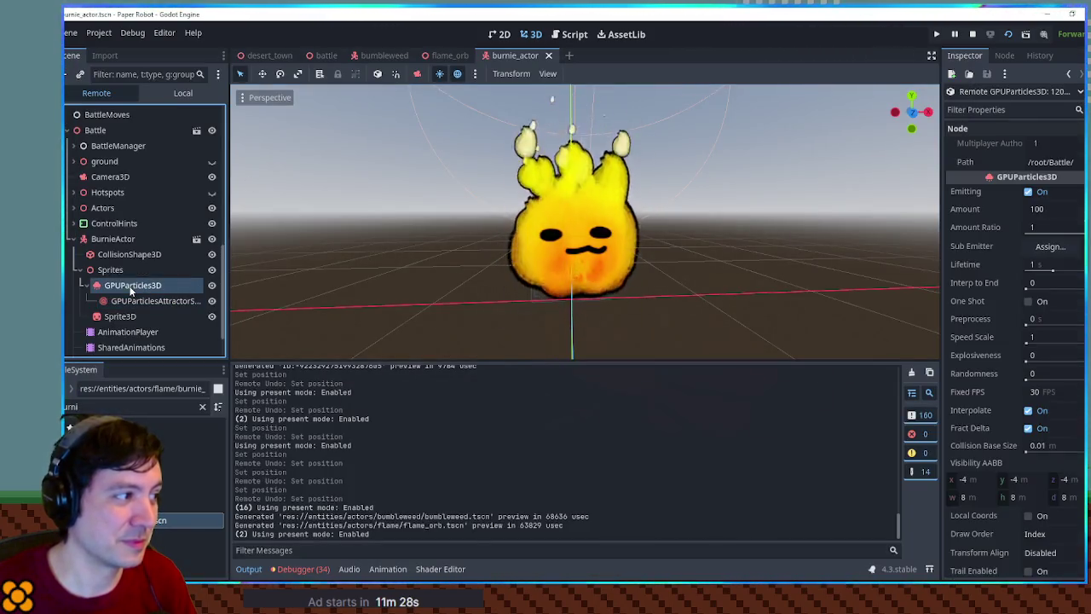
scroll(955, 362, down, 5)
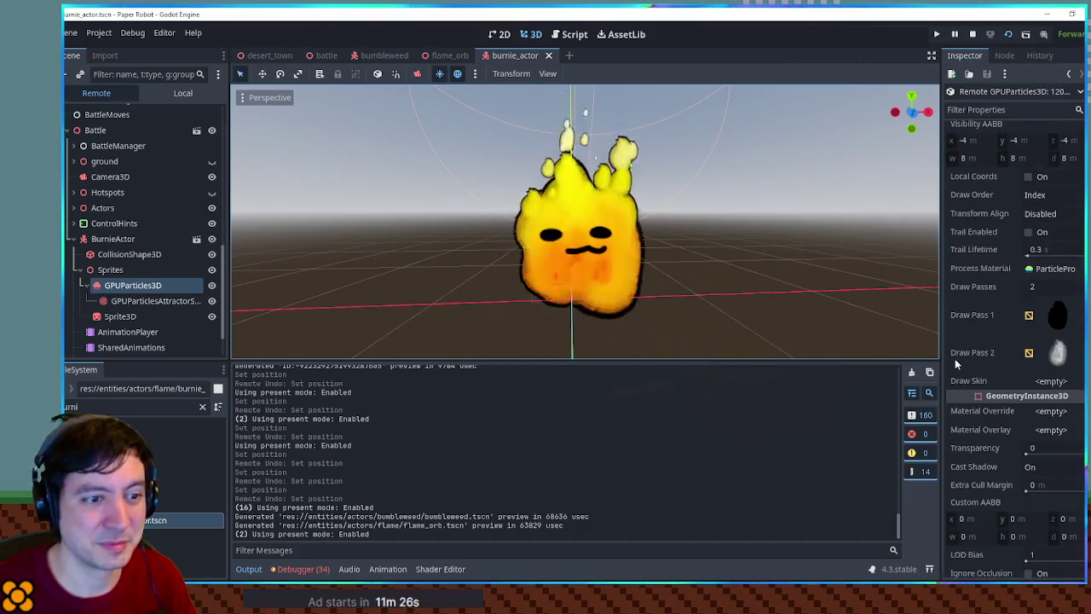
scroll(954, 363, up, 3)
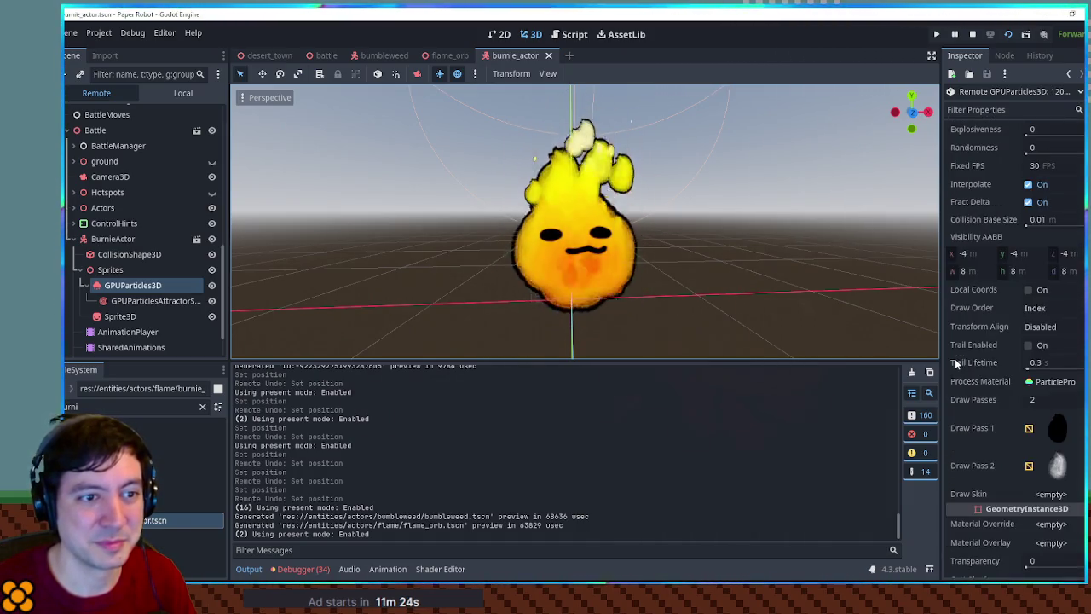
click(1056, 382)
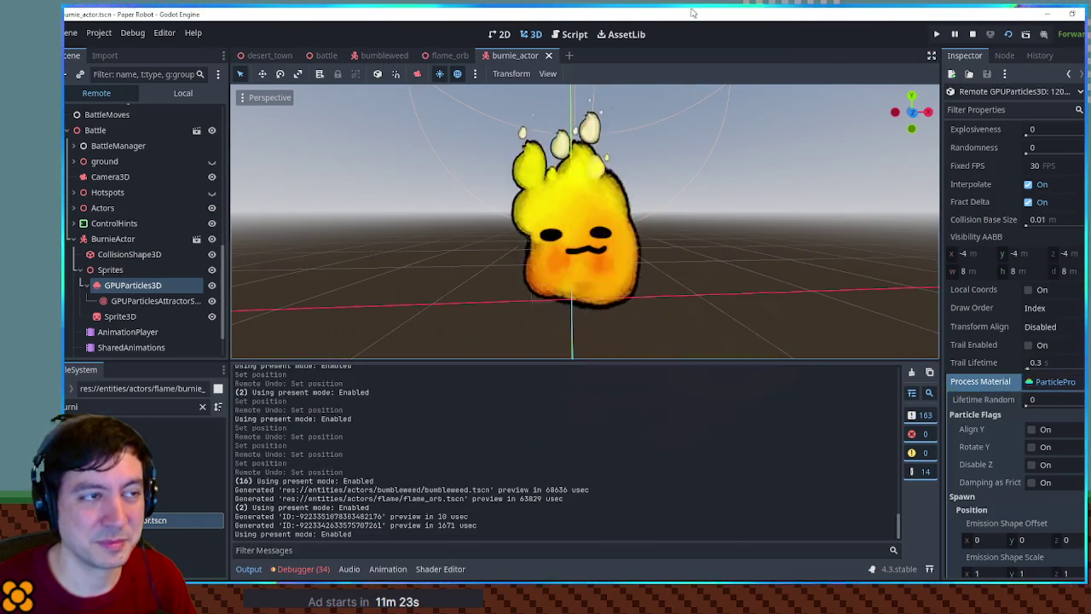
key(alt+Tab)
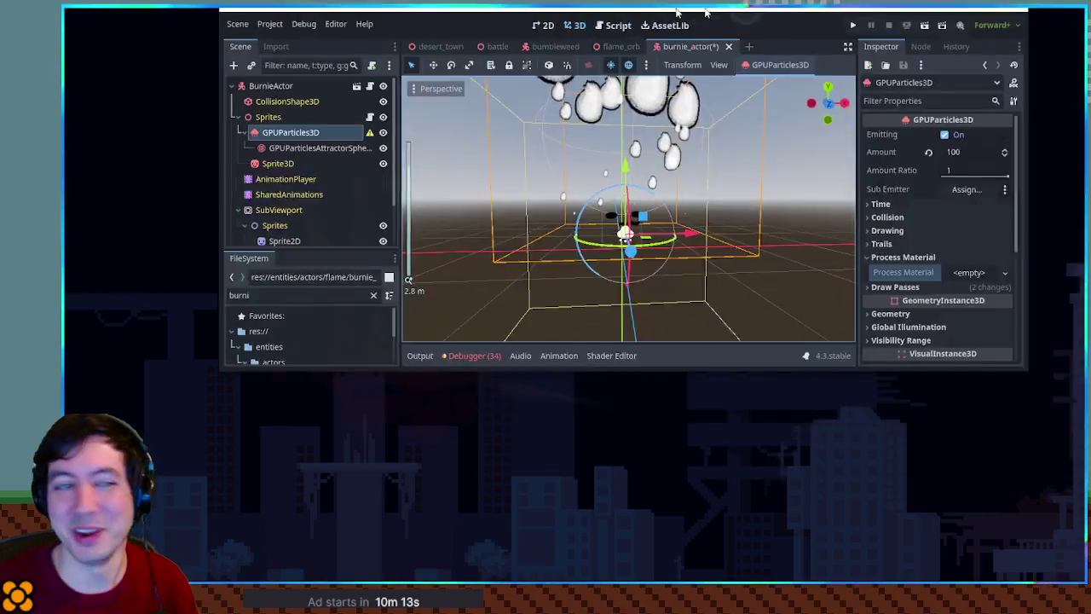
Undo the cleared Process Material on GPUParticles3D, focus the emitter, and collapse Gravity.
scroll(683, 247, down, 10)
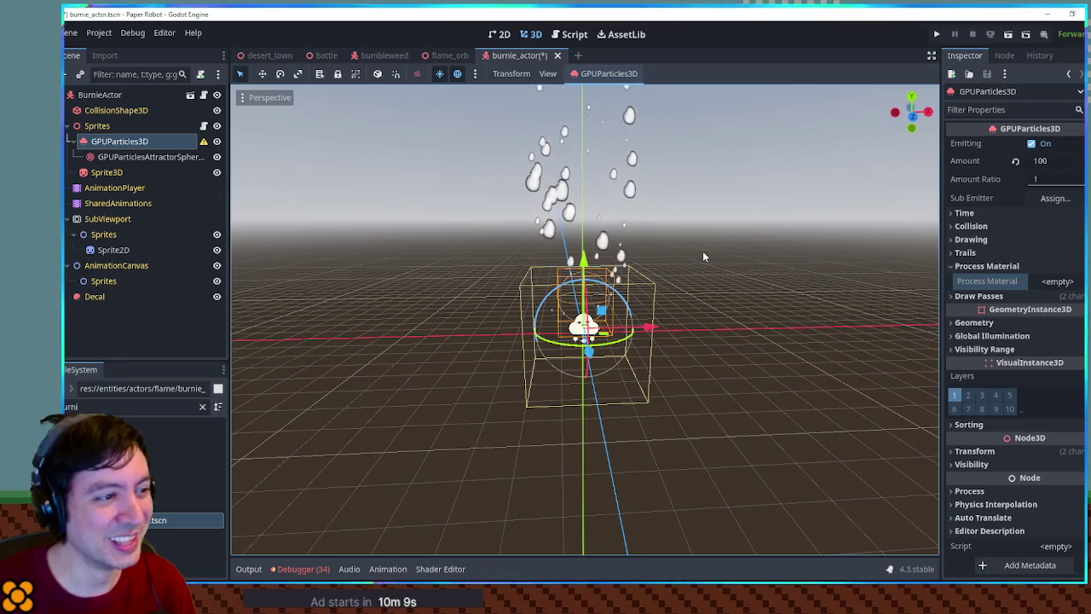
scroll(703, 250, up, 8)
scroll(706, 255, down, 3)
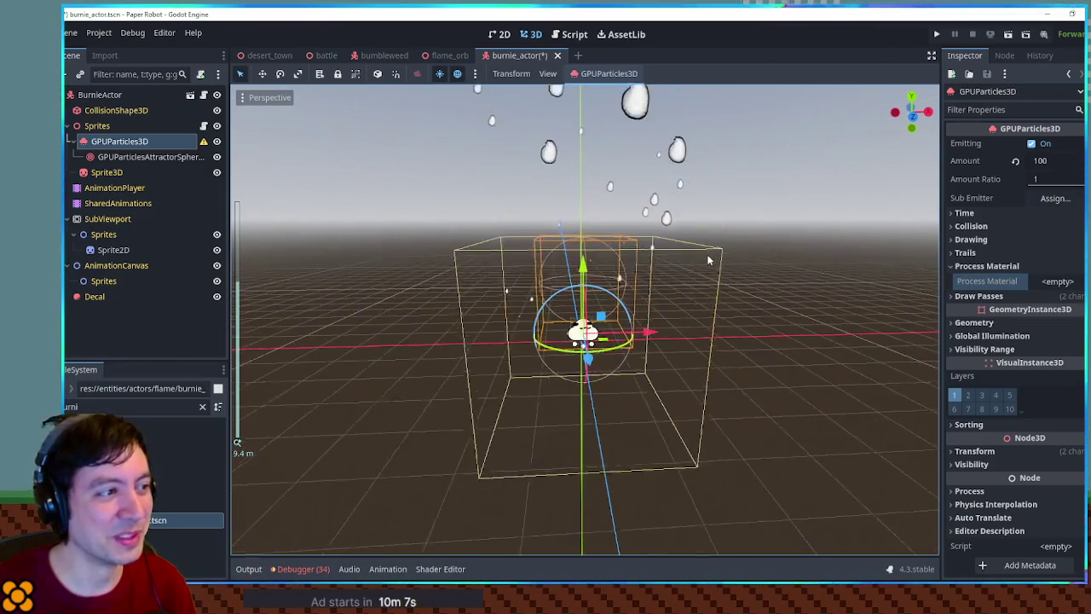
scroll(710, 253, up, 5)
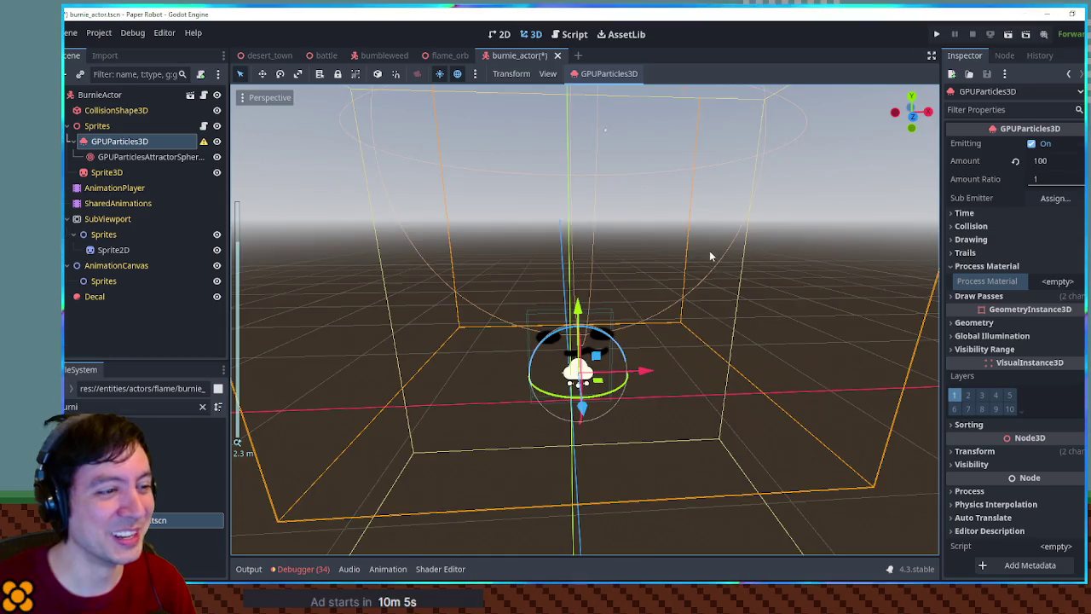
scroll(709, 250, down, 10)
scroll(739, 337, up, 3)
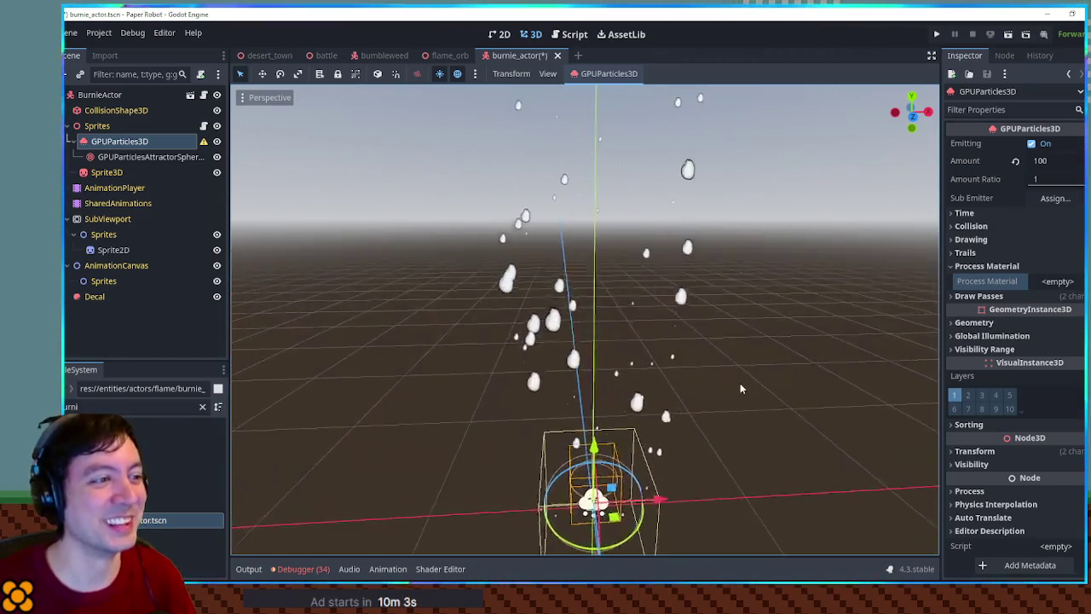
key(ctrl+z)
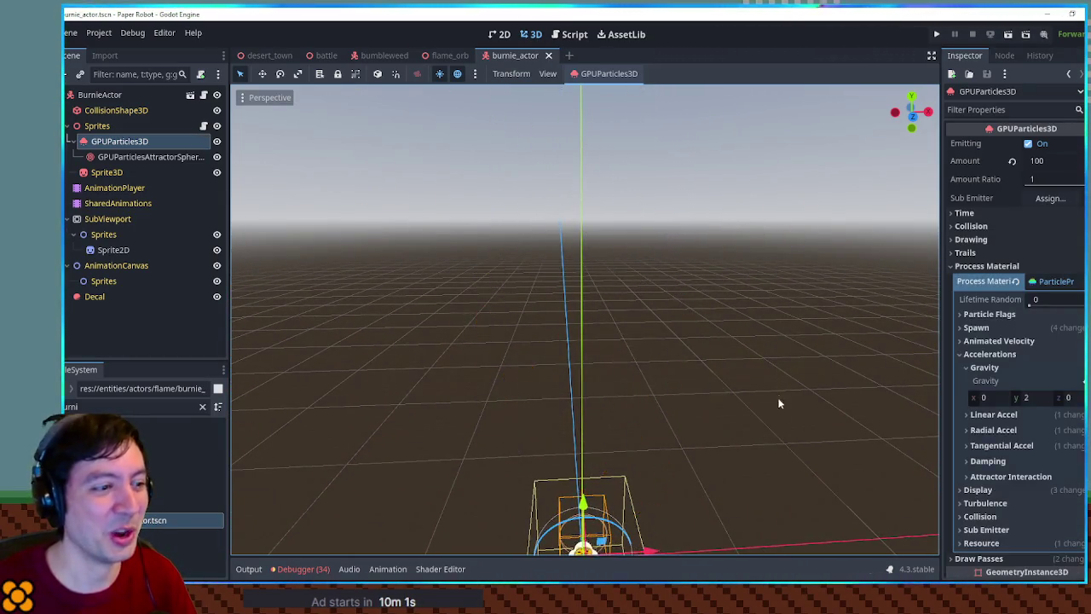
key(f)
scroll(781, 265, up, 3)
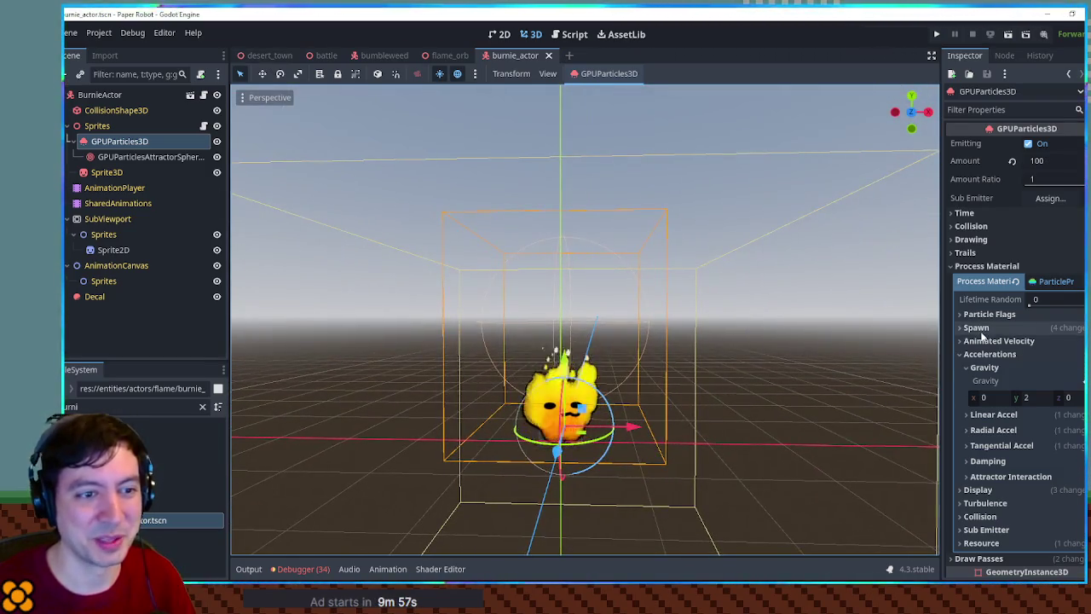
scroll(1015, 309, down, 2)
click(984, 312)
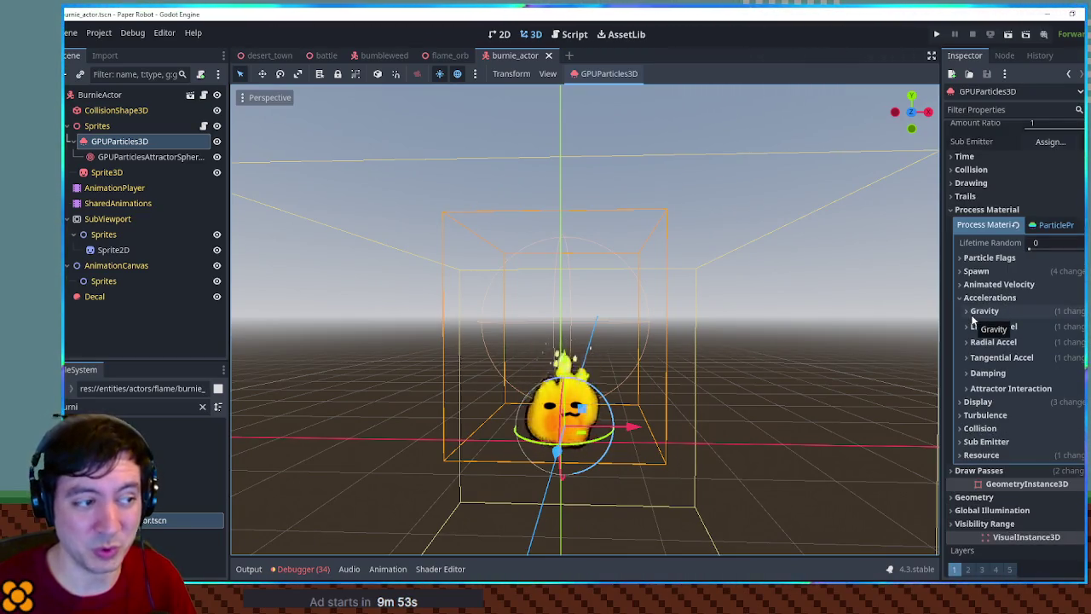
Replace Burnie's process material with a new default ParticleProcessMaterial and save burnie_actor.
right_click(1052, 228)
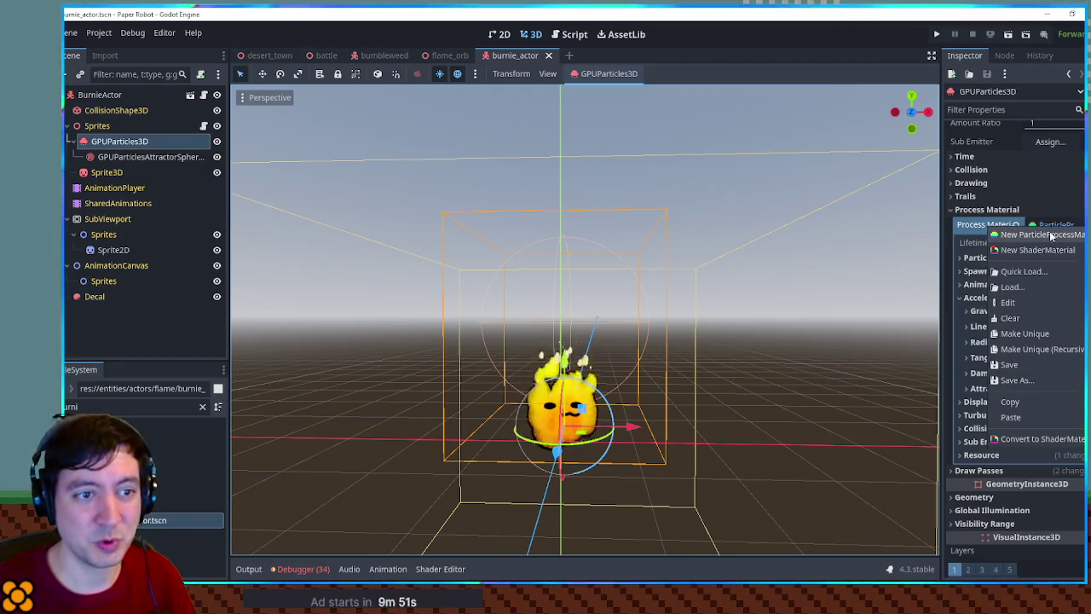
click(1052, 236)
click(866, 298)
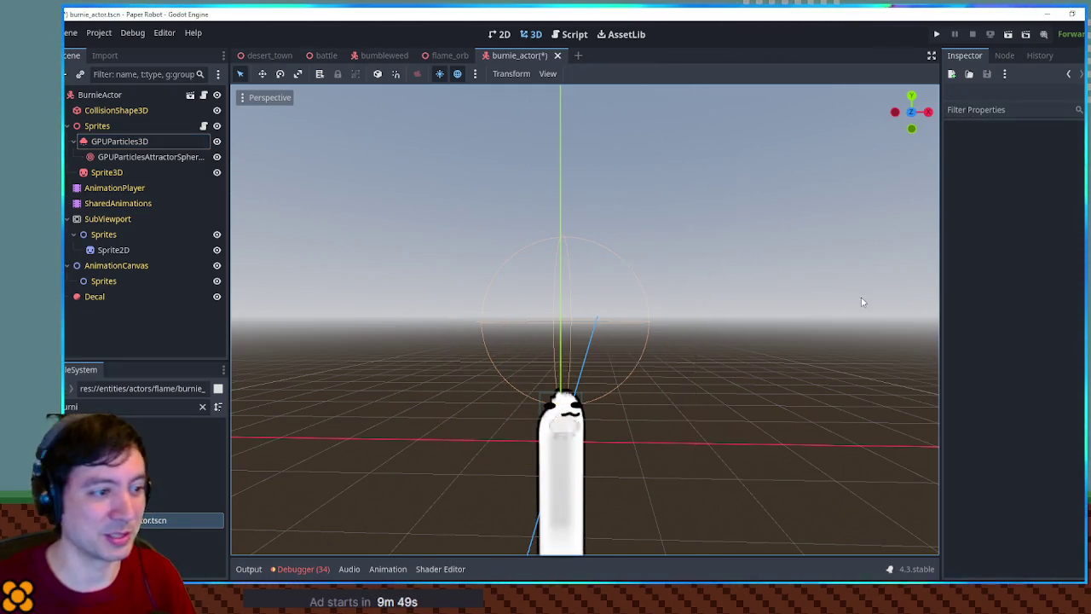
scroll(722, 439, up, 5)
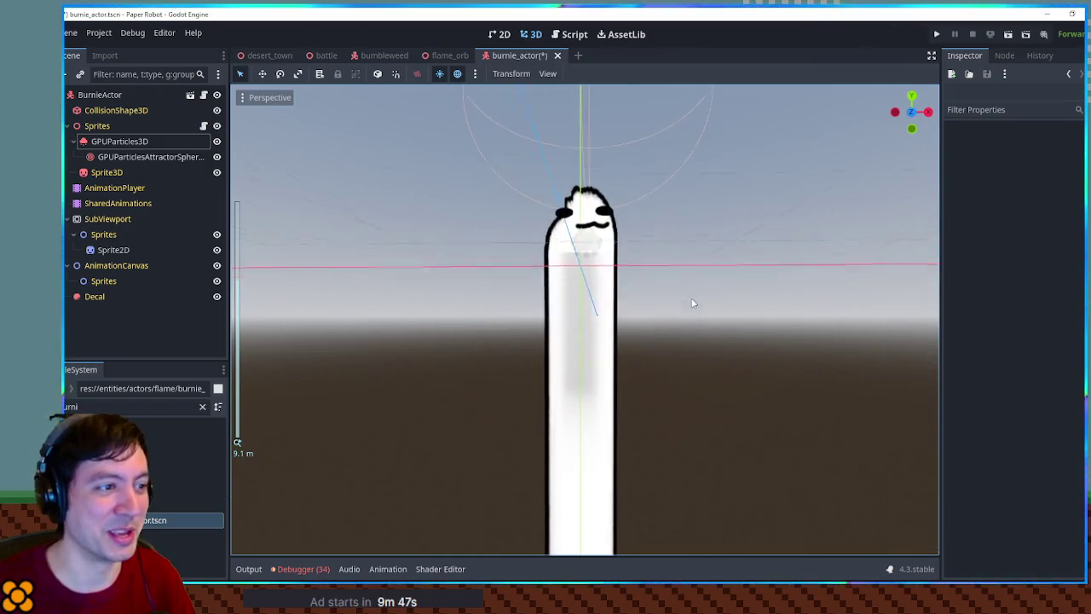
scroll(685, 316, up, 2)
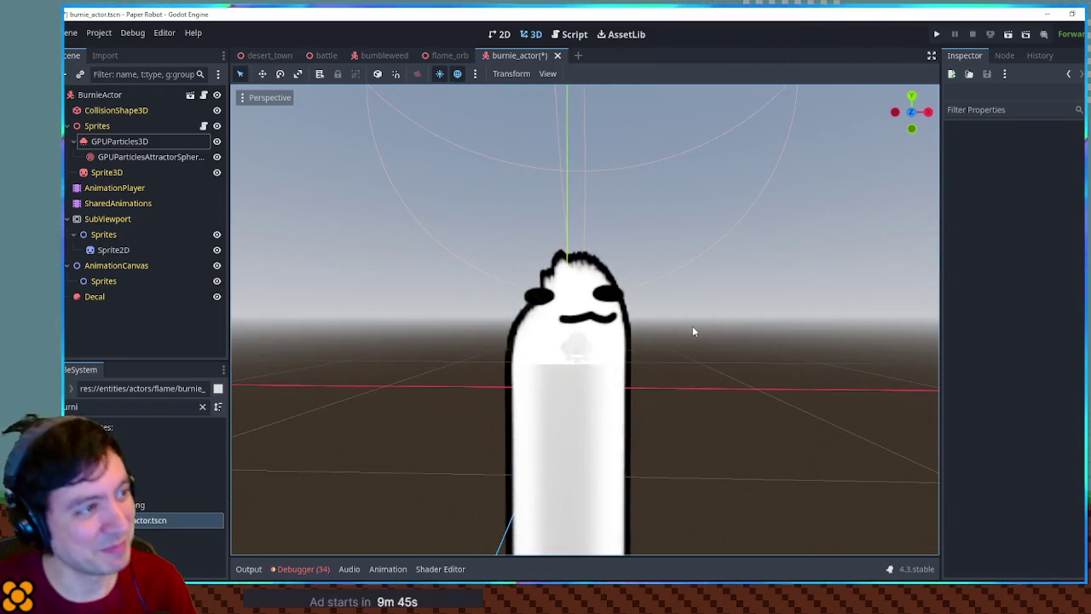
key(ctrl+s)
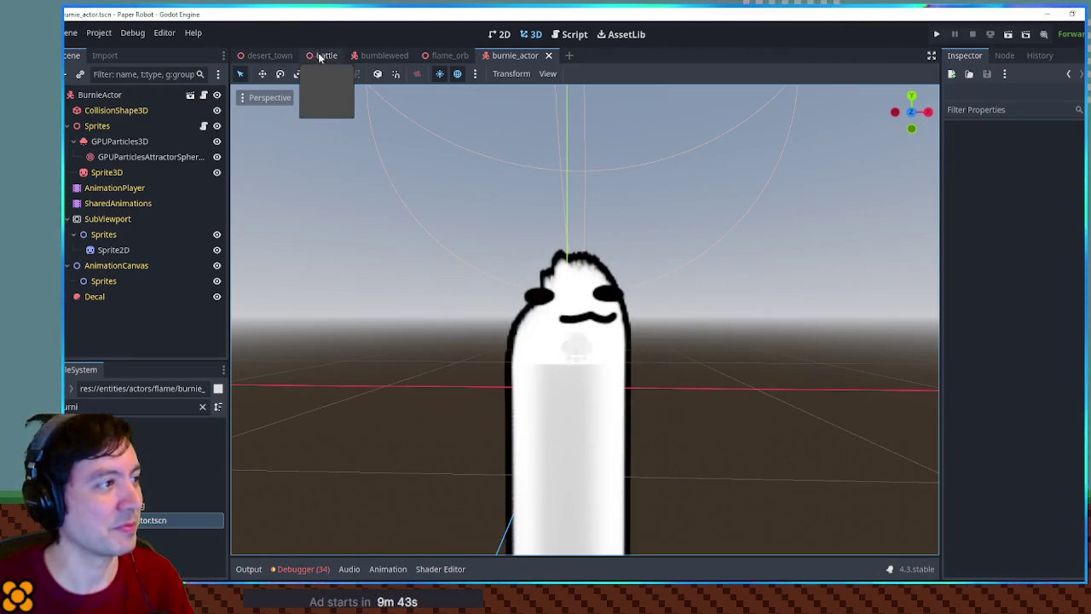
Test the battle with the white streak particles, then return to burnie_actor.
click(325, 56)
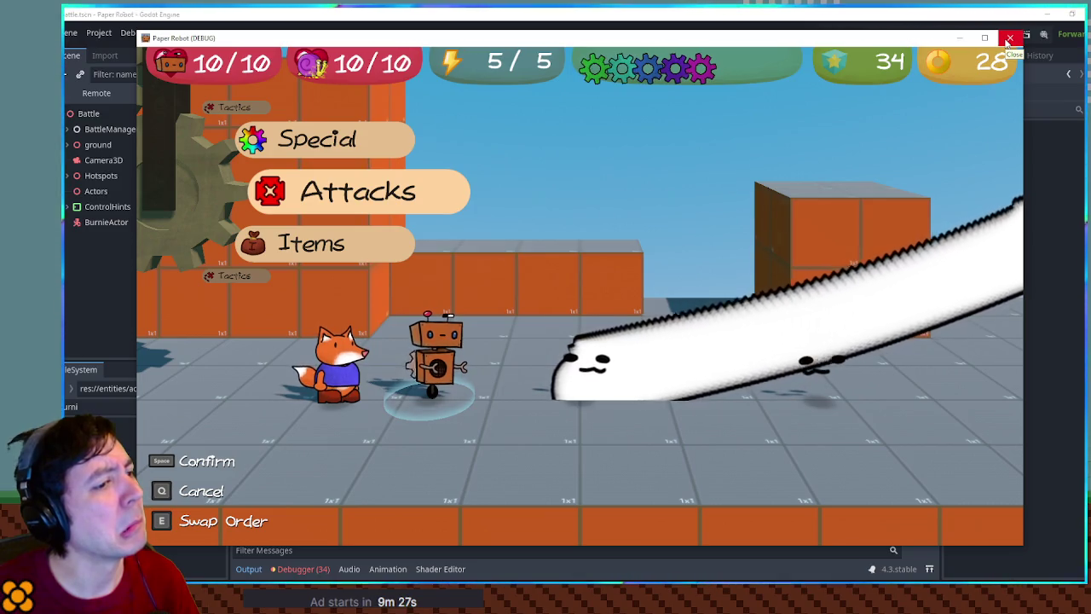
click(1008, 39)
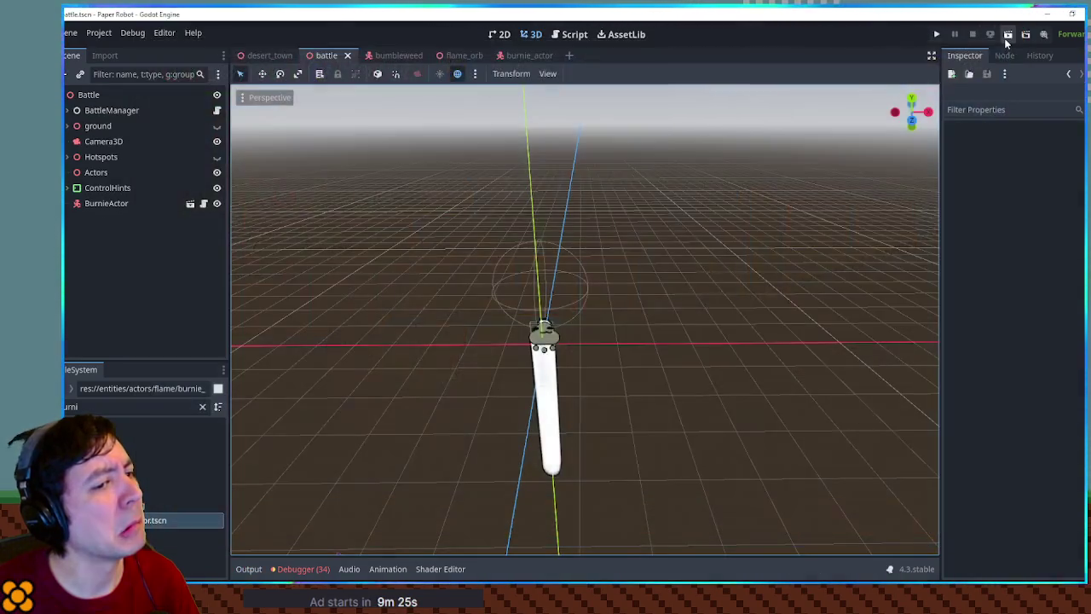
click(523, 57)
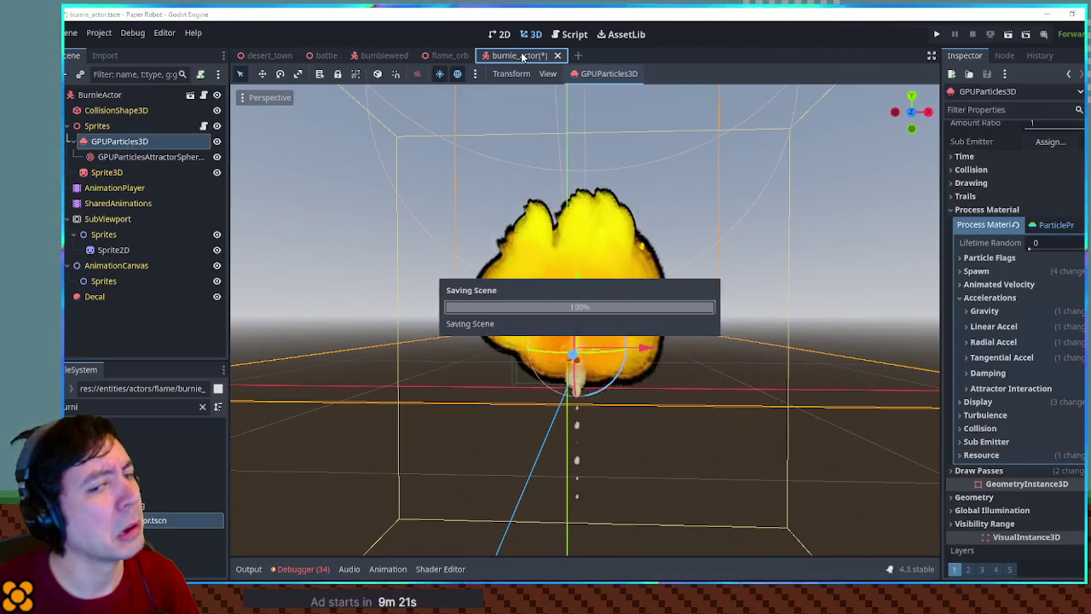
In the battle scene, select BurnieActor and expand ground, Hotspots and BattleManager.
mouse_move(523, 56)
mouse_down()
mouse_move(434, 88)
mouse_move(325, 61)
mouse_up()
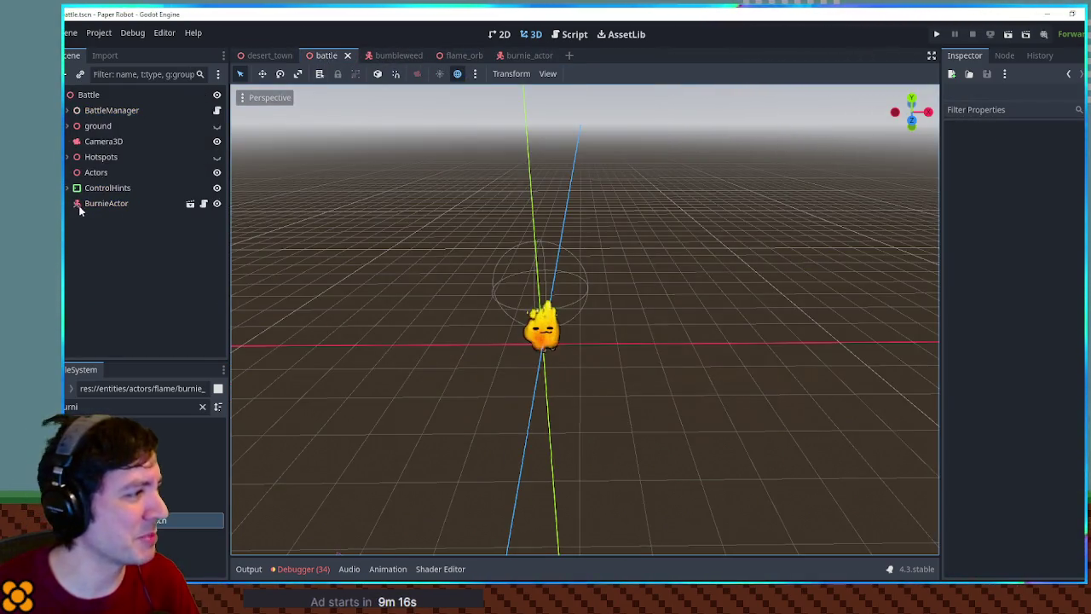
click(92, 206)
click(67, 126)
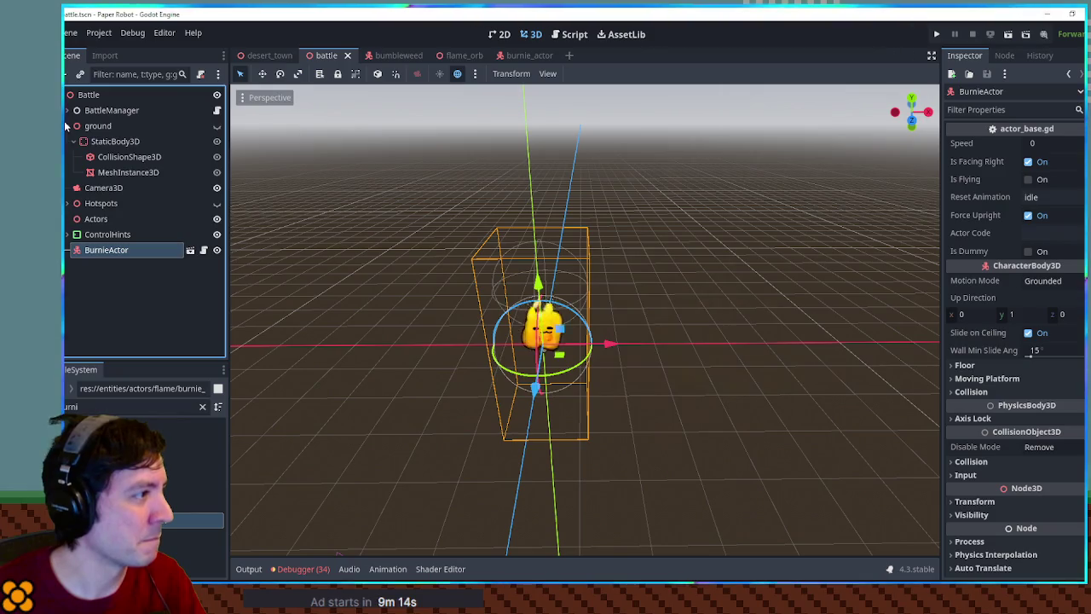
click(69, 204)
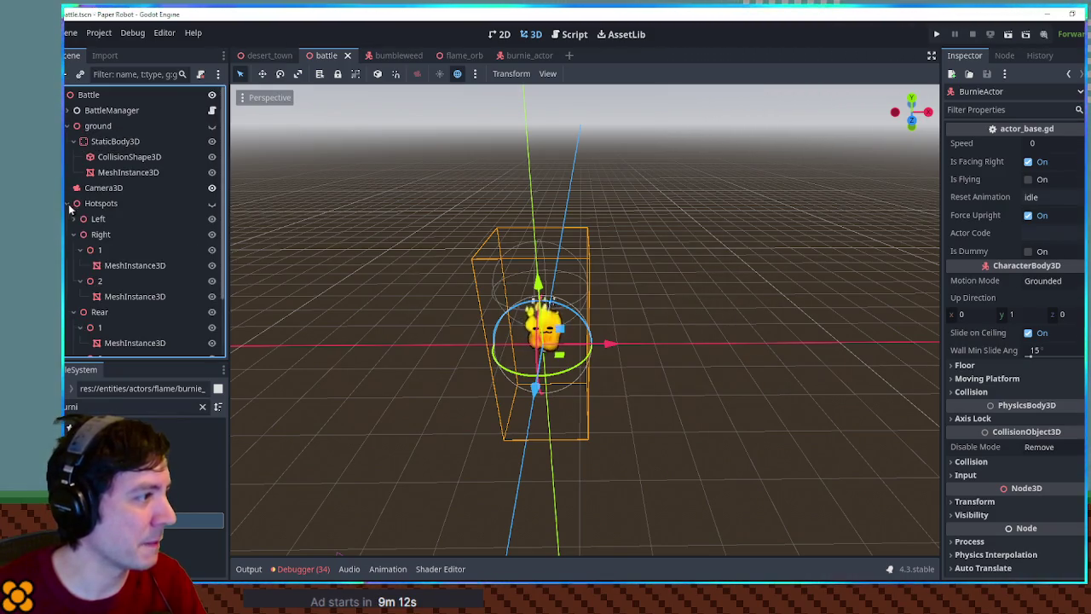
click(73, 251)
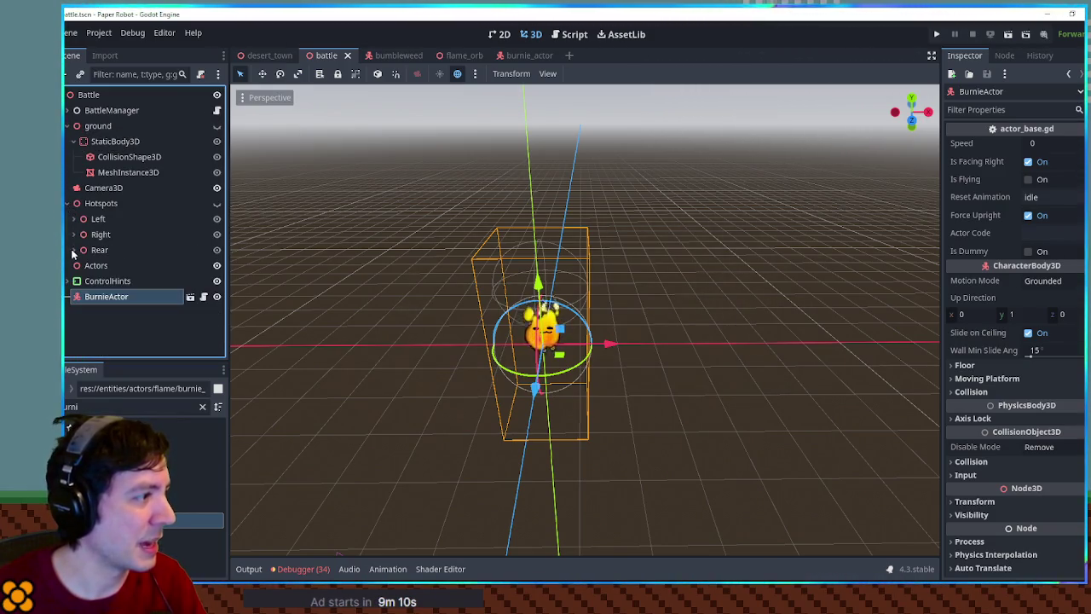
click(68, 110)
scroll(70, 242, down, 2)
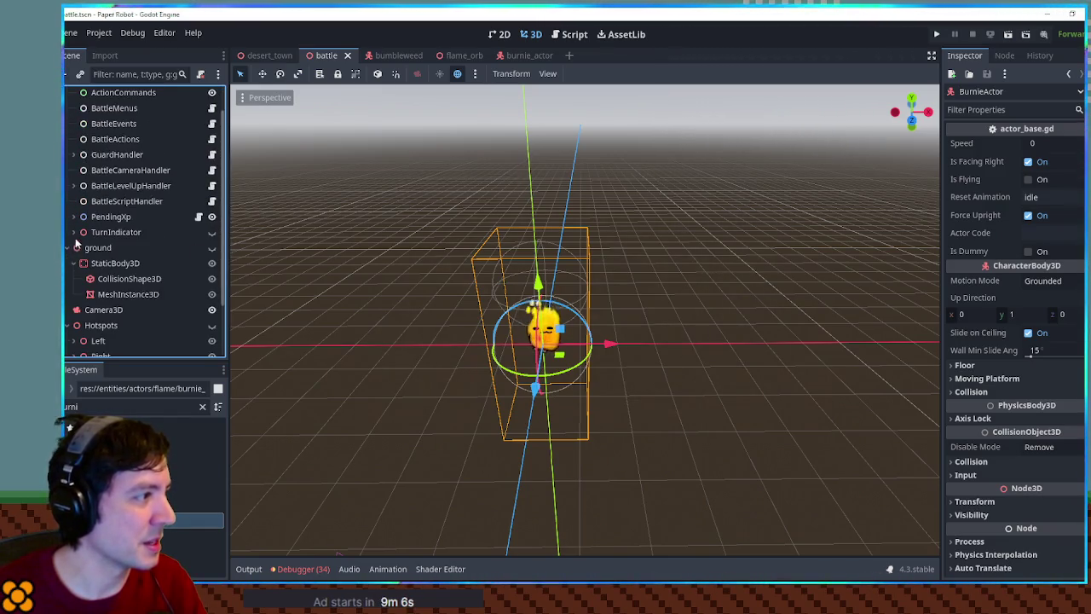
scroll(77, 234, up, 2)
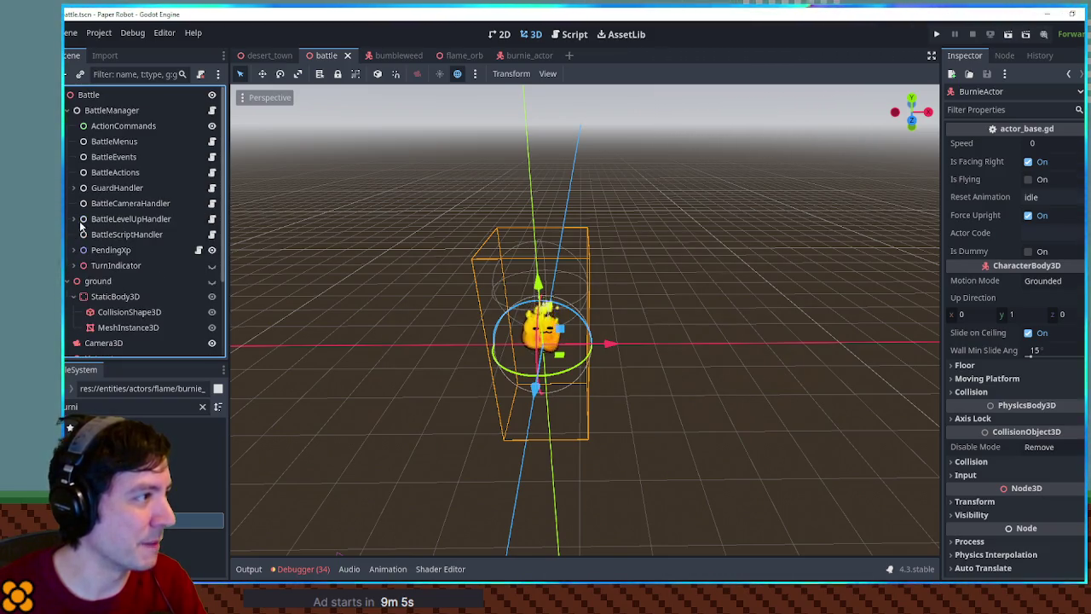
Clear the 'parti' scene filter and run the battle scene with F5.
text(parti)
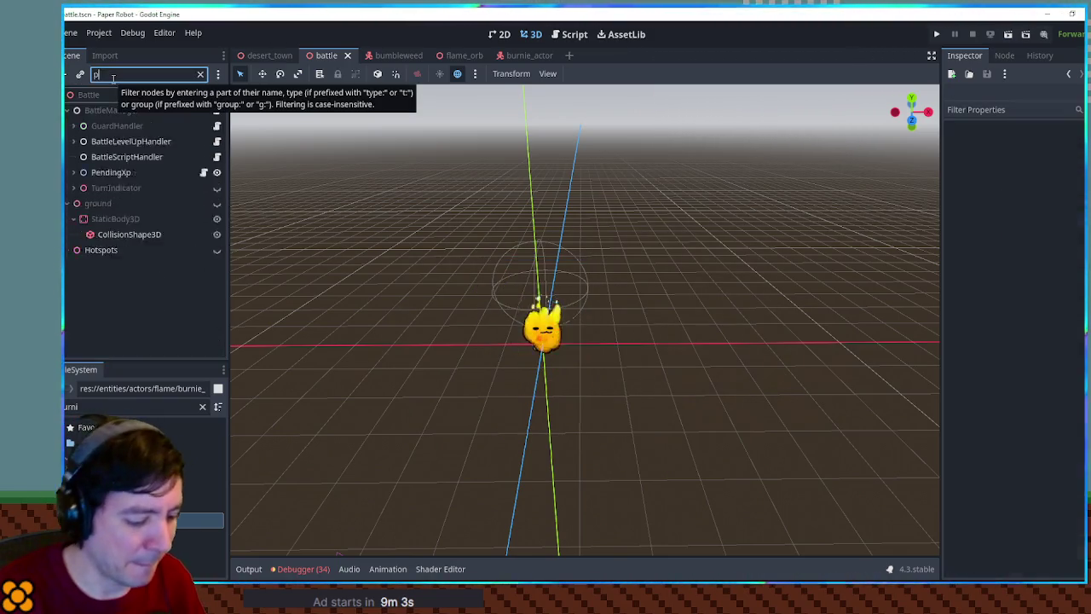
key(BackSpace)
key(BackSpace)
key(BackSpace)
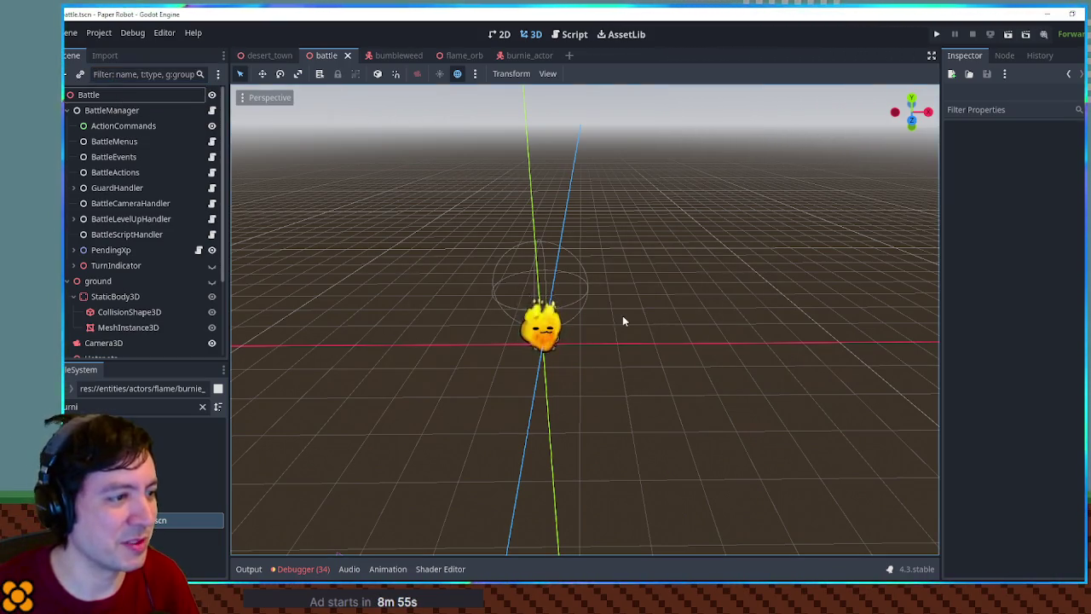
key(F5)
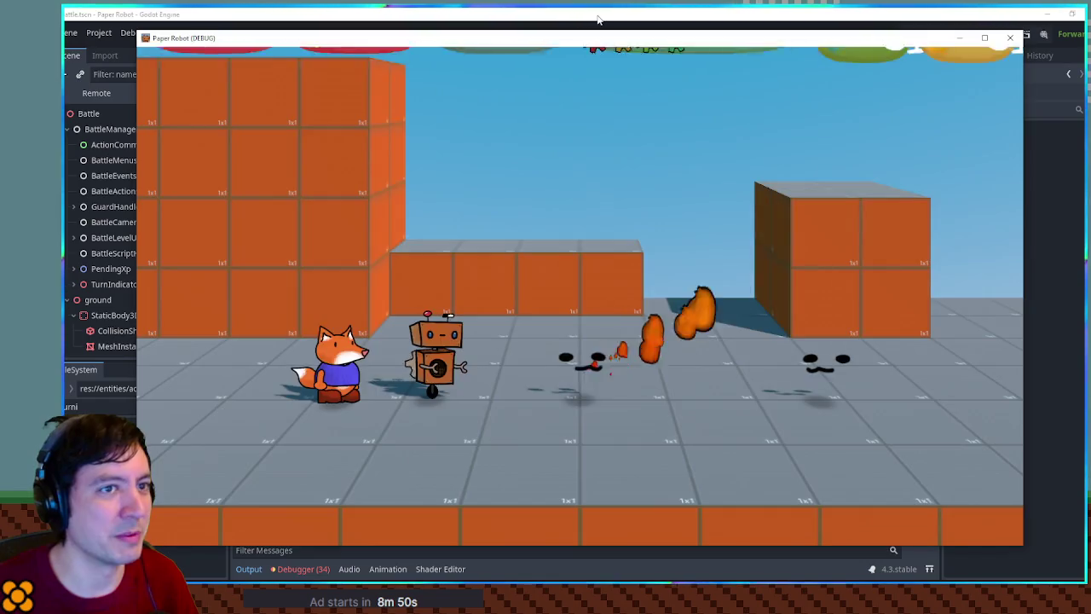
Play through the test battle against the flaming Burnie, then close the game with F8.
click(597, 15)
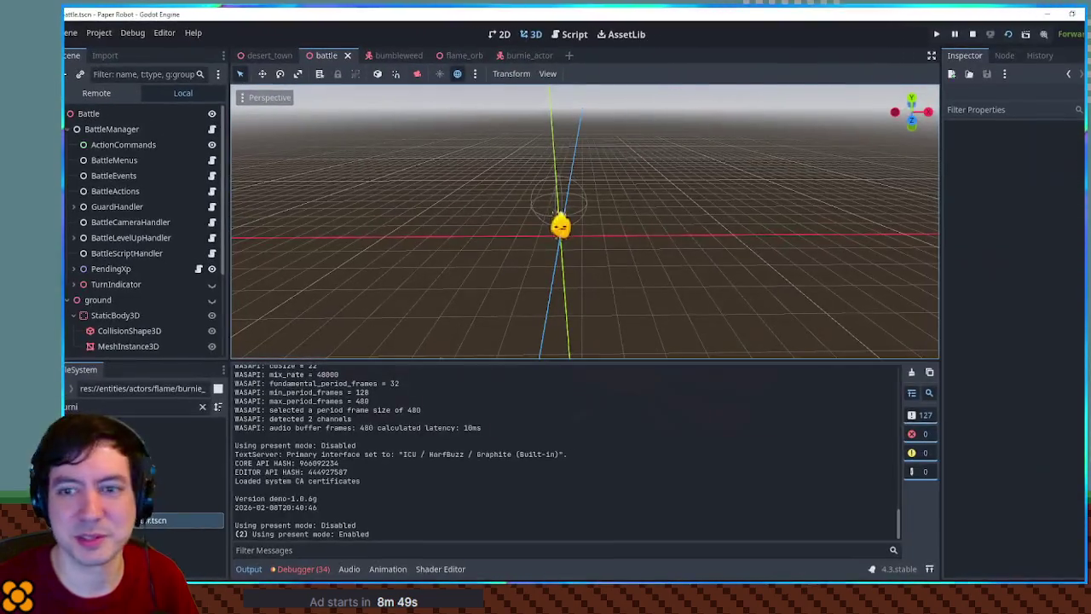
key(alt+Tab)
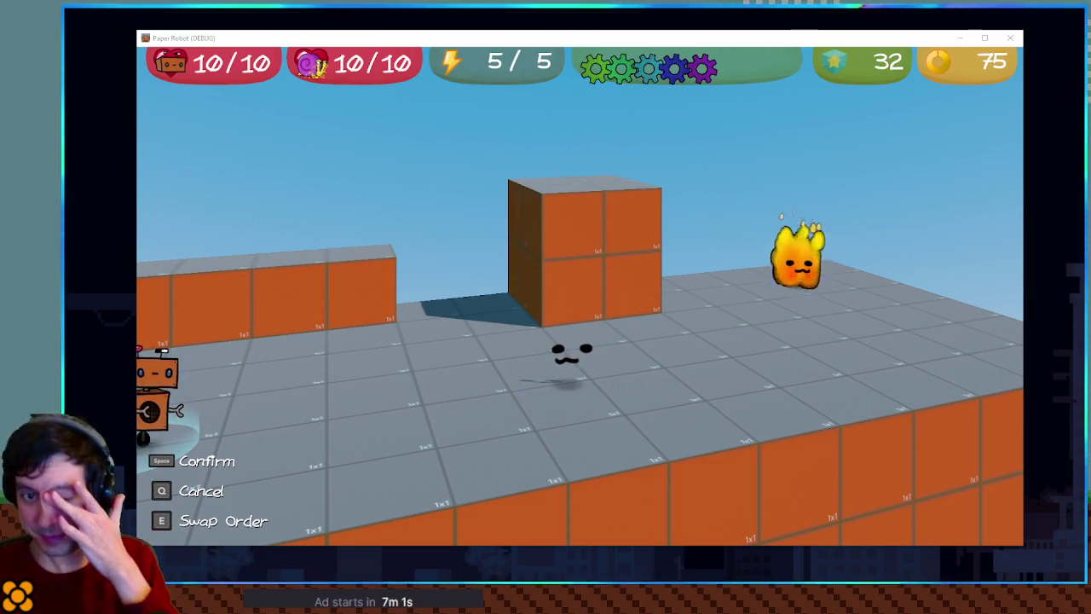
key(F8)
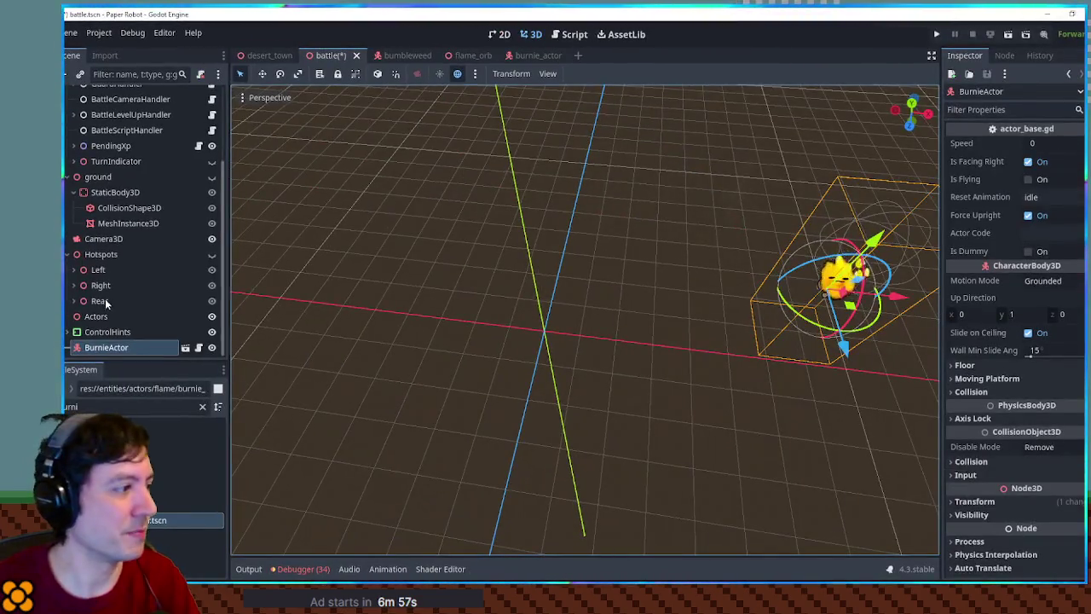
click(109, 348)
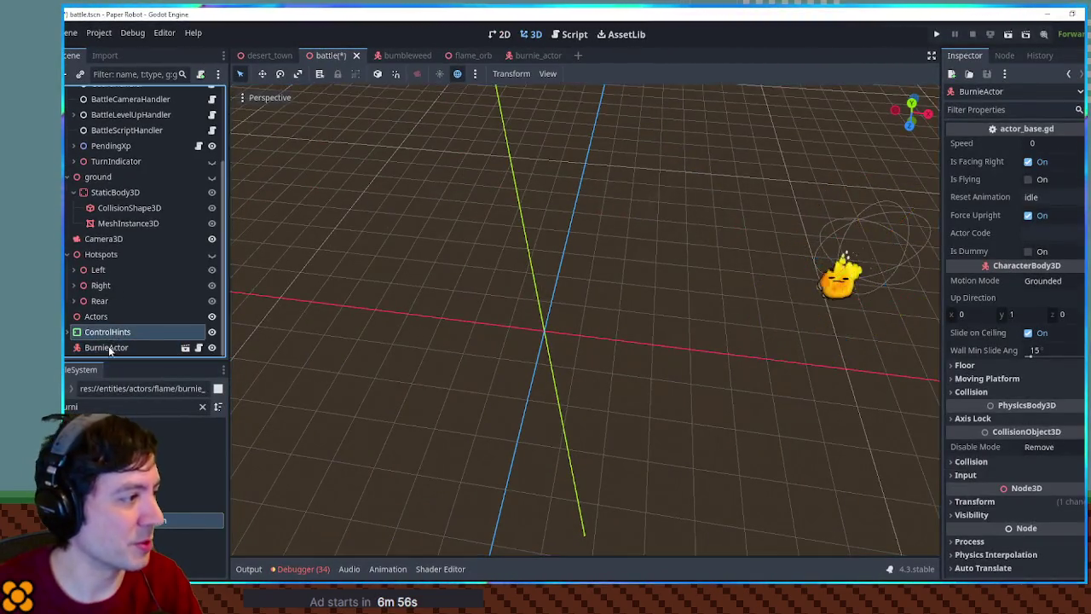
key(Delete)
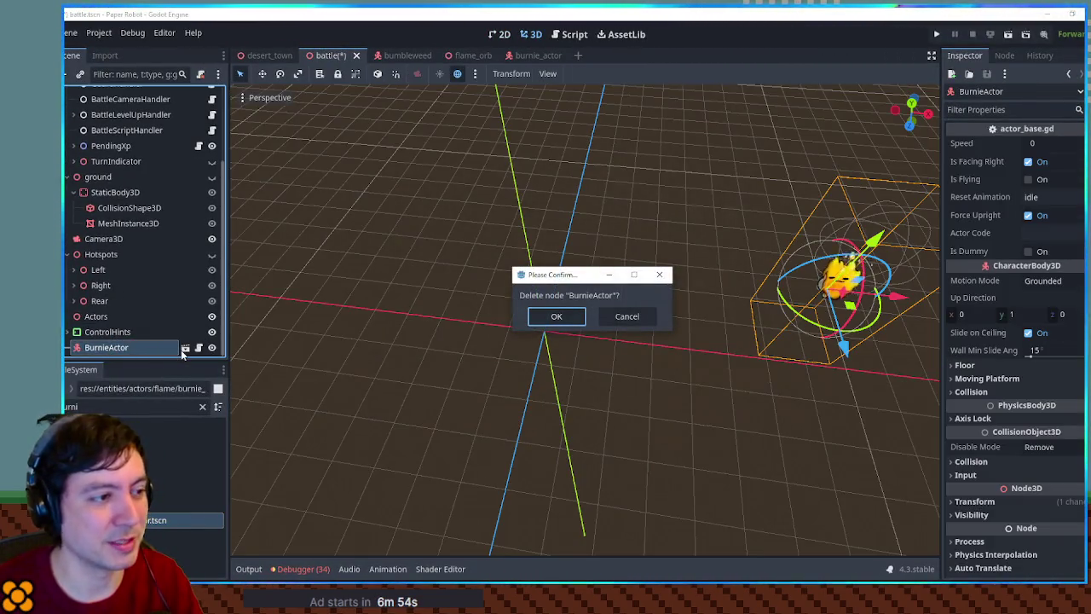
key(Return)
scroll(104, 242, up, 5)
click(72, 110)
key(ctrl+s)
key(F6)
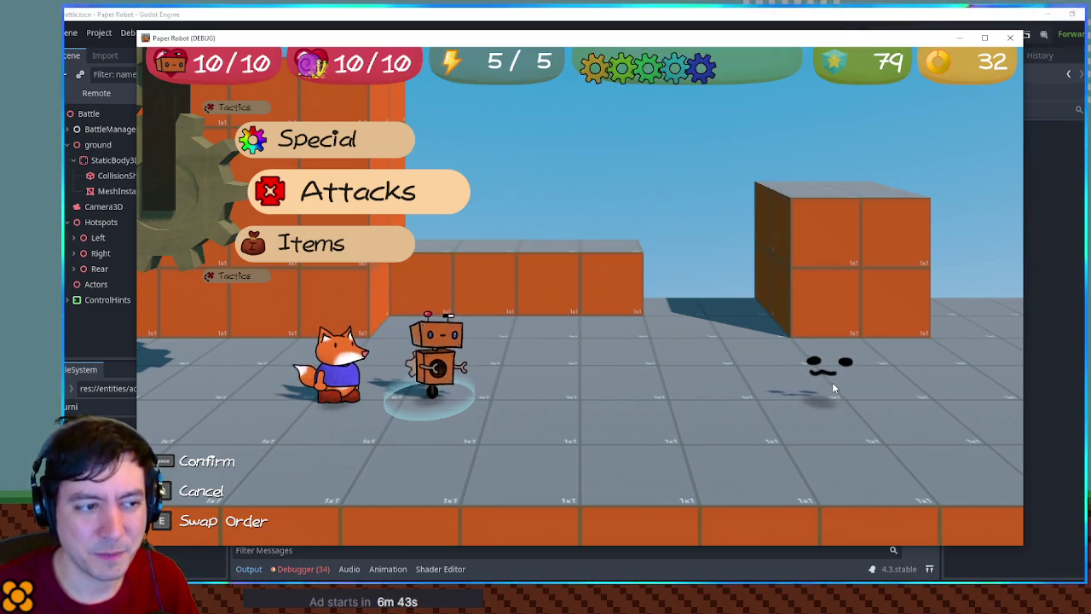
key(F8)
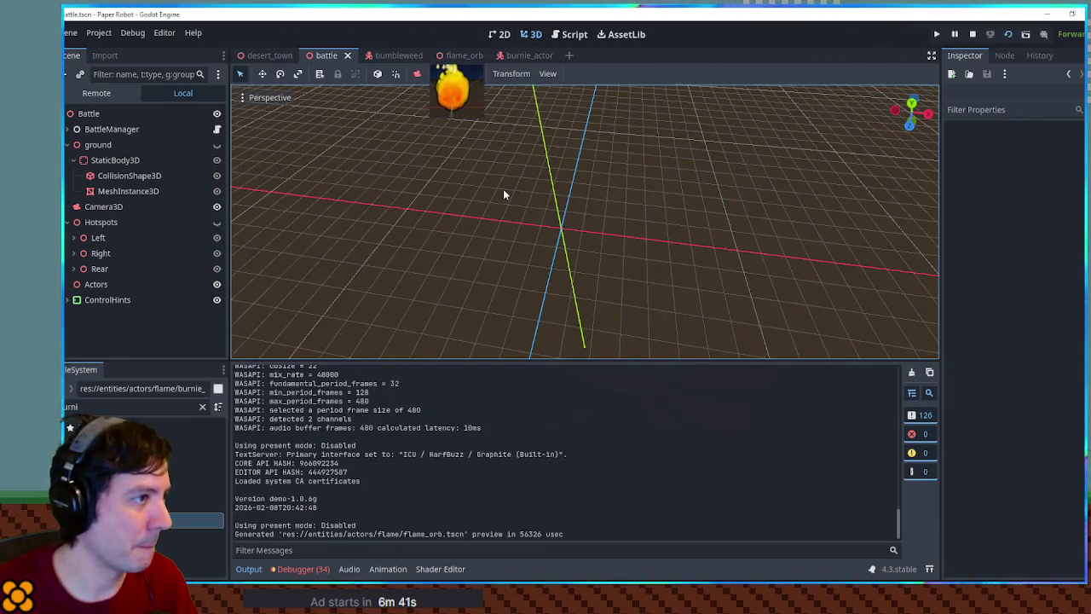
Open the battle scene's BattleManager.gd with the bottom panel collapsed.
click(516, 57)
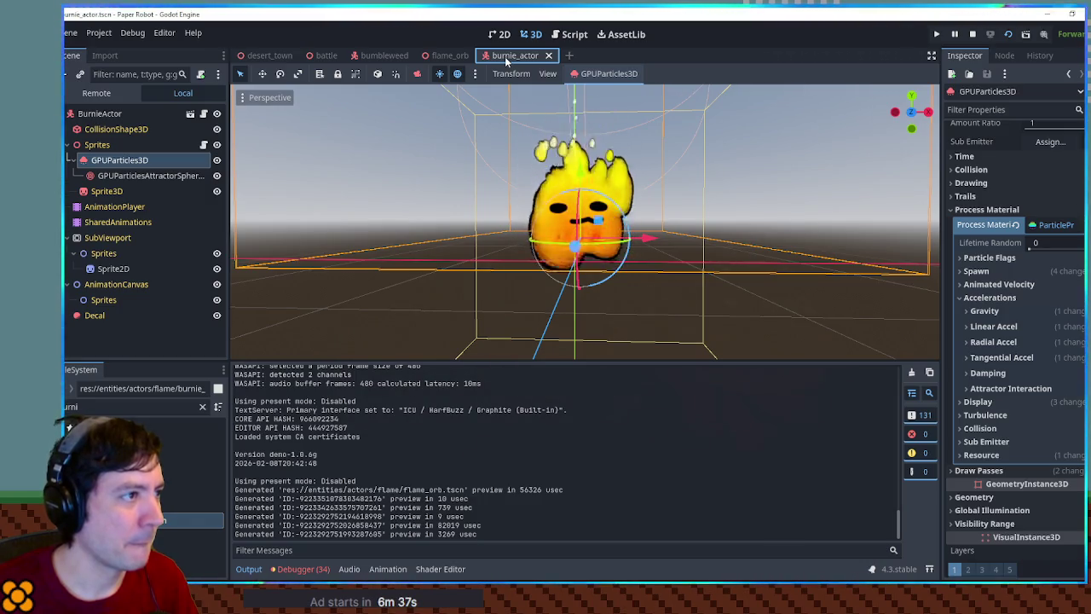
click(324, 55)
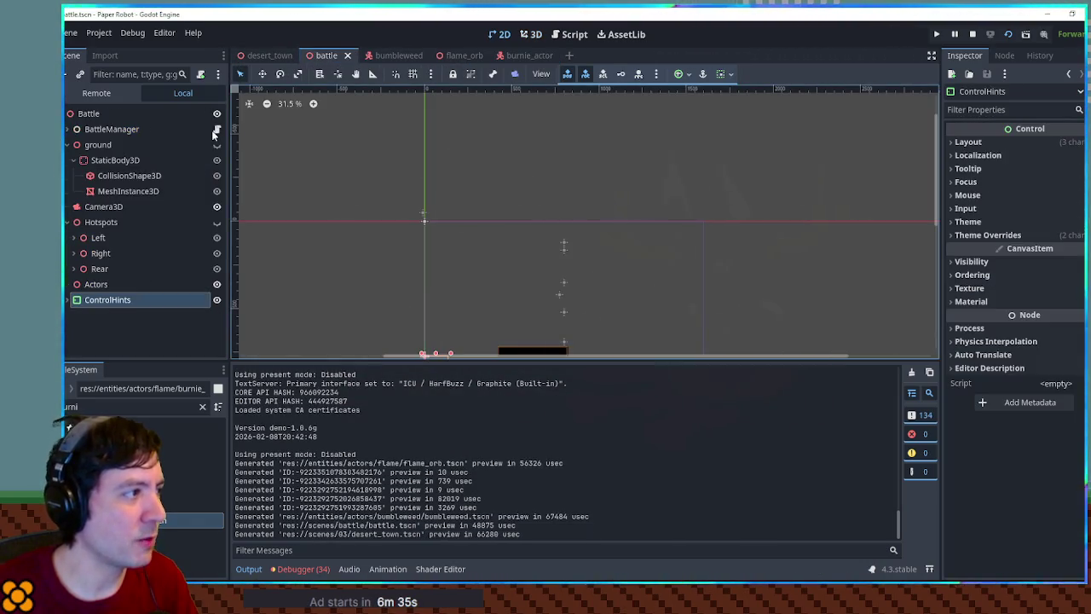
key(ctrl+F3)
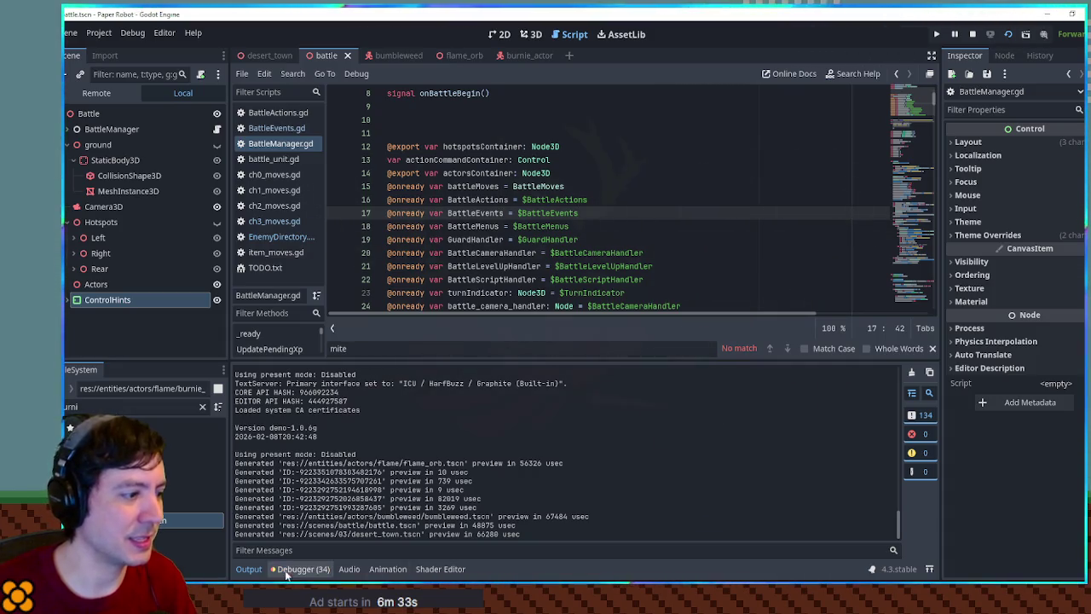
click(299, 568)
click(298, 569)
click(719, 257)
Search the script and jump to the addAndInitializeUnit function definition.
key(ctrl+f)
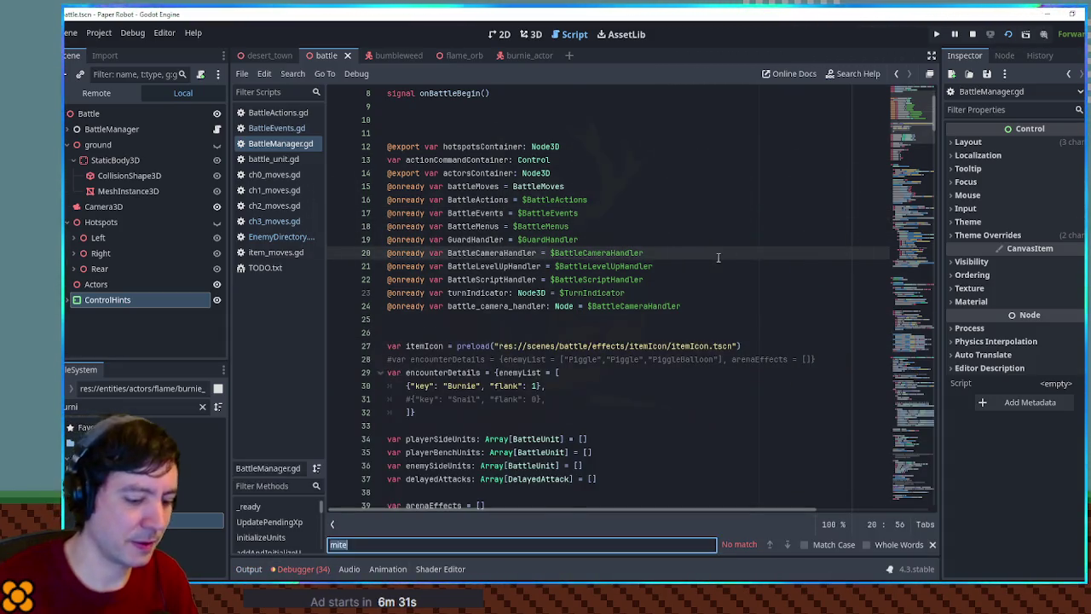
text(add_)
key(BackSpace)
text(t)
key(BackSpace)
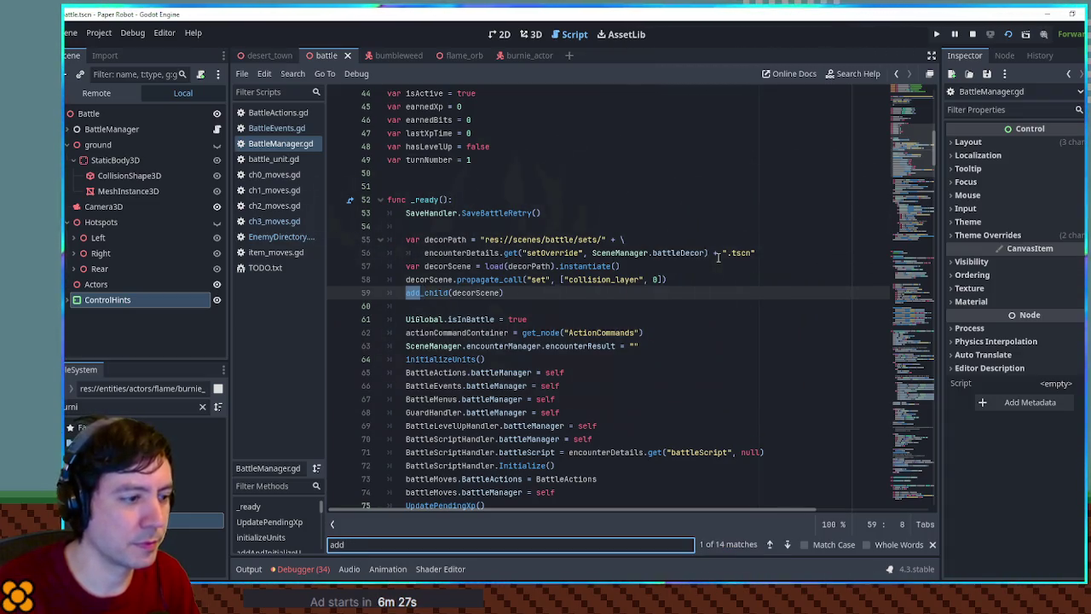
text(ac)
key(Escape)
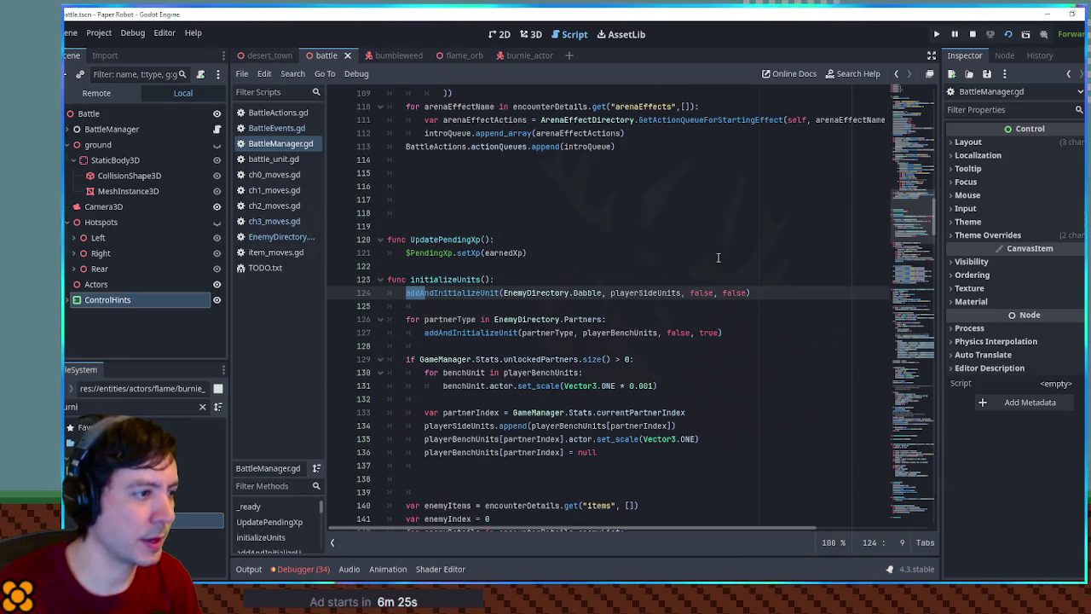
ctrl+click(452, 293)
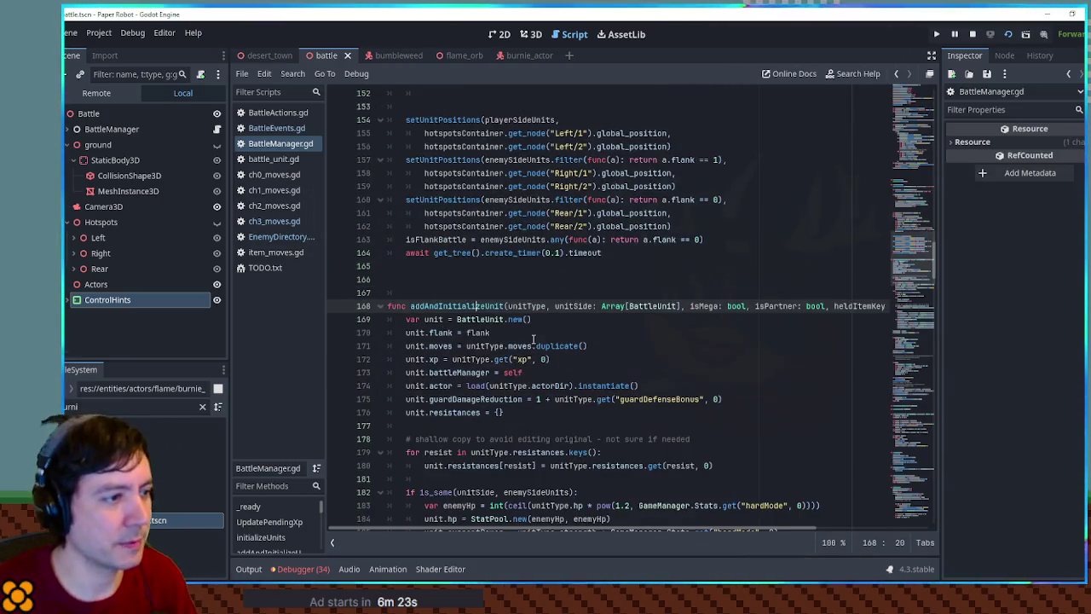
Highlight the unitType parameter and search its uses around lines 168–171.
scroll(515, 341, down, 3)
click(509, 186)
double_click(509, 186)
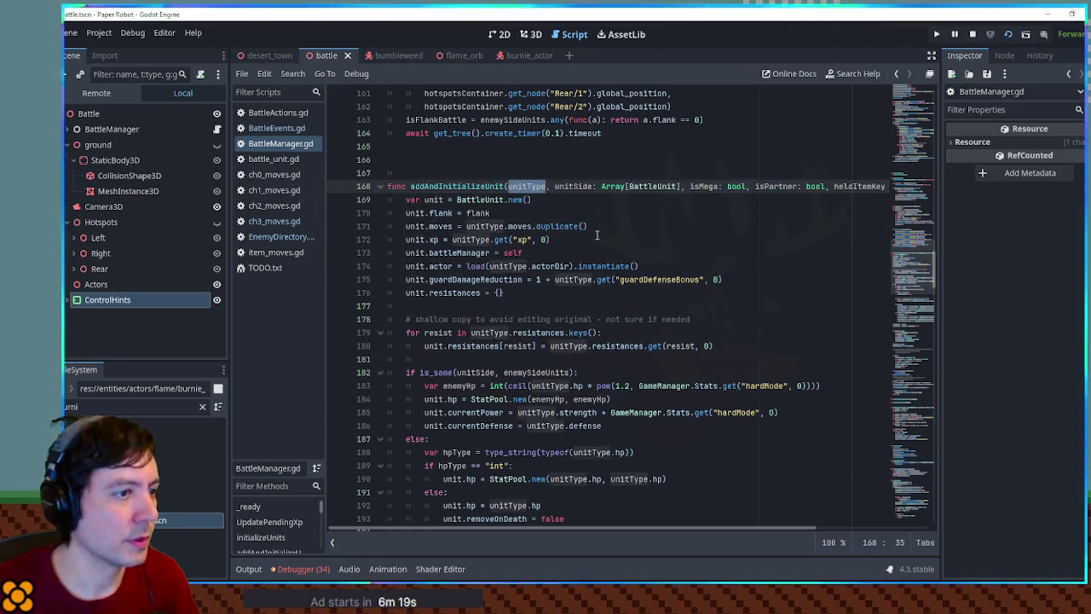
scroll(597, 235, down, 2)
double_click(492, 143)
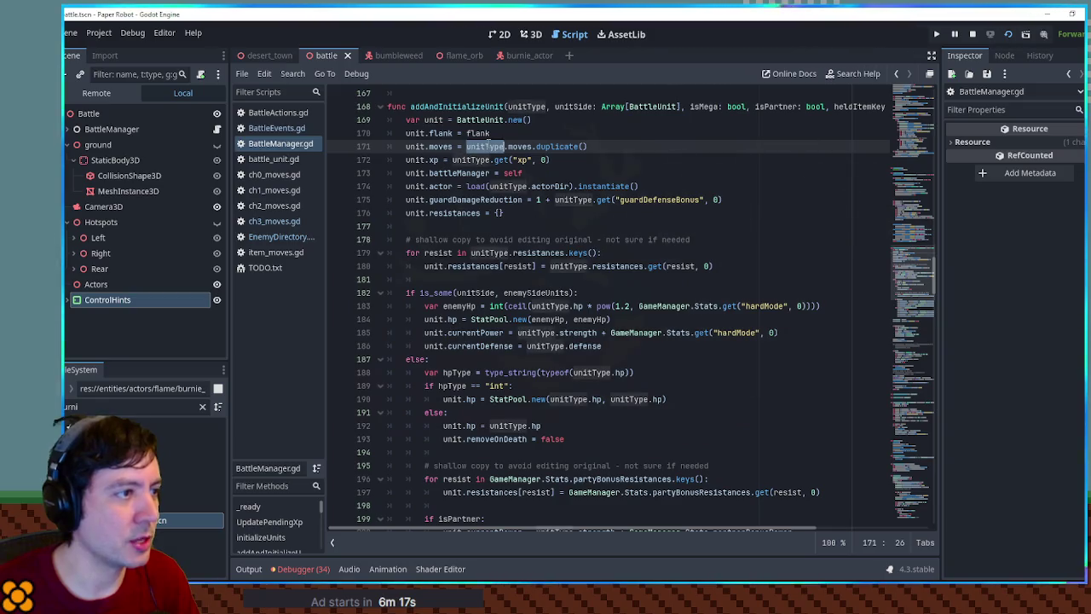
key(ctrl+f)
scroll(545, 198, down, 5)
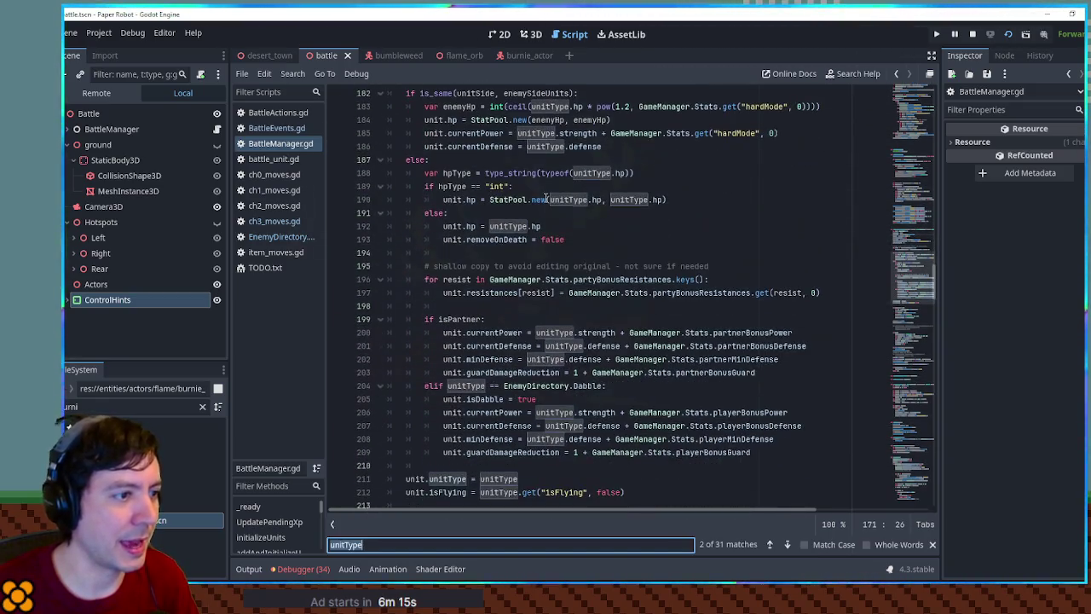
scroll(610, 304, down, 3)
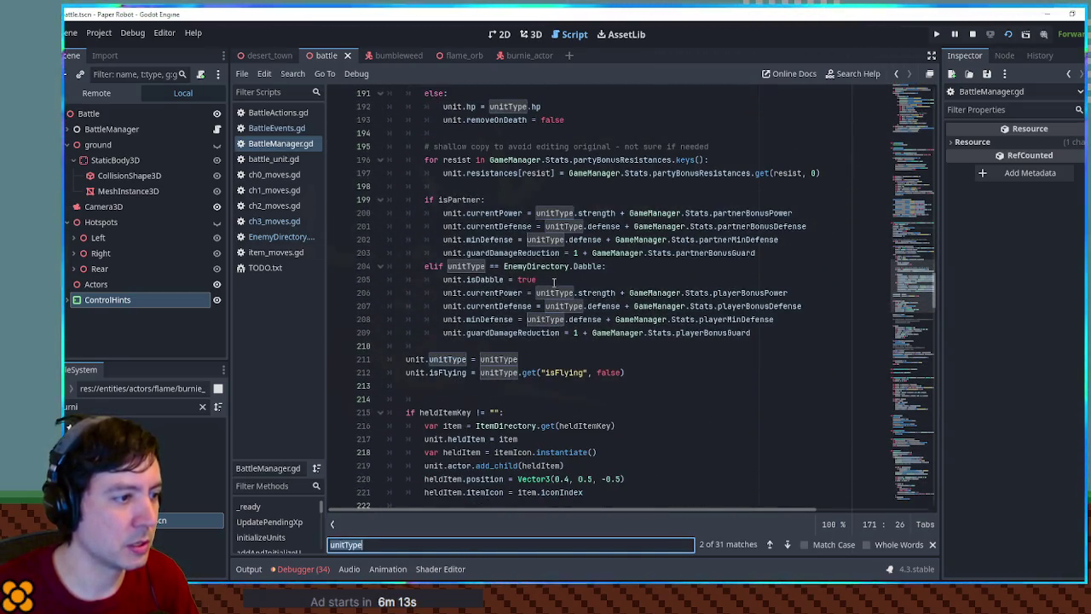
scroll(554, 282, down, 3)
scroll(554, 283, down, 2)
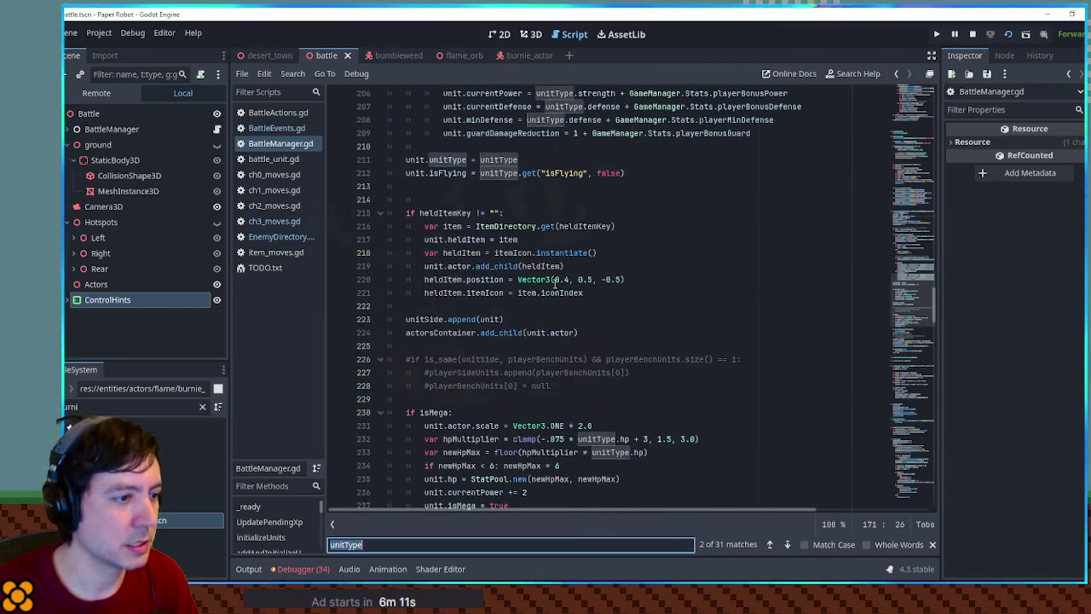
scroll(554, 283, down, 8)
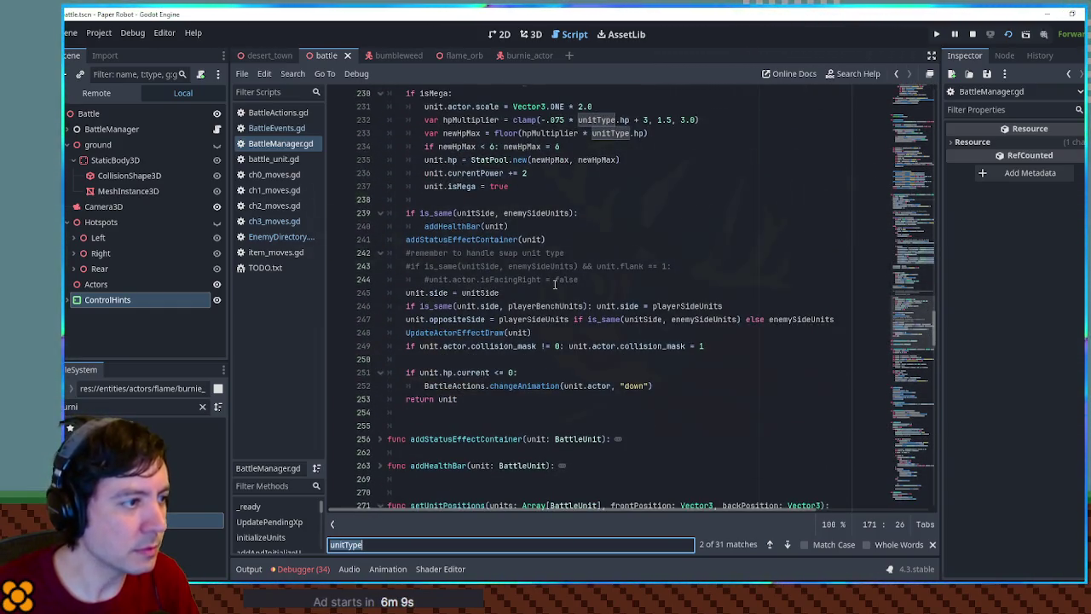
scroll(554, 285, up, 20)
scroll(558, 286, up, 2)
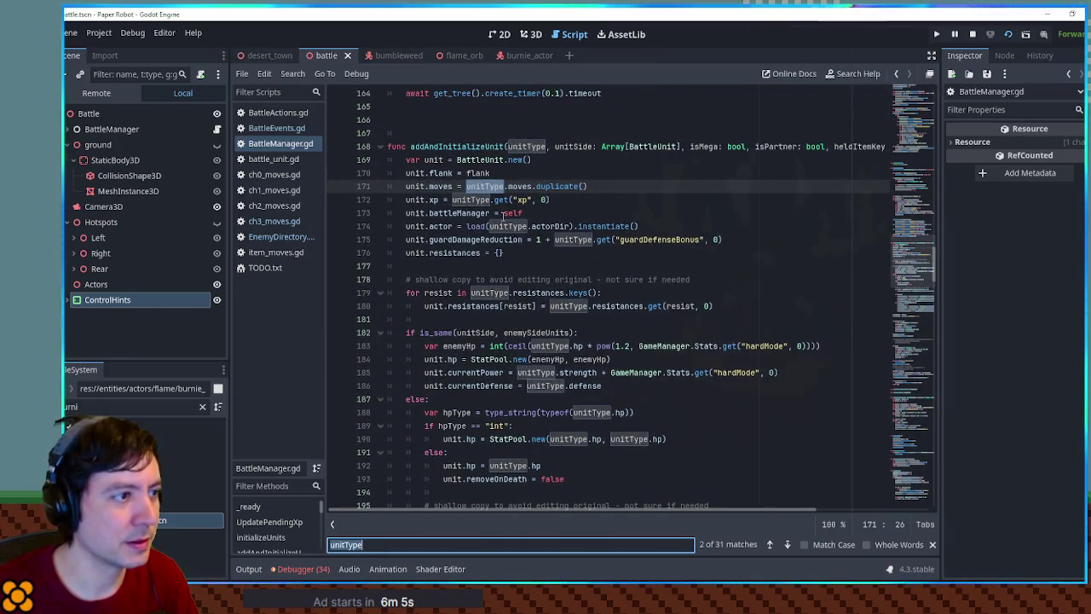
Select unit.actor on line 174 and search for its uses.
double_click(528, 145)
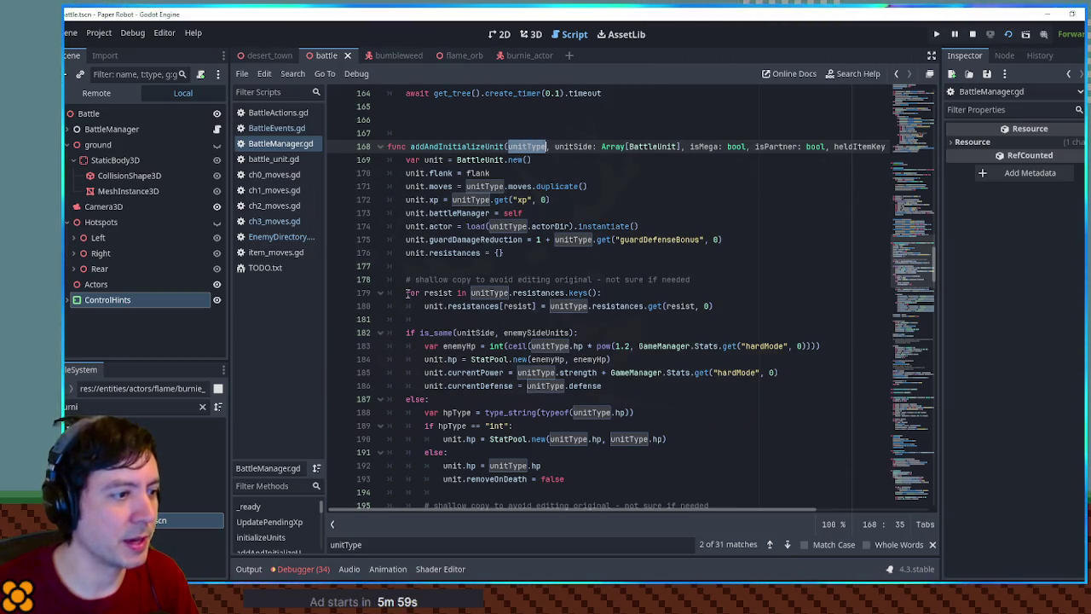
drag(466, 226, 576, 226)
drag(410, 226, 452, 225)
key(ctrl+f)
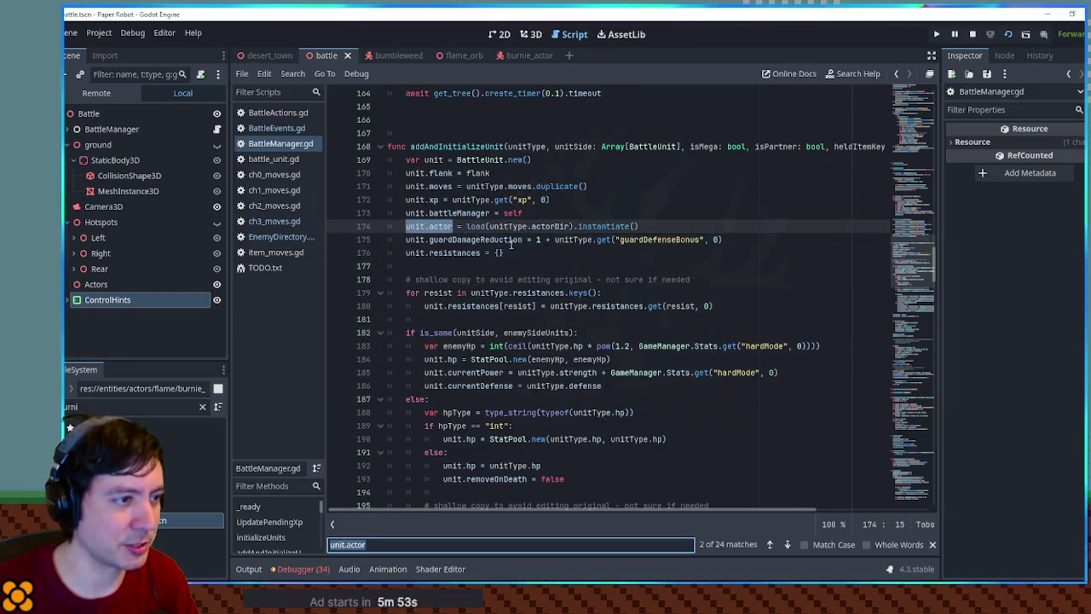
Scroll through BattleManager.gd reviewing the unit.actor matches further down.
scroll(758, 234, down, 4)
scroll(762, 239, down, 5)
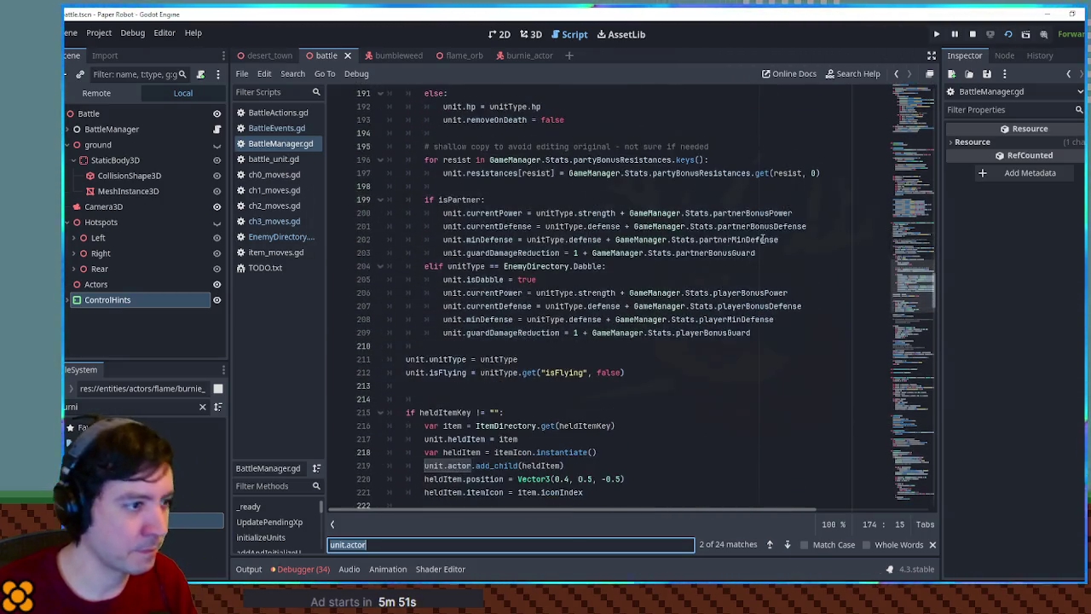
scroll(744, 250, down, 6)
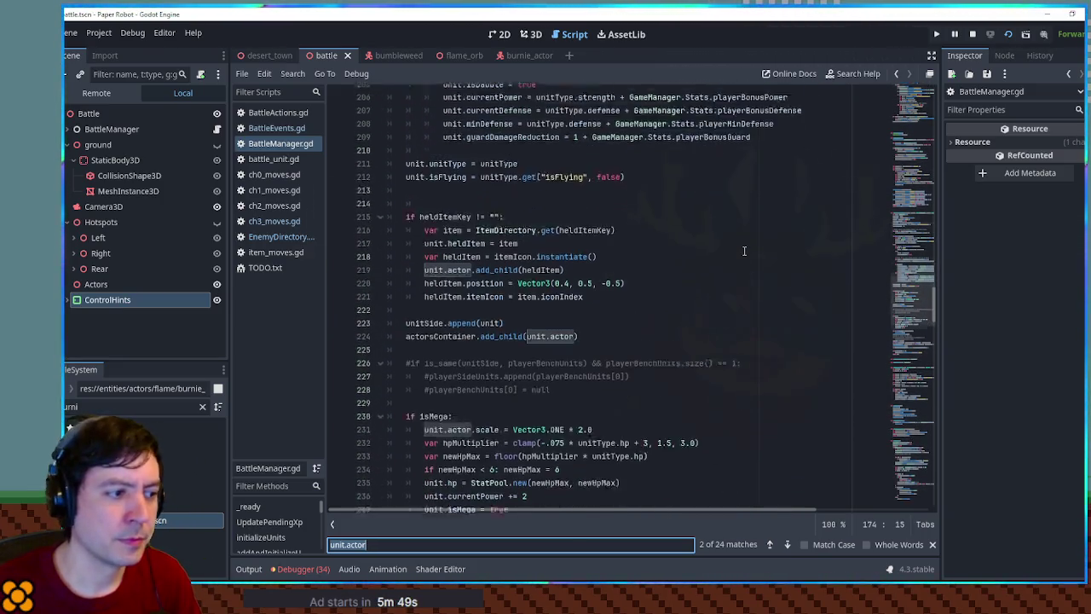
scroll(743, 248, down, 2)
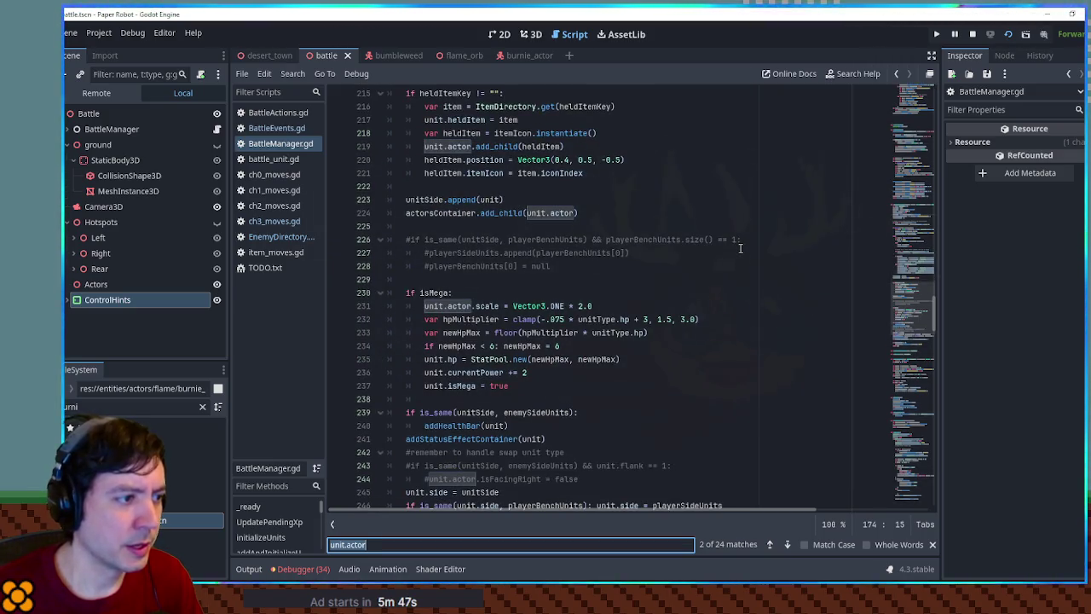
scroll(739, 249, down, 1)
scroll(736, 248, down, 3)
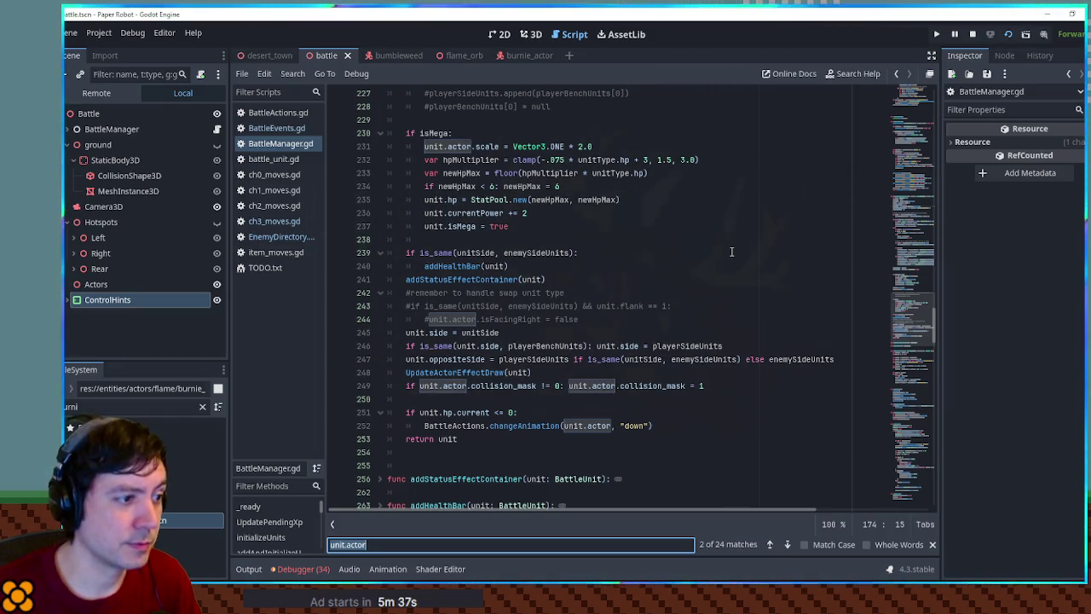
scroll(731, 251, down, 3)
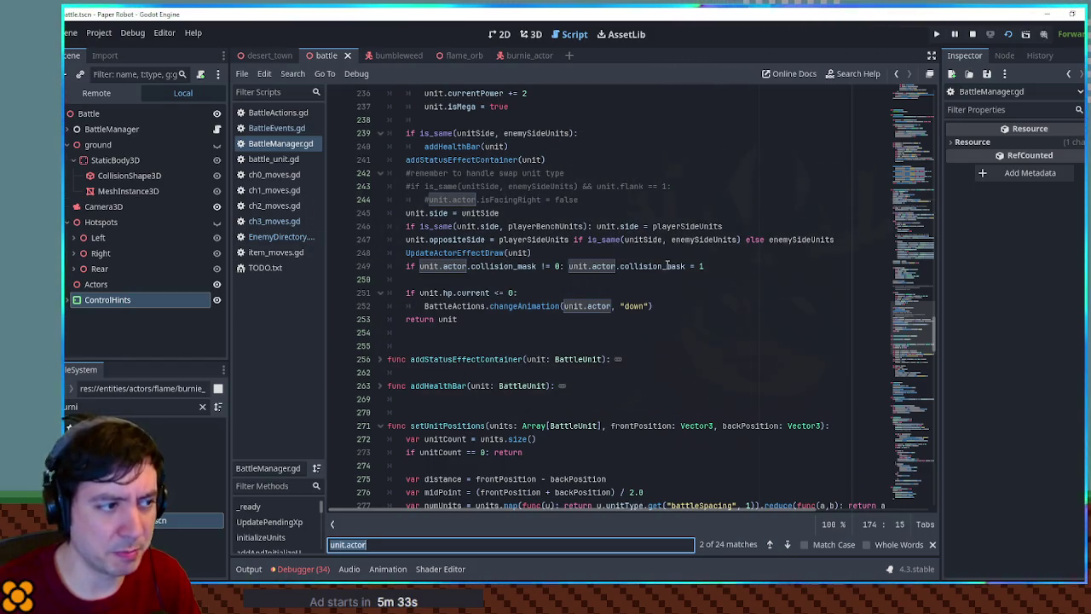
scroll(667, 266, down, 4)
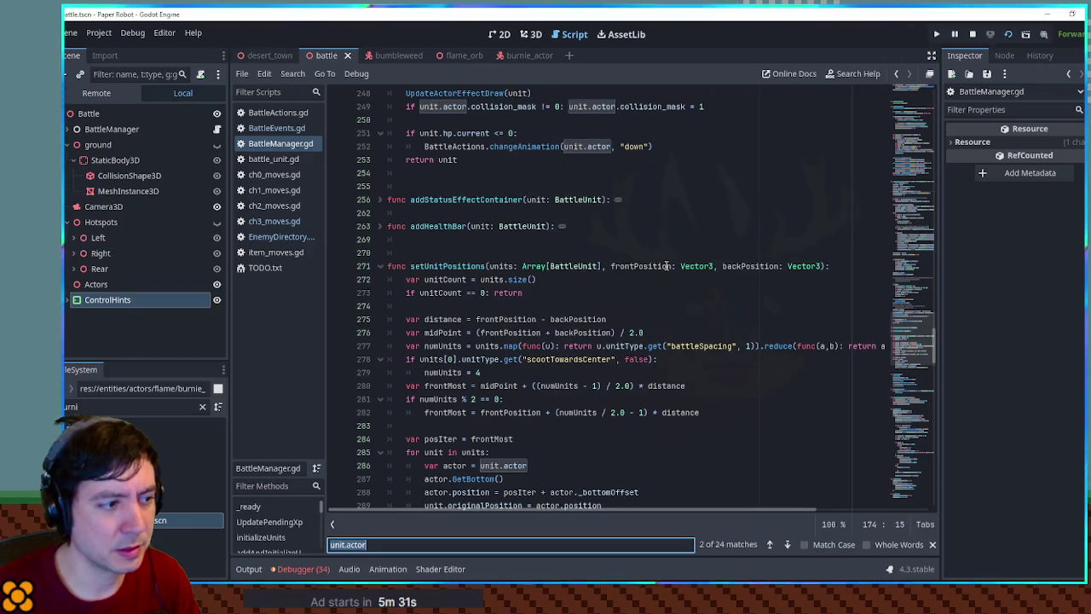
scroll(667, 266, down, 8)
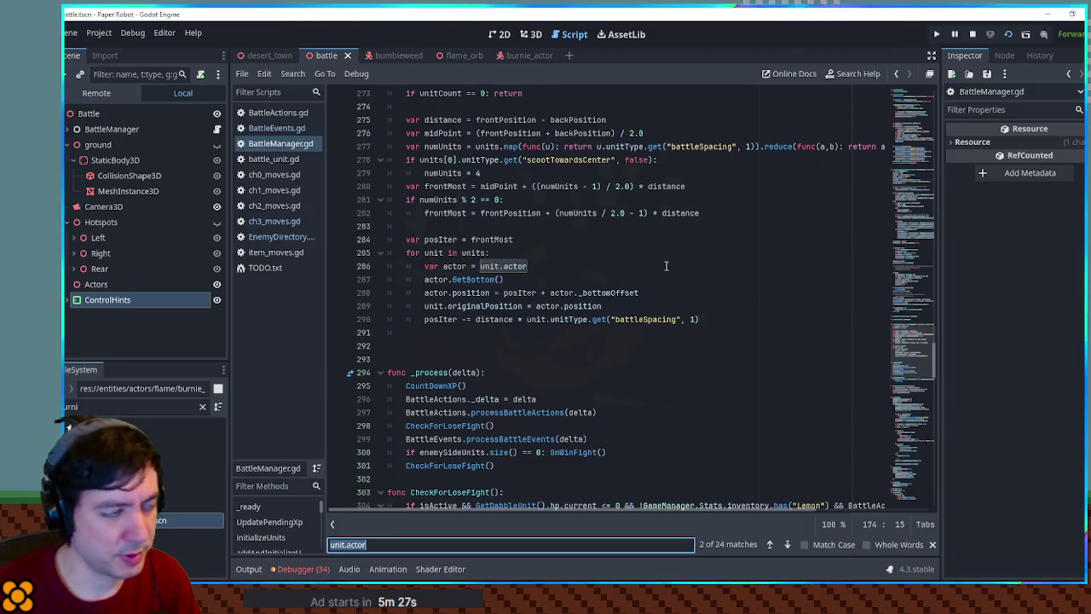
scroll(667, 265, up, 1)
drag(913, 350, 917, 460)
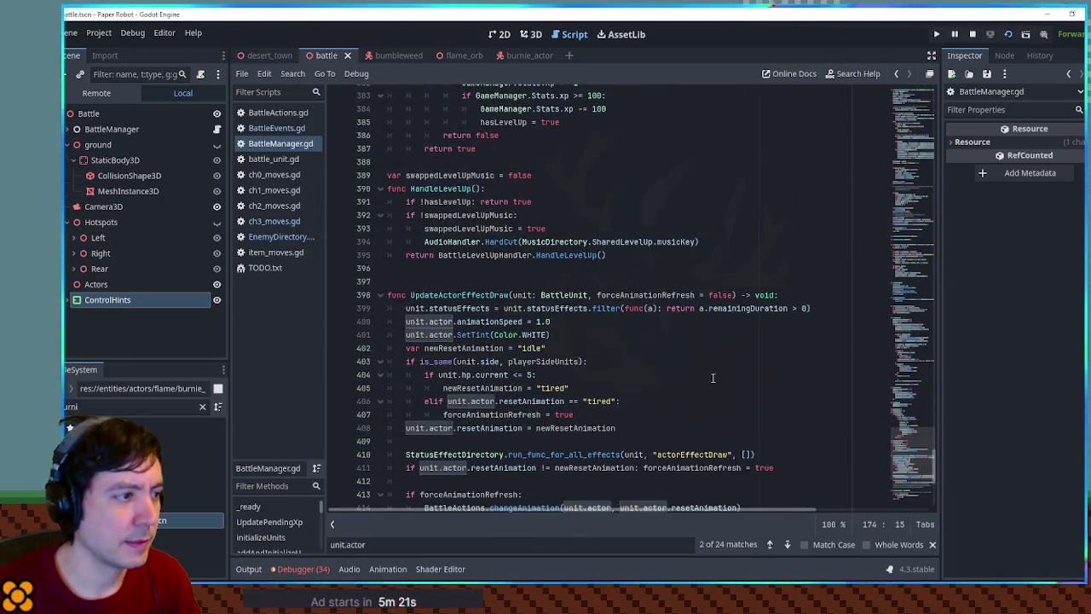
scroll(457, 303, down, 3)
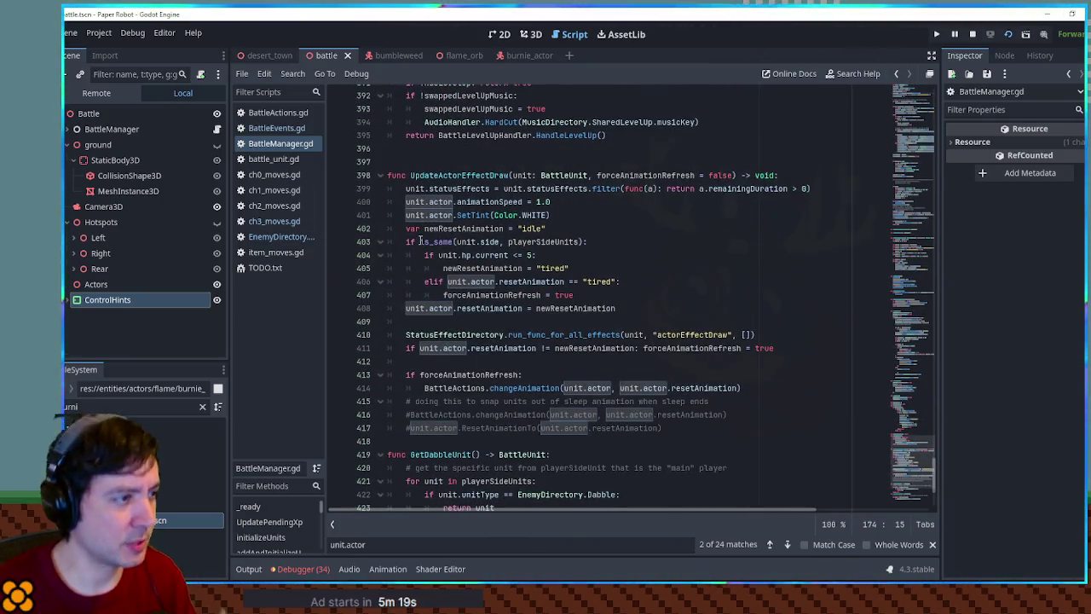
scroll(427, 227, down, 4)
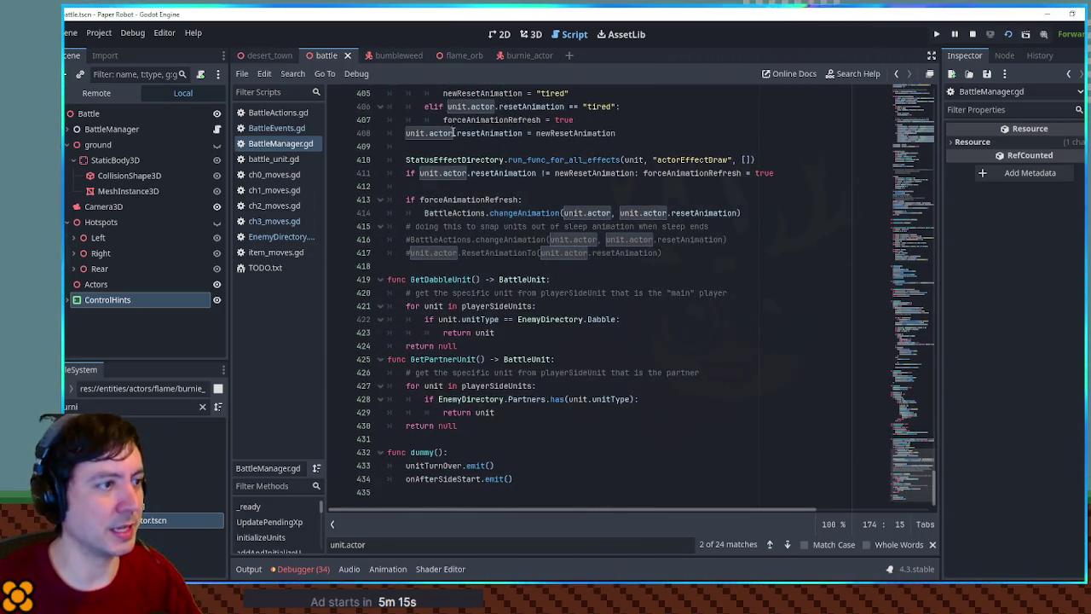
Search unit.actor from line 411 and step matches until wrapping to line 174 (2 of 24).
drag(420, 173, 465, 177)
key(ctrl+f)
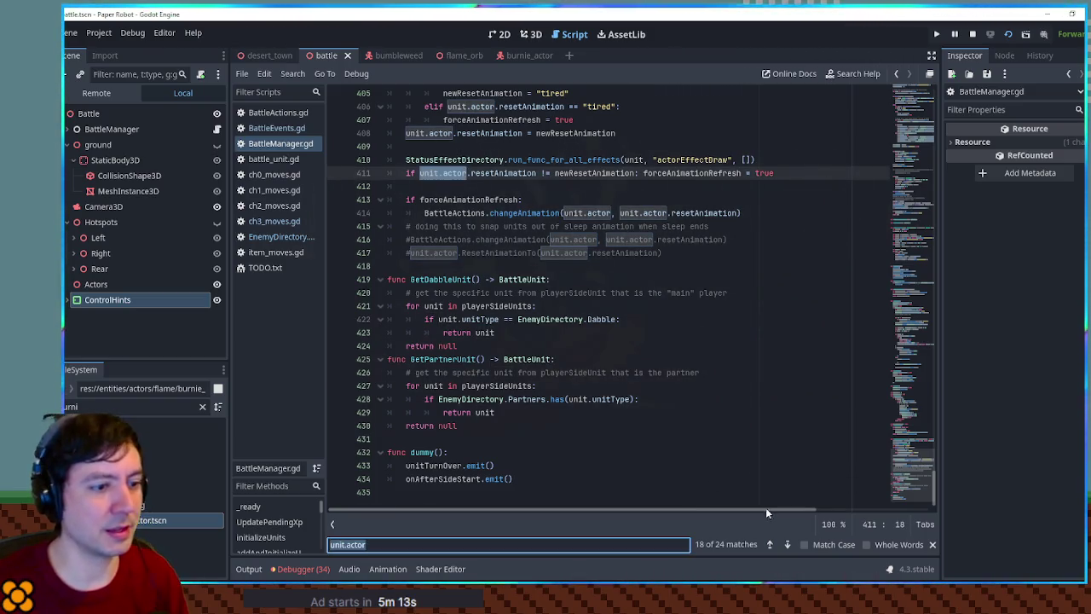
click(787, 545)
click(787, 544)
click(787, 544)
click(787, 545)
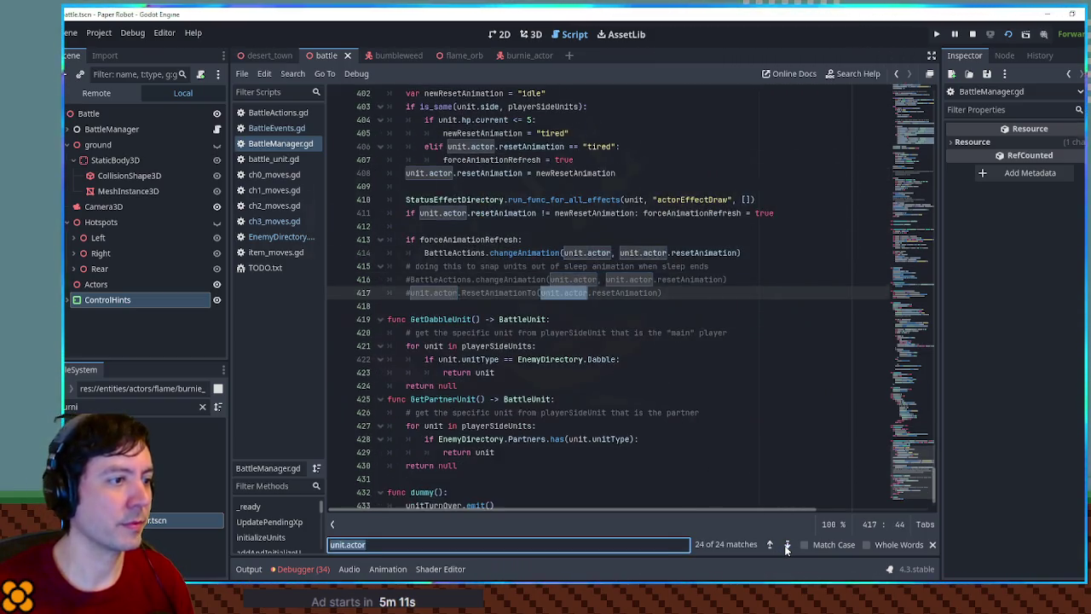
click(787, 544)
click(786, 544)
click(787, 545)
click(786, 545)
click(787, 545)
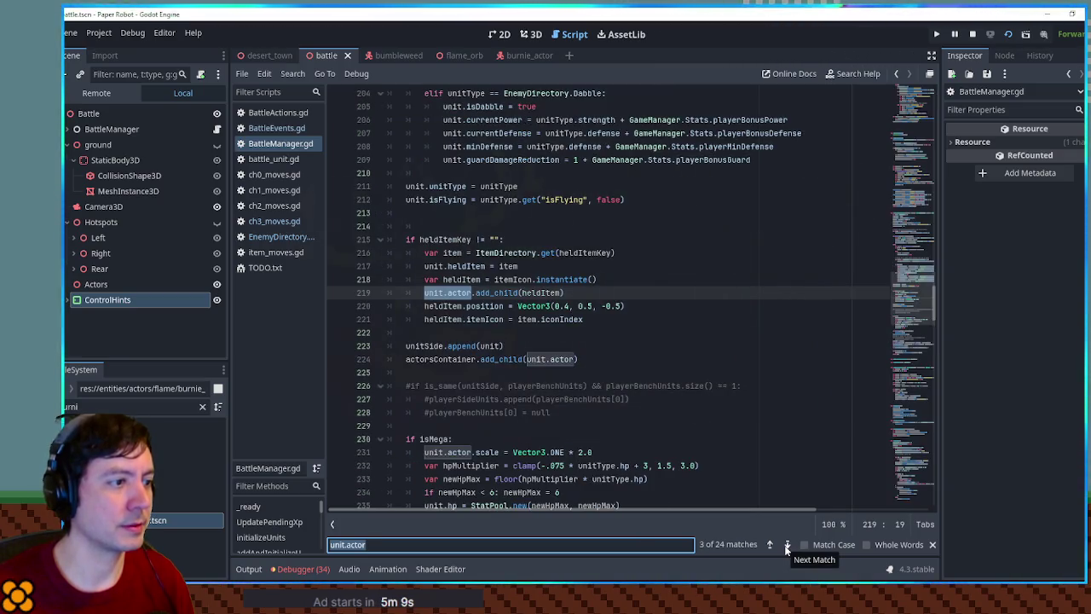
click(769, 545)
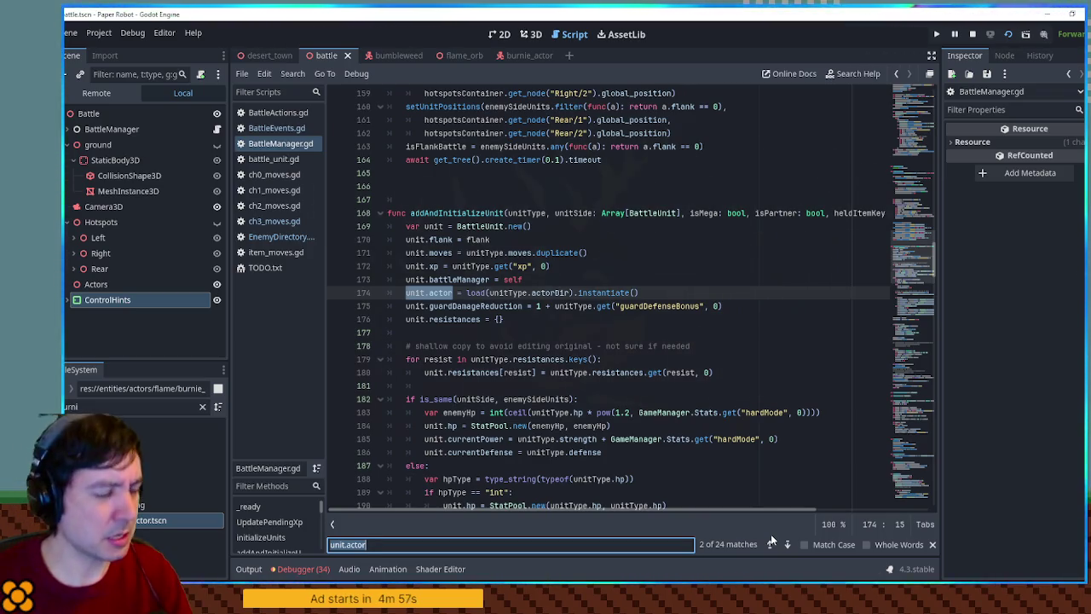
Run the battle with F5 and advance the action menu using Q and Space.
key(F5)
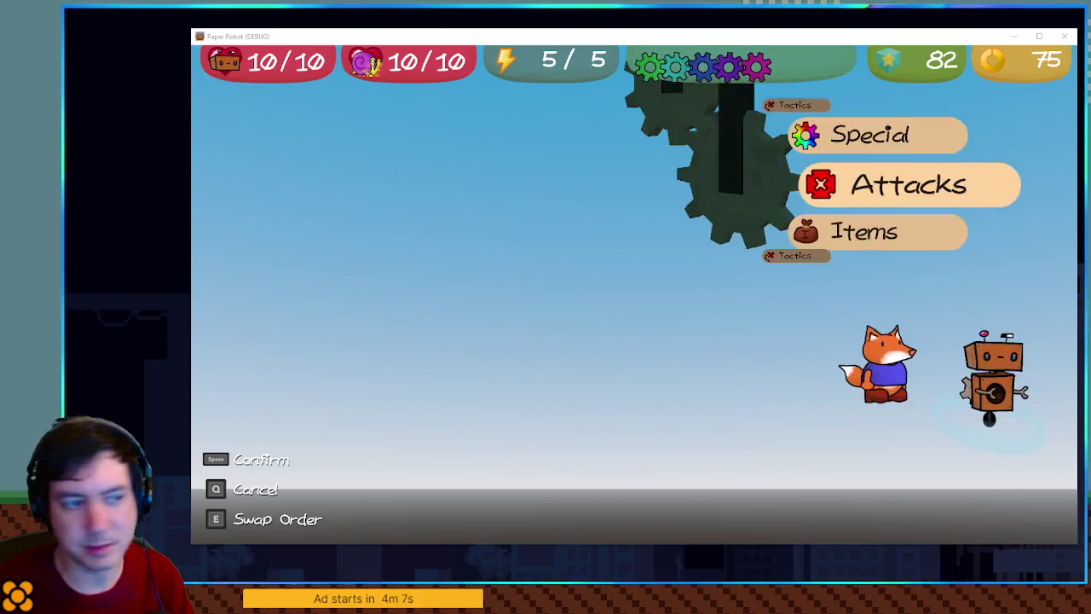
key(q)
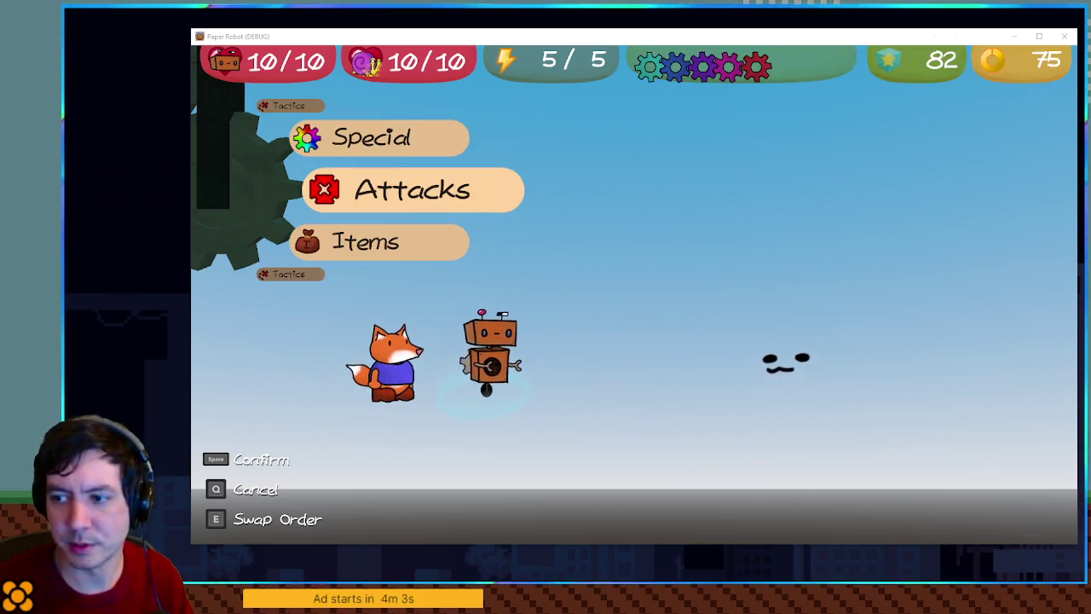
key(space)
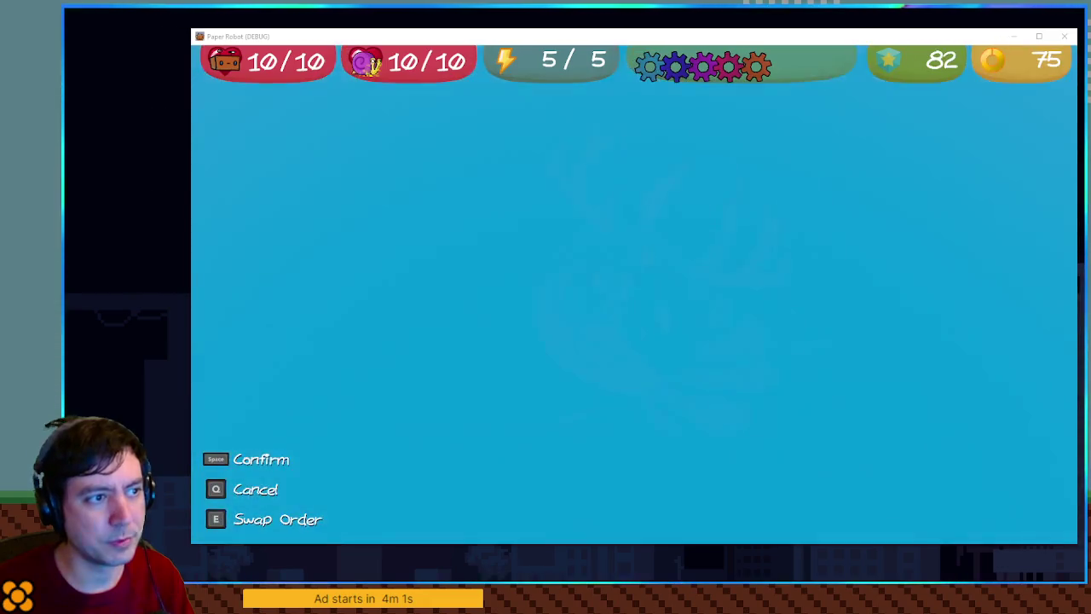
key(q)
key(space)
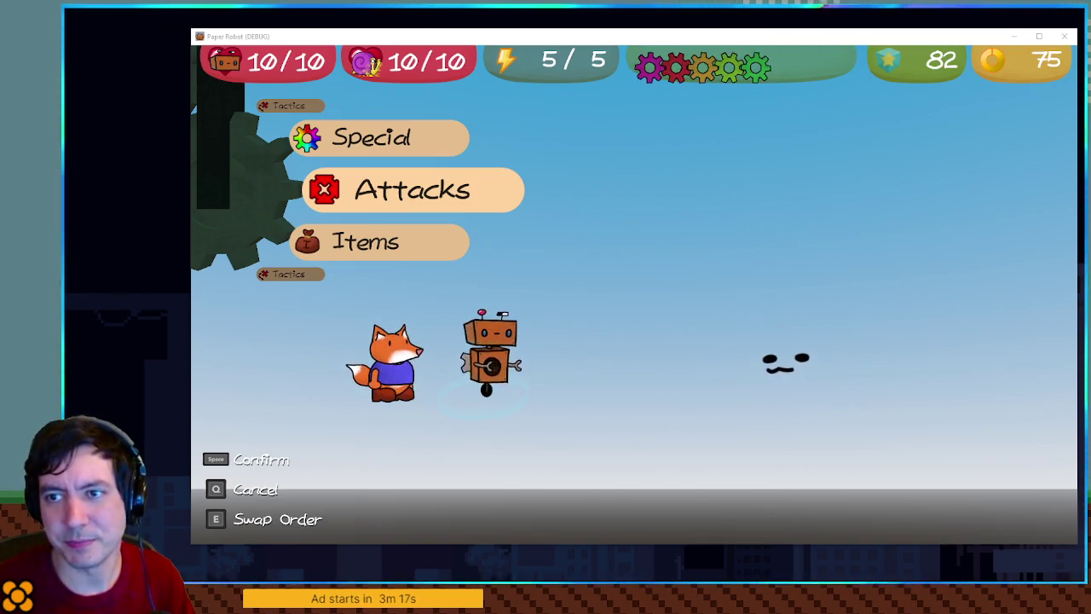
key(alt+Tab)
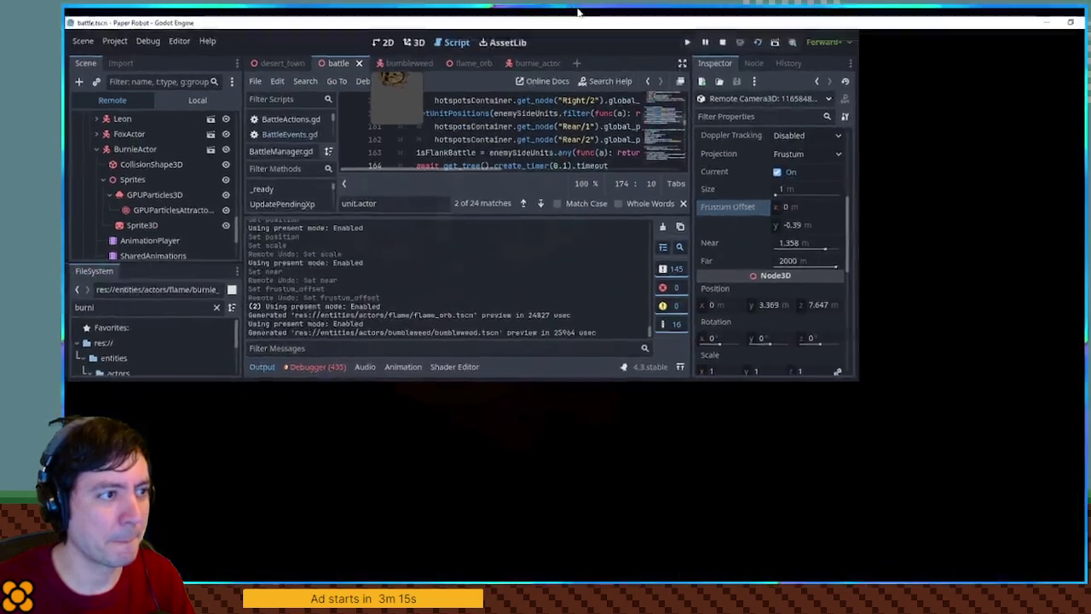
Add line 175 add_child(load(unitType.actorDir).instantiate()) after the unit.actor assignment.
double_click(580, 16)
drag(652, 212, 462, 214)
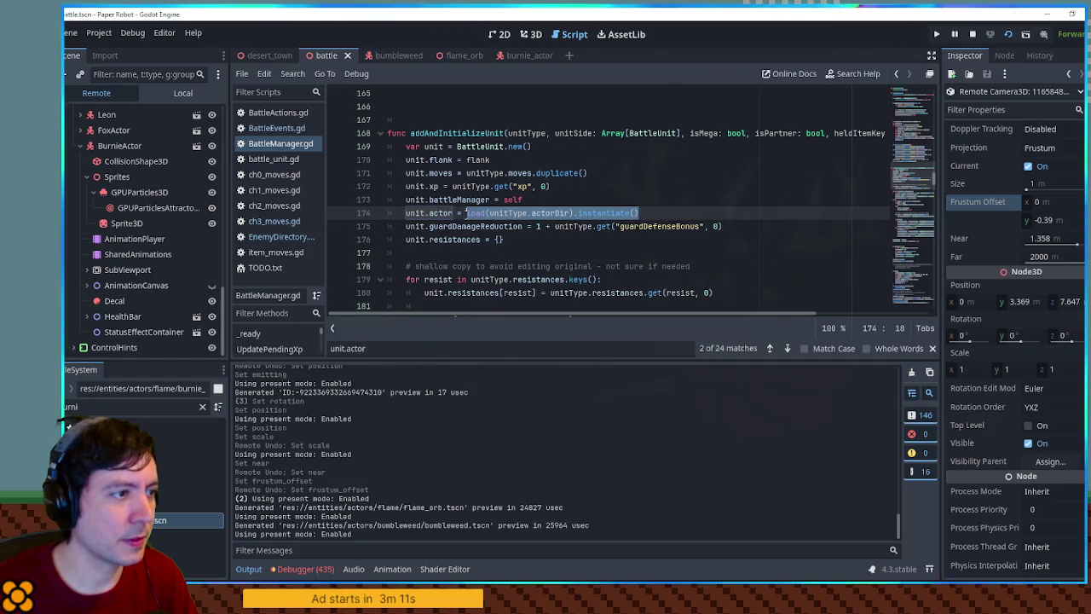
click(581, 202)
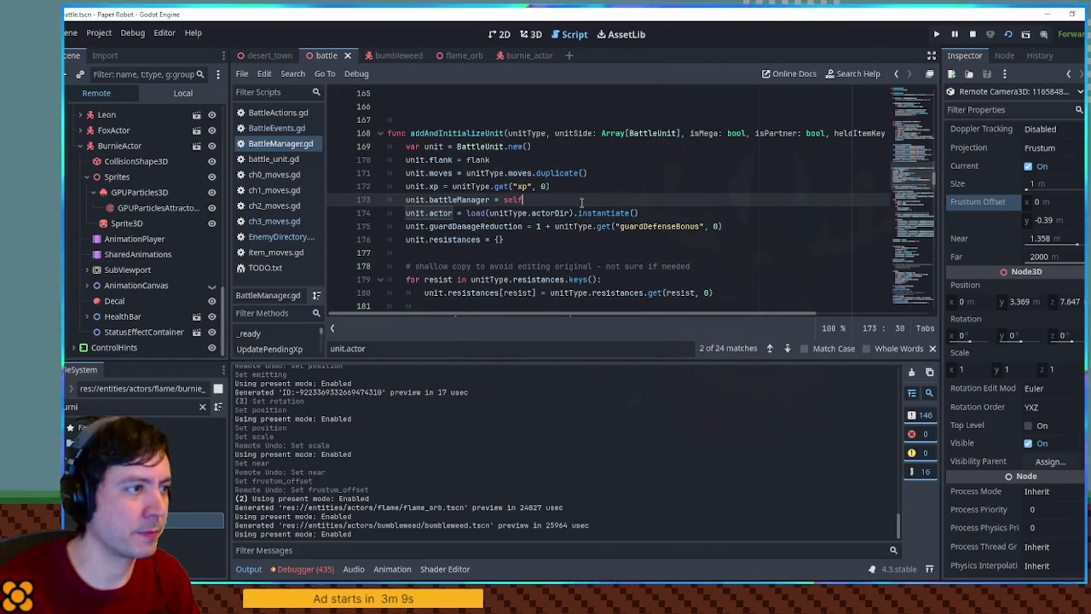
key(Up)
key(Up)
key(Up)
key(End)
key(Down)
key(Down)
key(Down)
key(Down)
key(Down)
key(Return)
text(load(unitType.actorDir).instantiate())
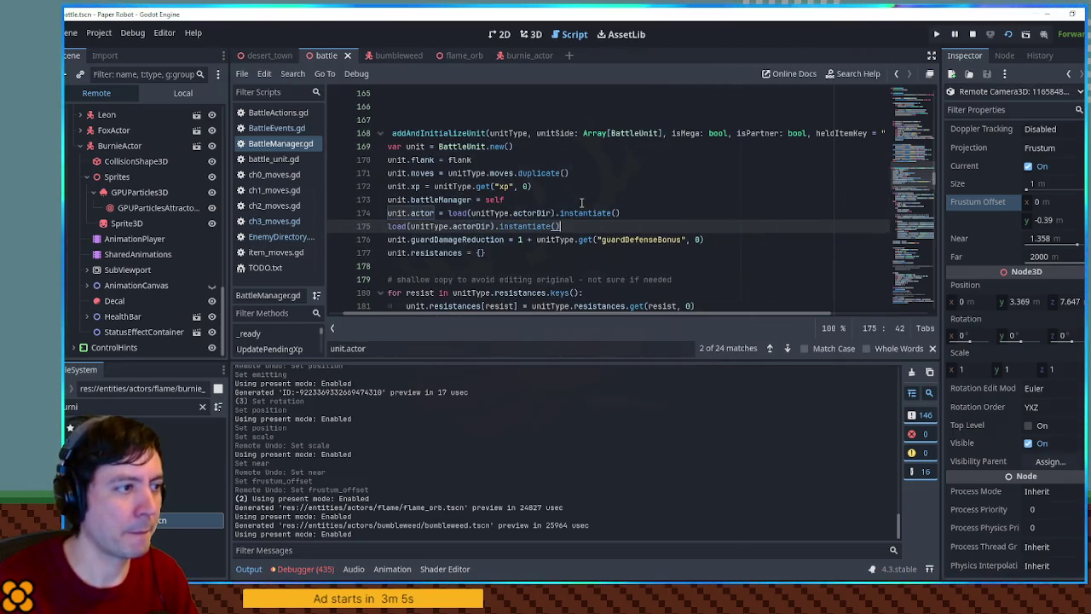
key(Home)
text(add_child()
key(End)
text())
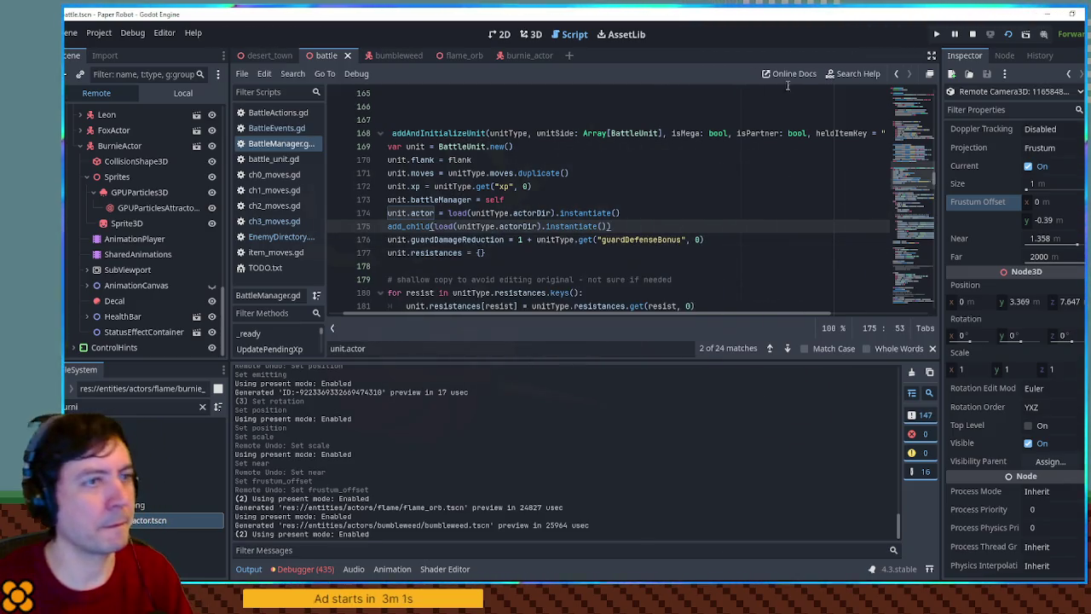
Save the script, stop the game and relaunch it with F5.
key(ctrl+s)
key(F8)
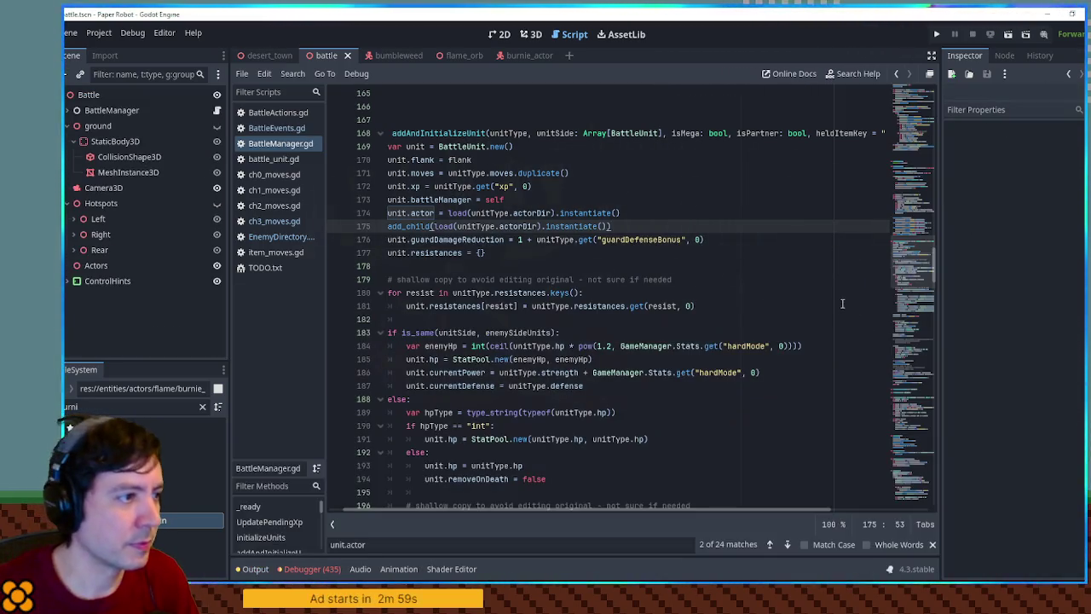
key(F5)
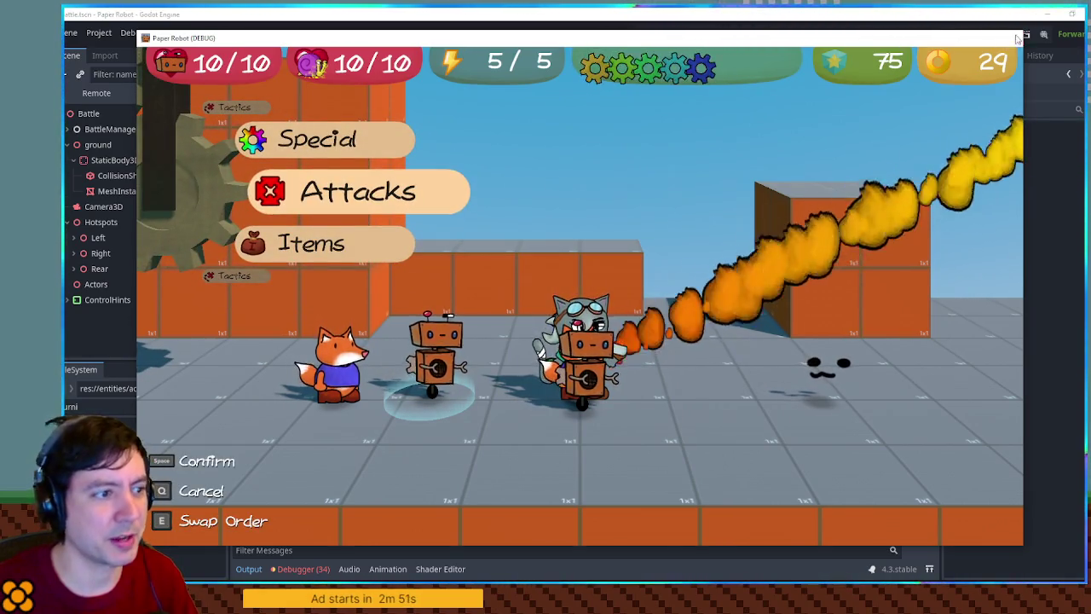
Close the game and remove the added add_child line from BattleManager.gd.
key(F8)
key(ctrl+x)
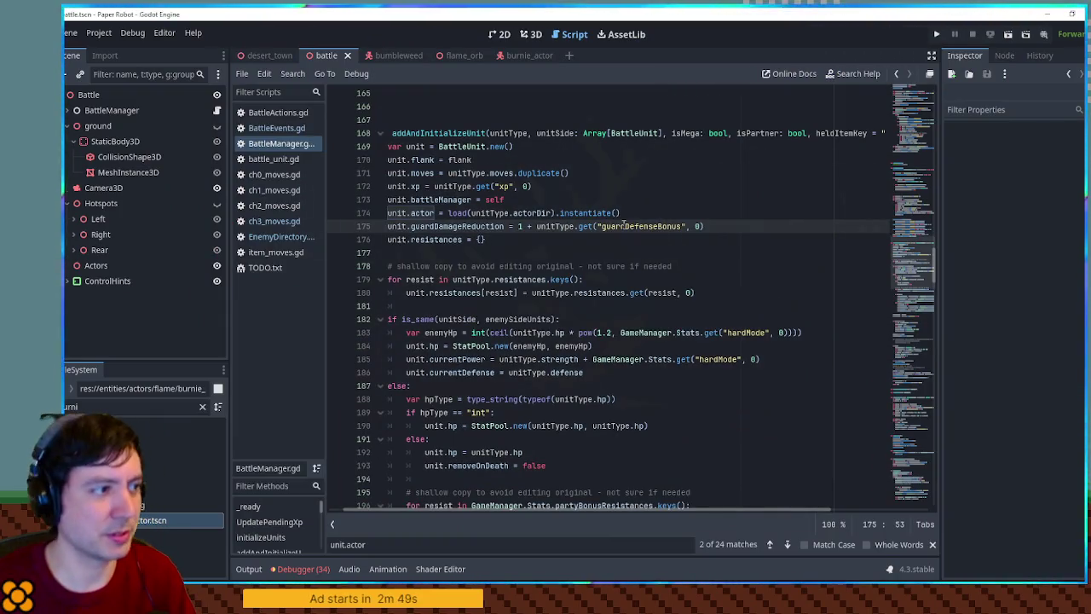
double_click(401, 226)
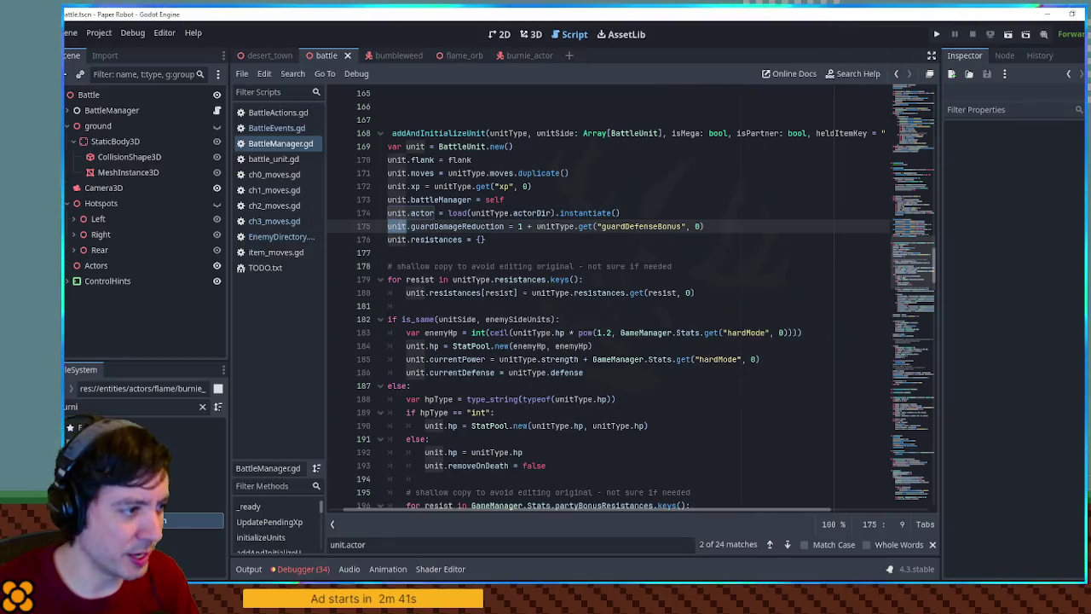
scroll(408, 239, down, 9)
scroll(408, 240, down, 6)
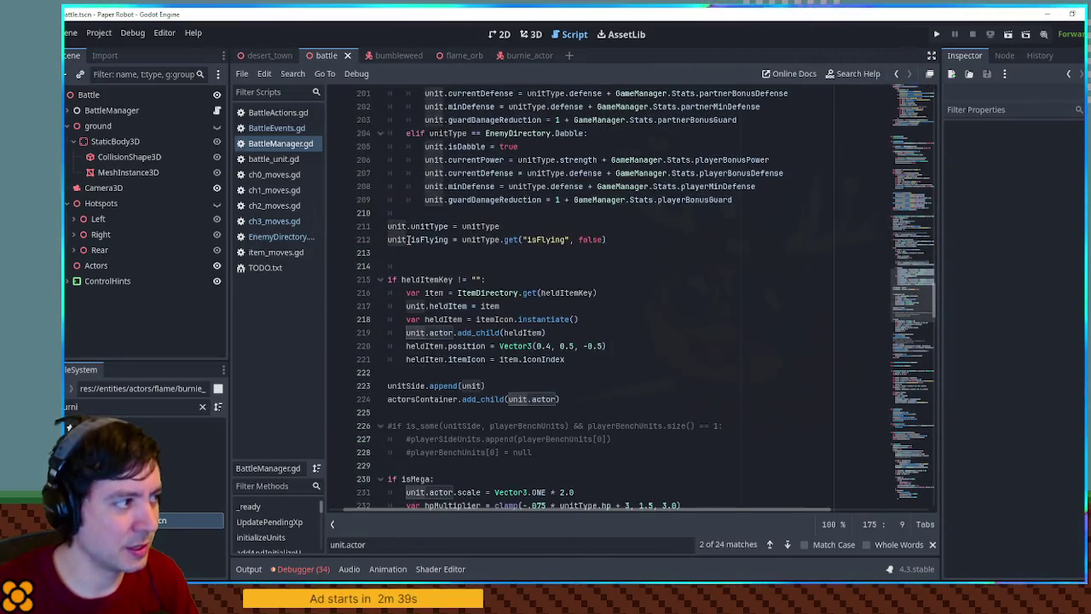
Expand BattleManager in the Scene dock and search the script for 'battle'.
click(70, 111)
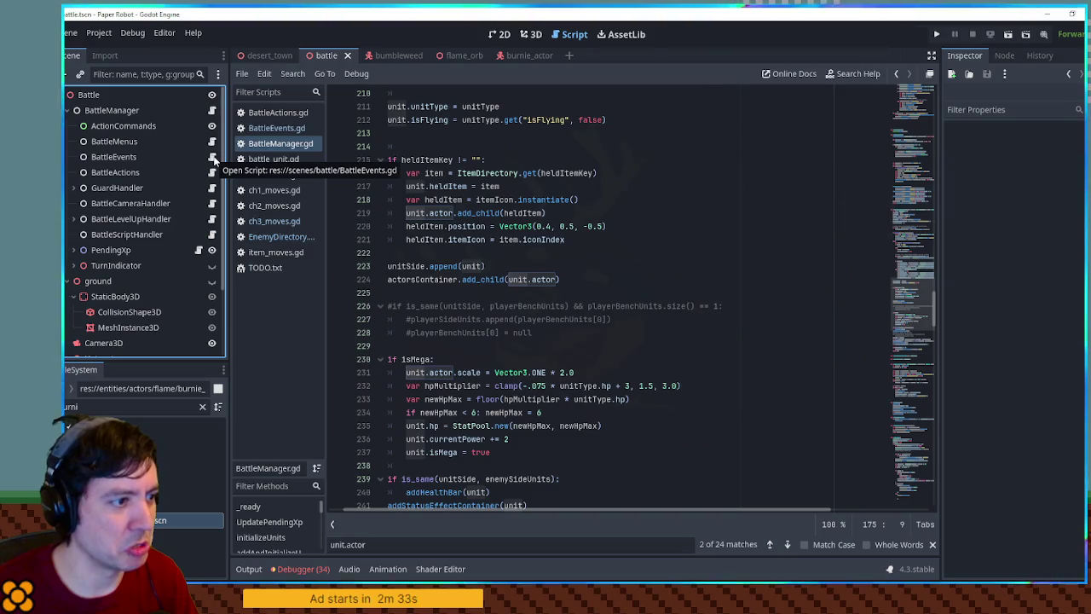
drag(915, 299, 906, 149)
click(774, 213)
key(ctrl+f)
text(ba)
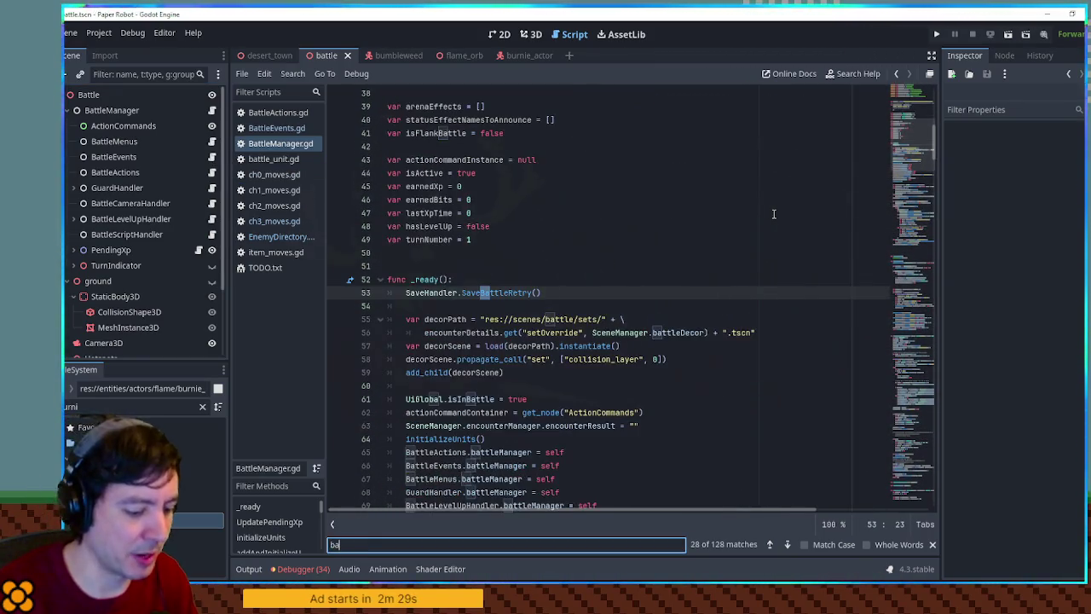
text(ttle)
scroll(690, 246, down, 9)
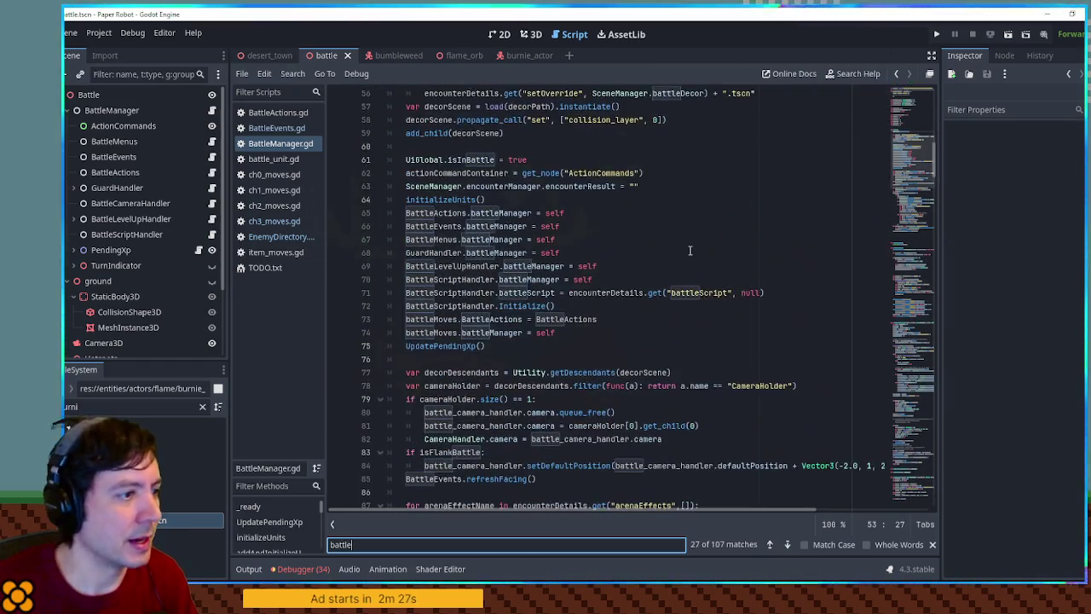
key(Escape)
Browse to the _ready function and select its initializeUnits call.
scroll(461, 220, down, 7)
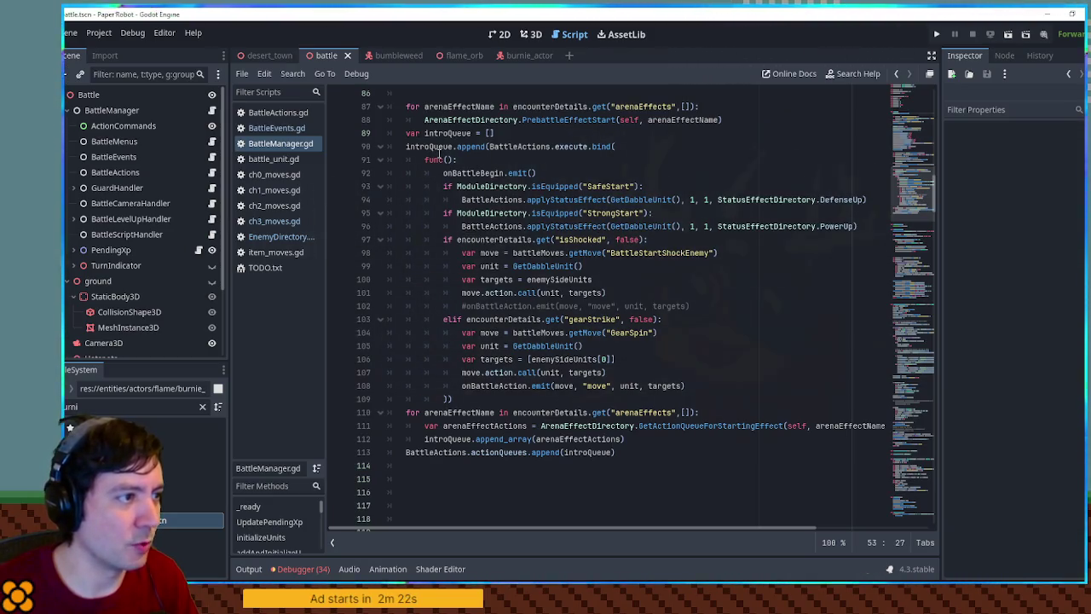
click(678, 425)
scroll(522, 358, down, 4)
scroll(512, 332, down, 2)
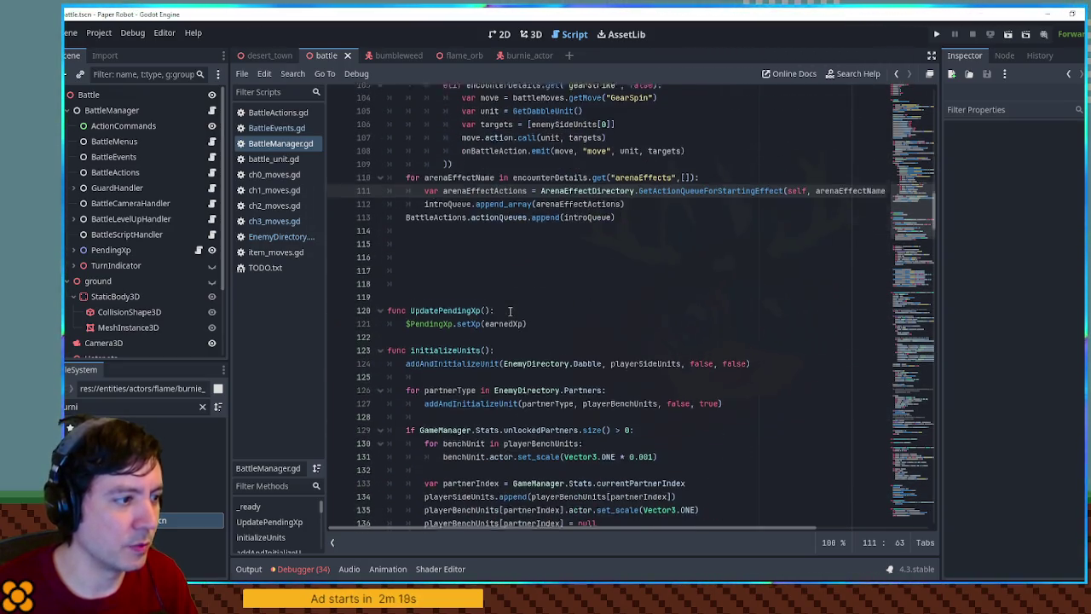
double_click(471, 344)
scroll(471, 339, up, 3)
scroll(470, 339, up, 13)
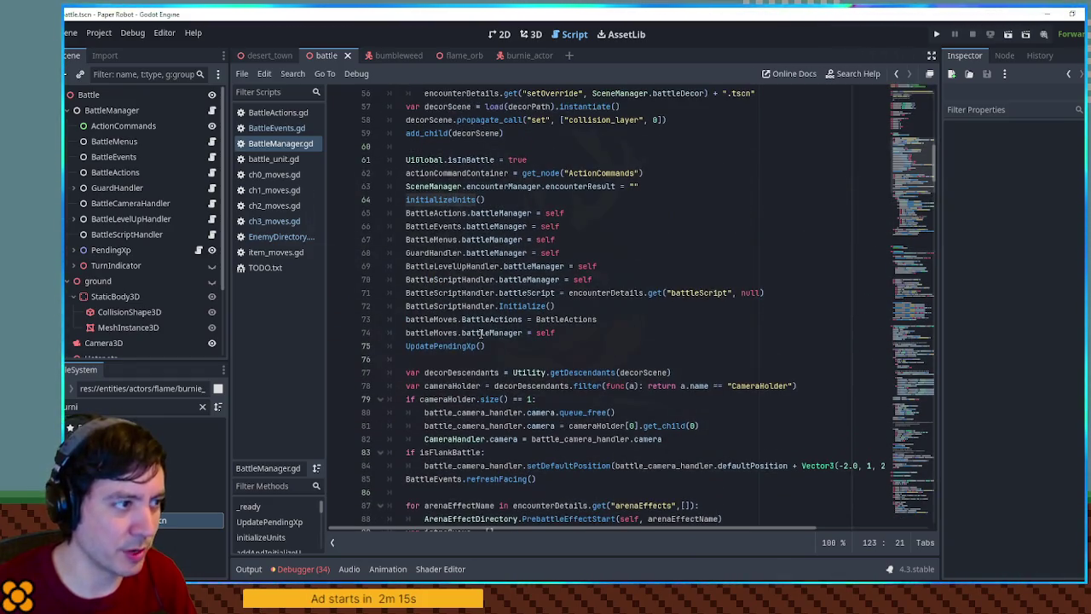
Set a breakpoint on BattleManager.gd line 65, launch the game and bring its window forward.
click(336, 213)
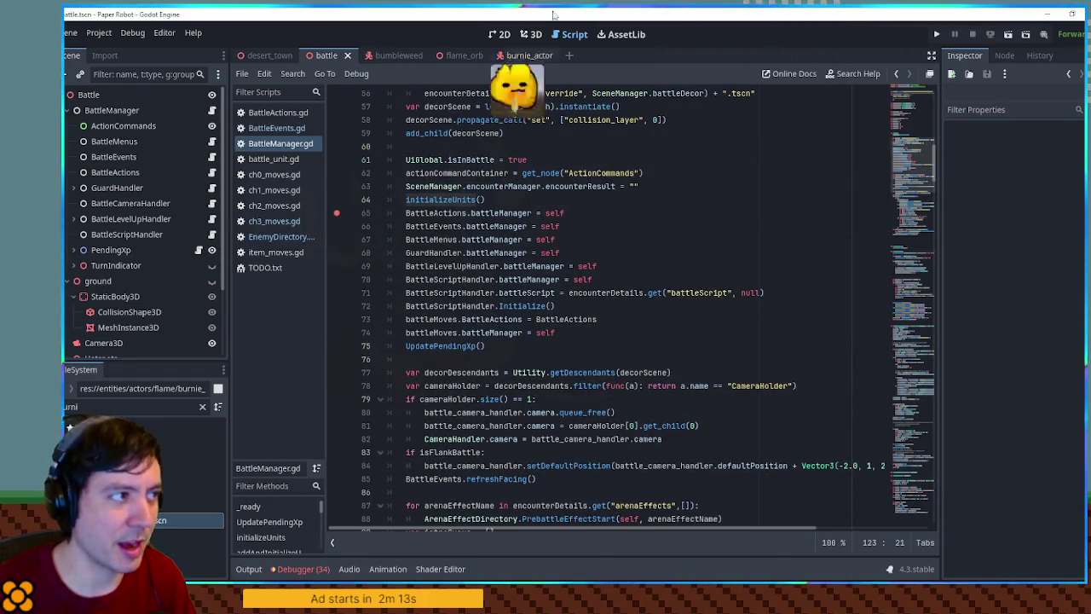
key(ctrl+s)
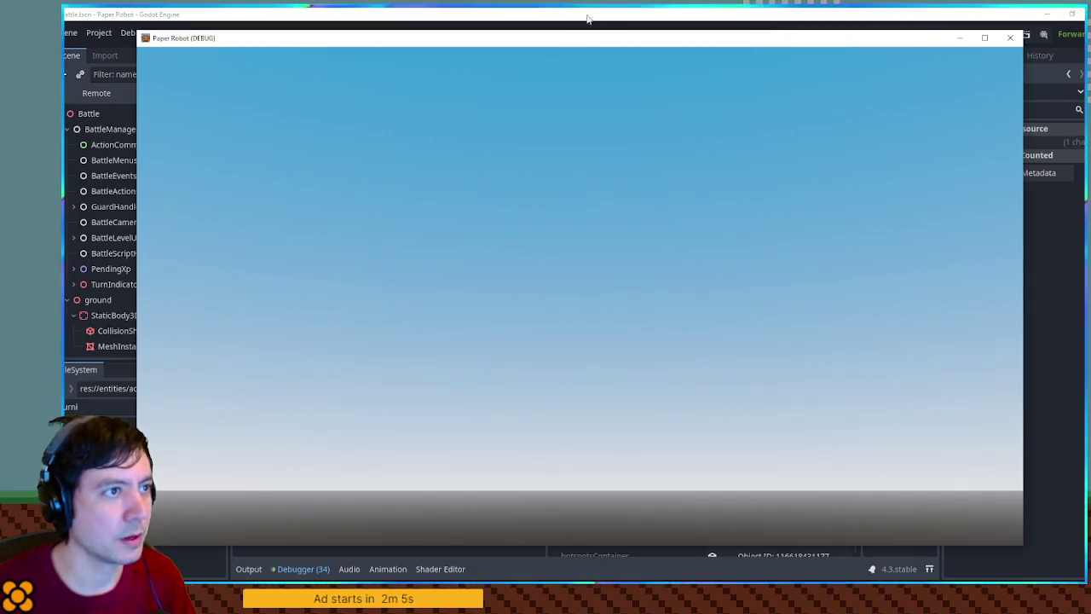
click(617, 14)
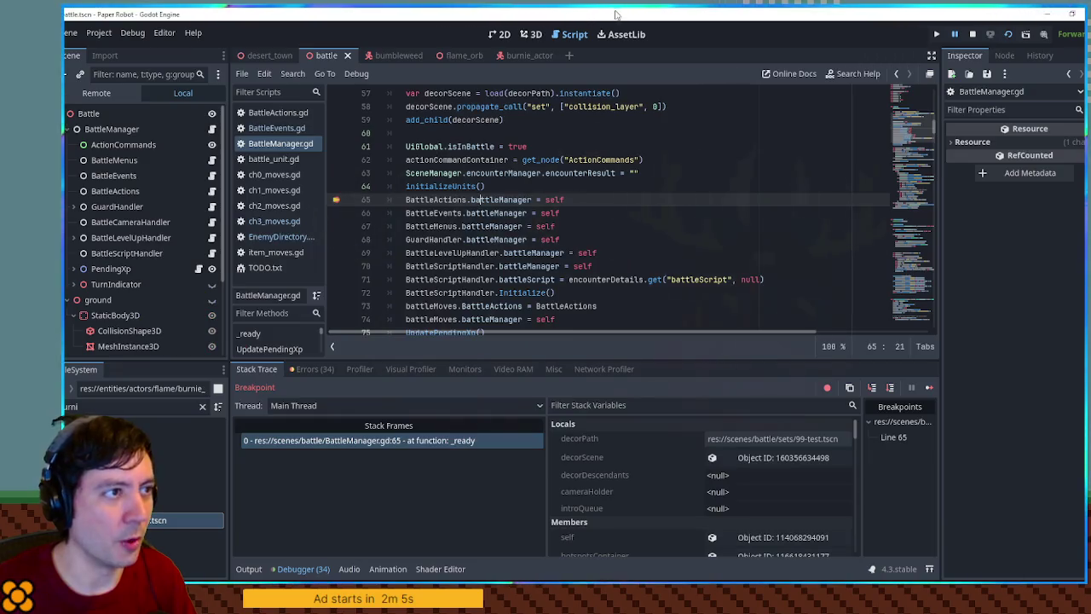
key(F12)
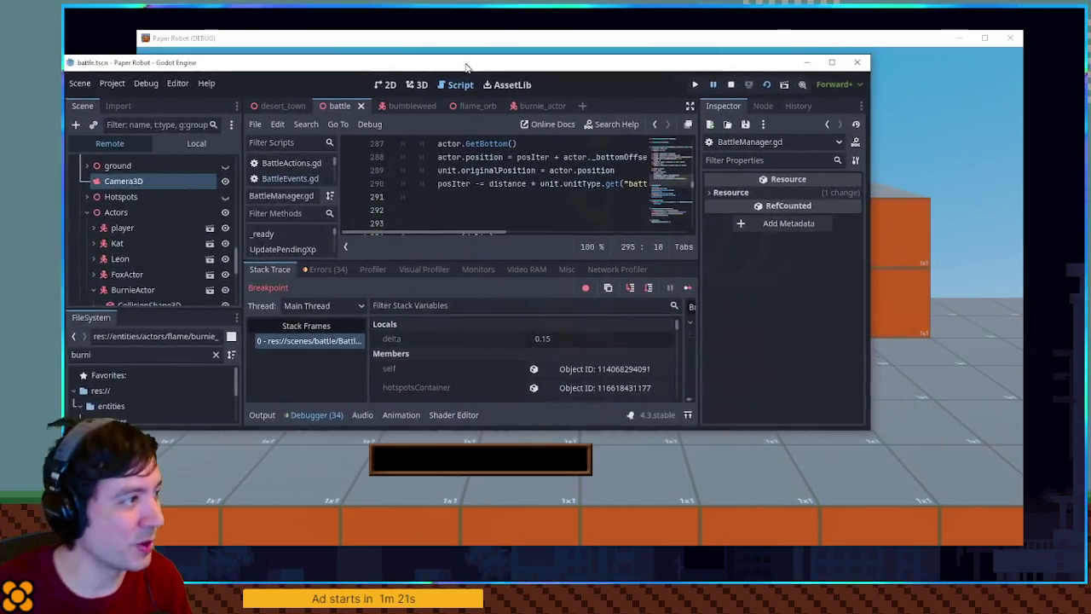
Step over _process lines 295–301 until execution enters BattleMenus.gd line 17.
drag(867, 187, 719, 187)
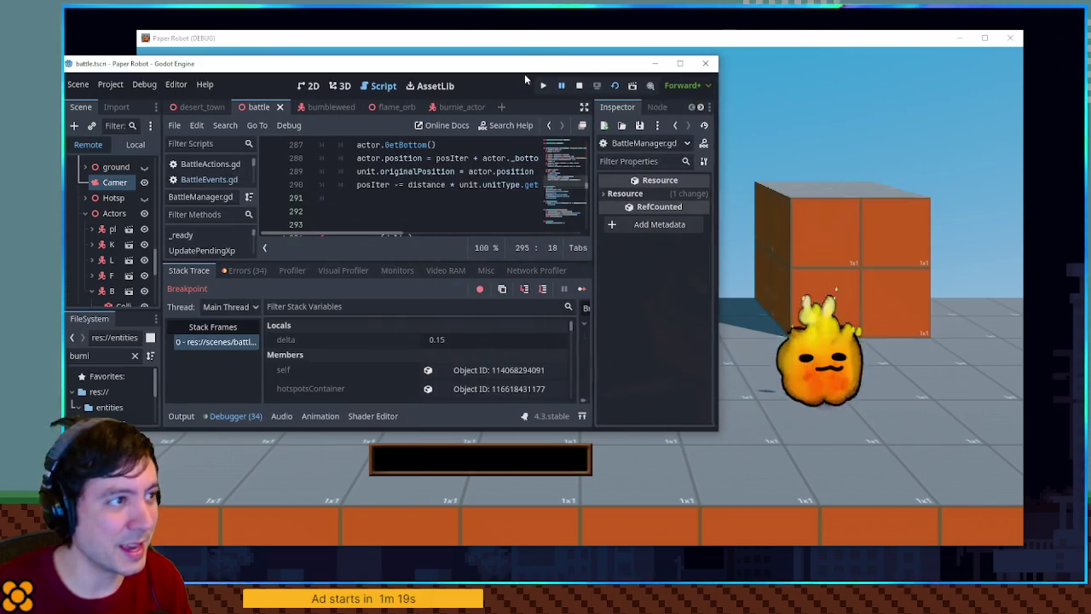
double_click(531, 57)
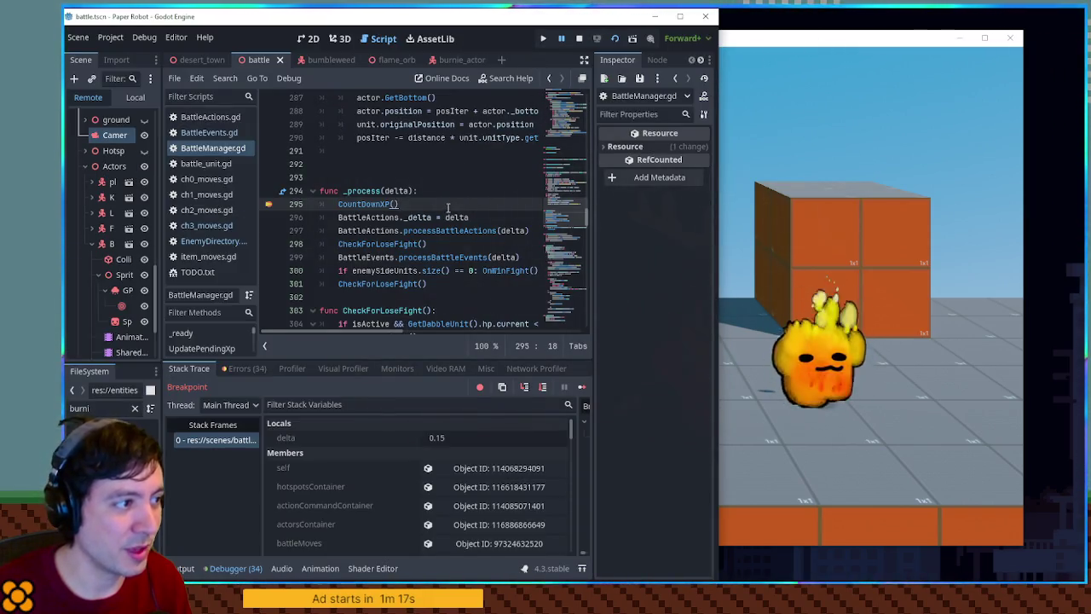
click(538, 388)
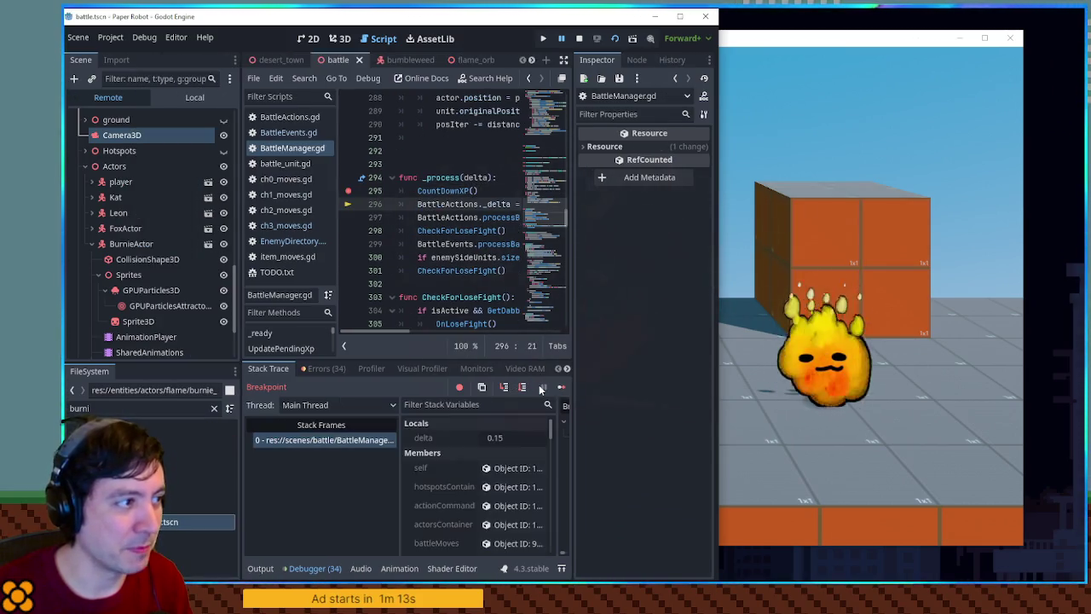
click(522, 389)
click(522, 388)
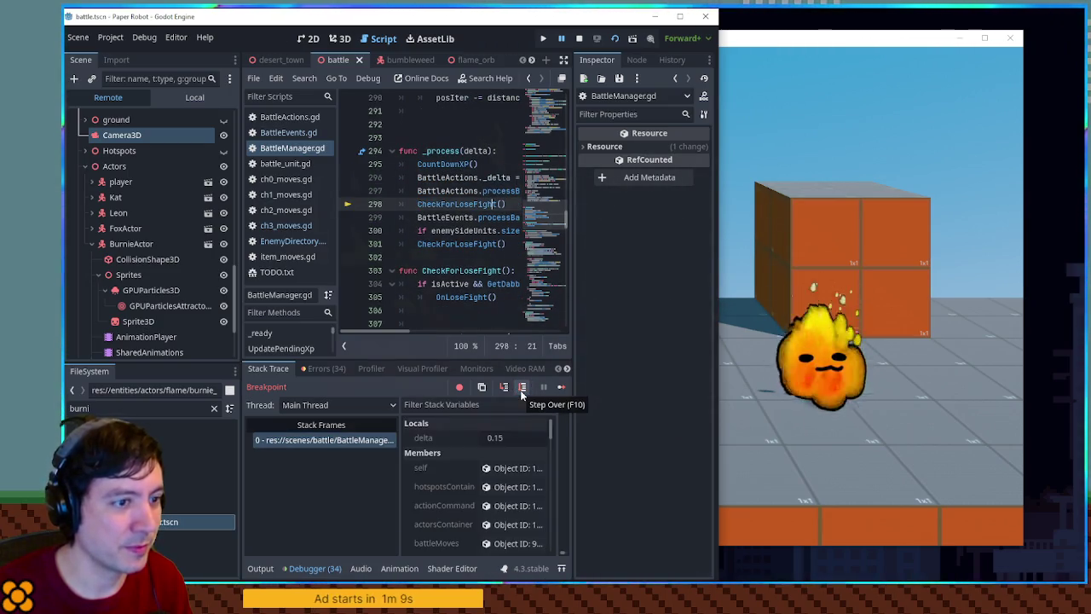
click(522, 388)
click(522, 388)
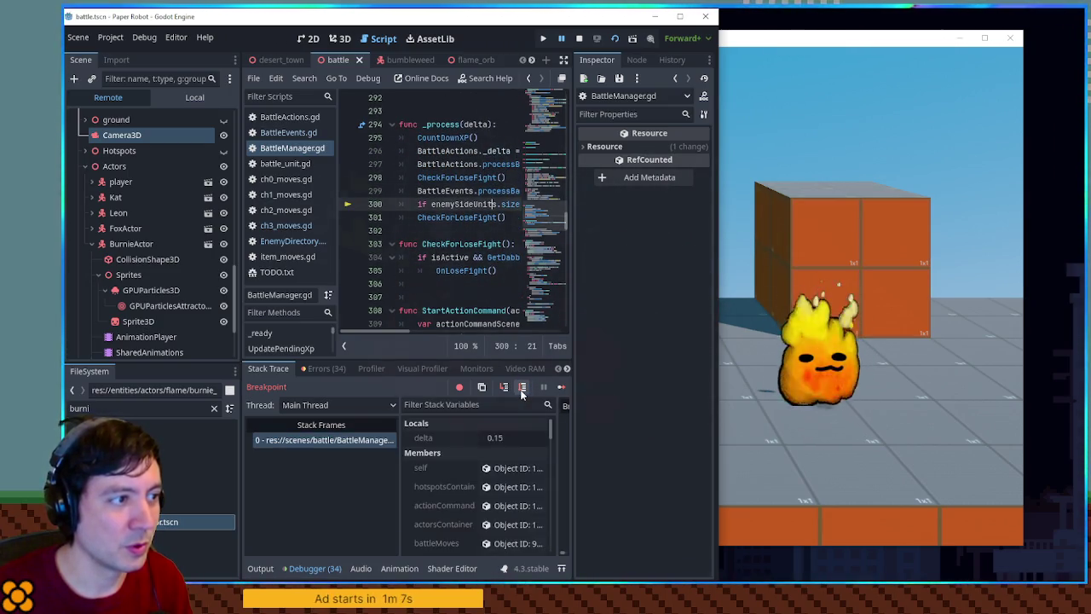
click(521, 388)
click(522, 390)
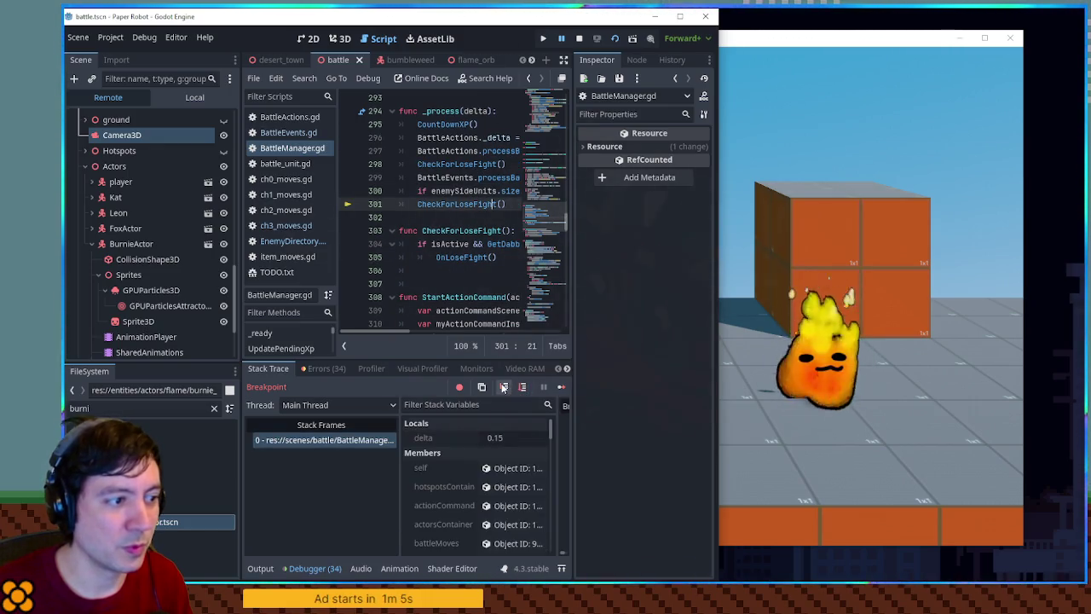
click(518, 388)
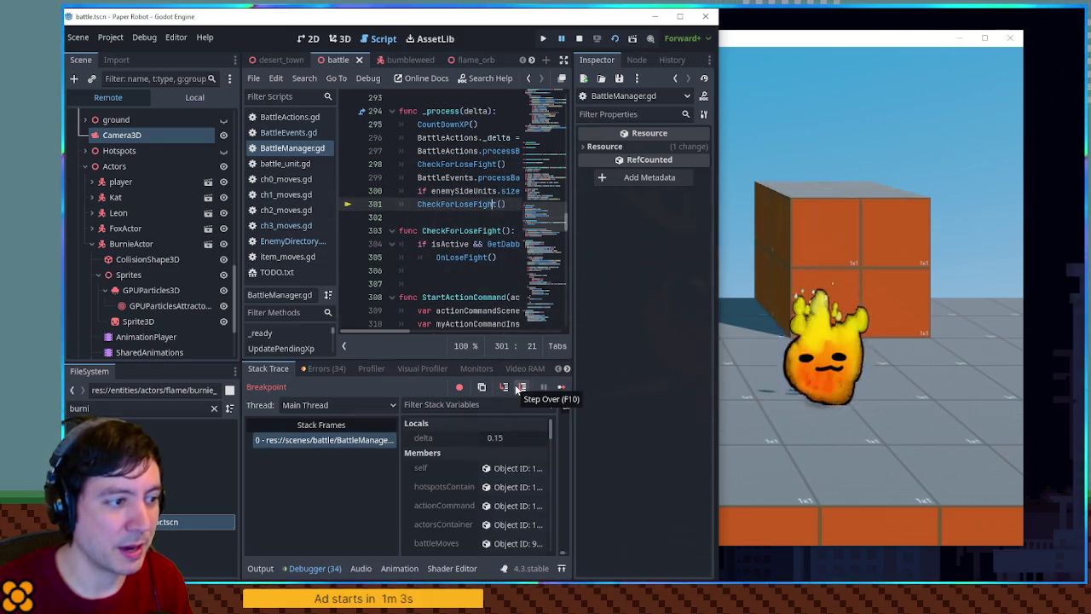
click(518, 388)
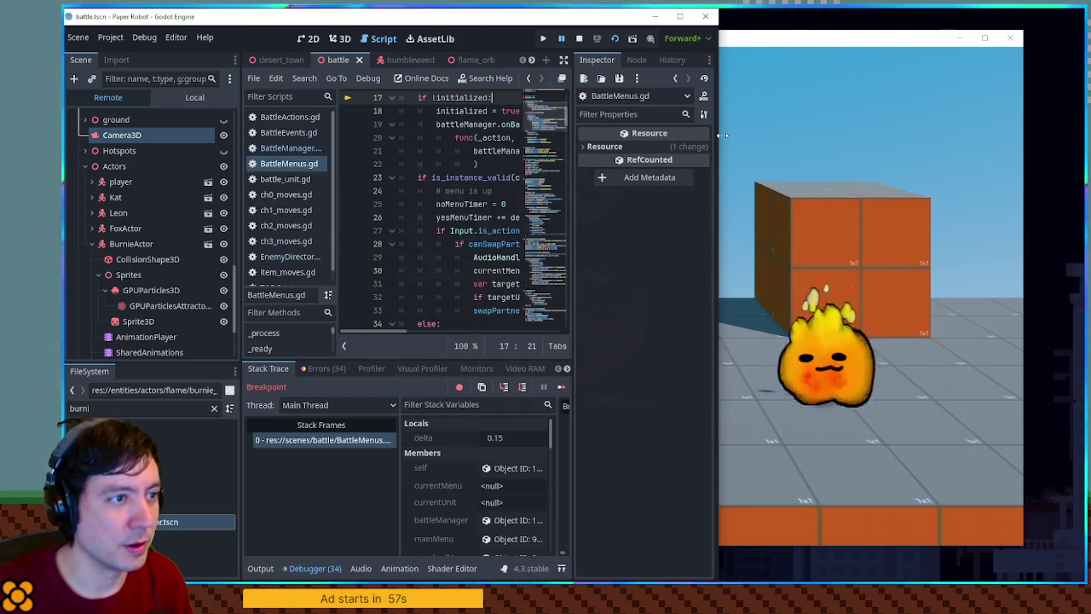
Widen the editor window over the game and step through BattleMenus.gd's process function.
drag(722, 135, 852, 149)
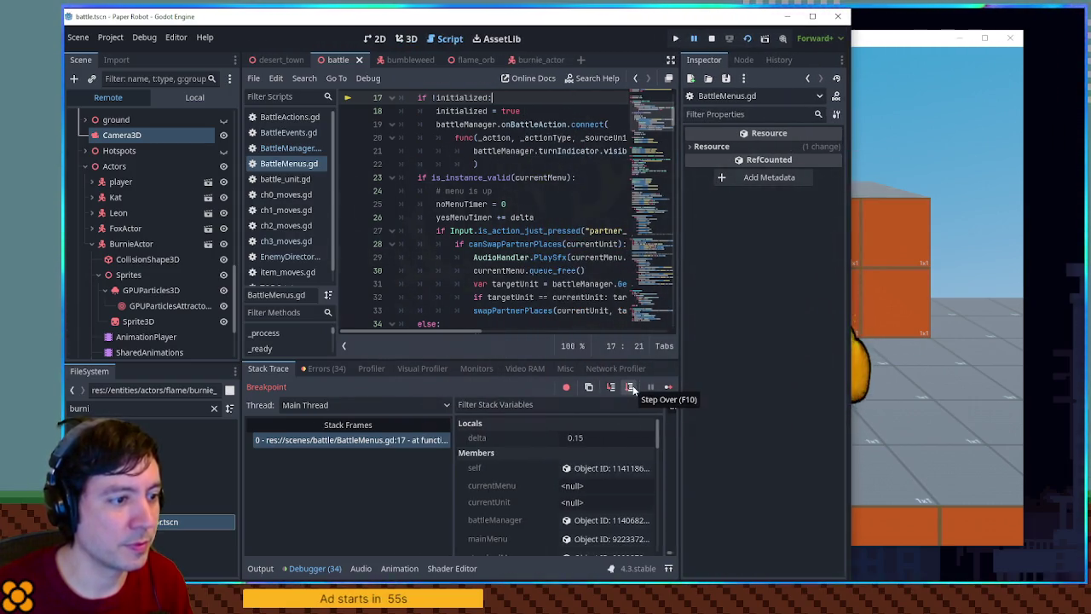
click(631, 389)
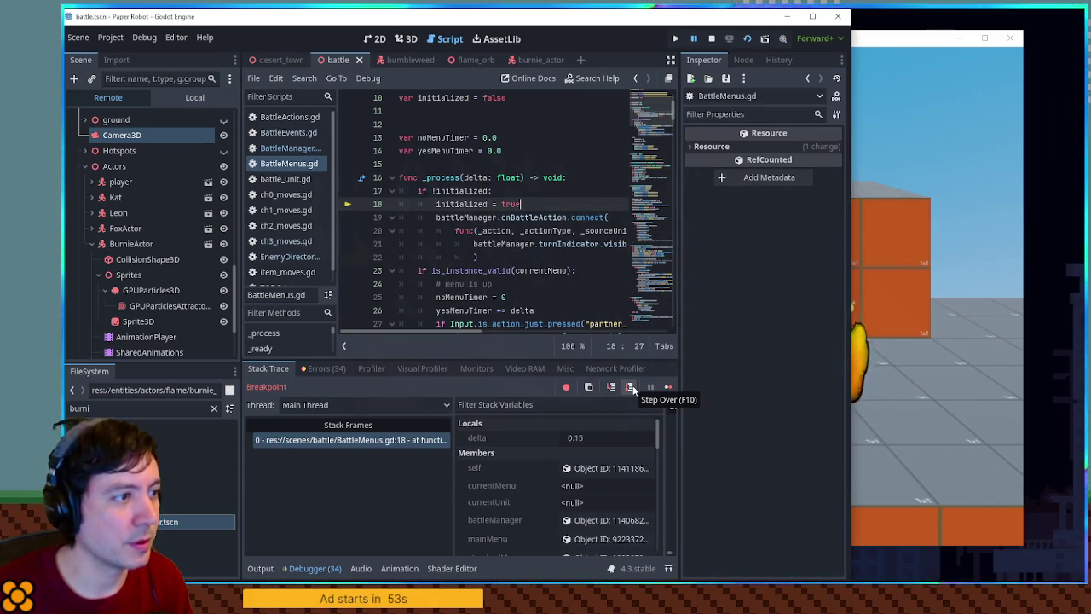
click(632, 389)
click(631, 389)
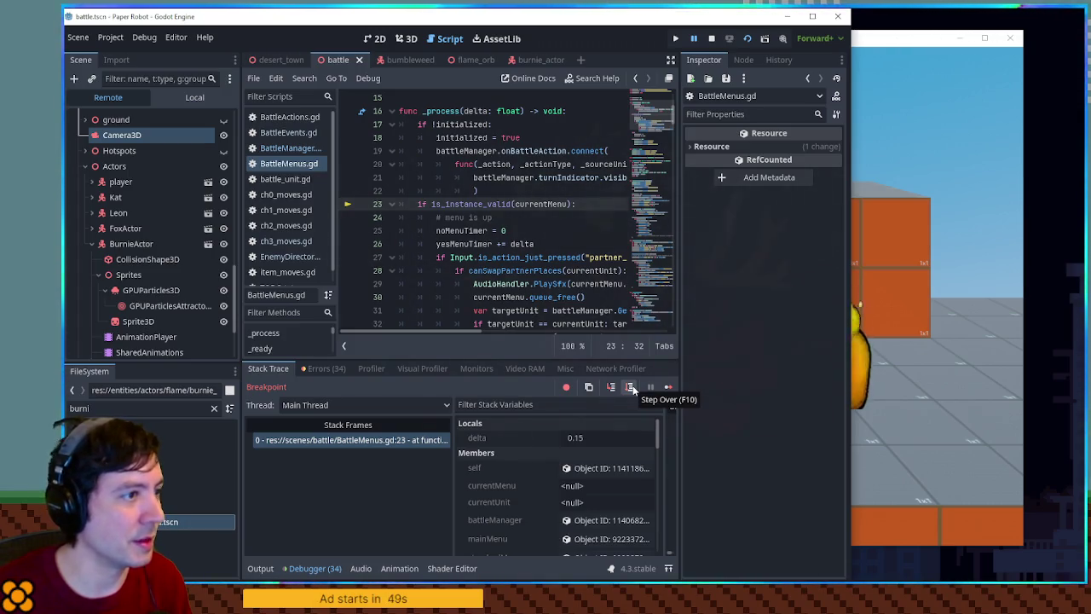
click(632, 389)
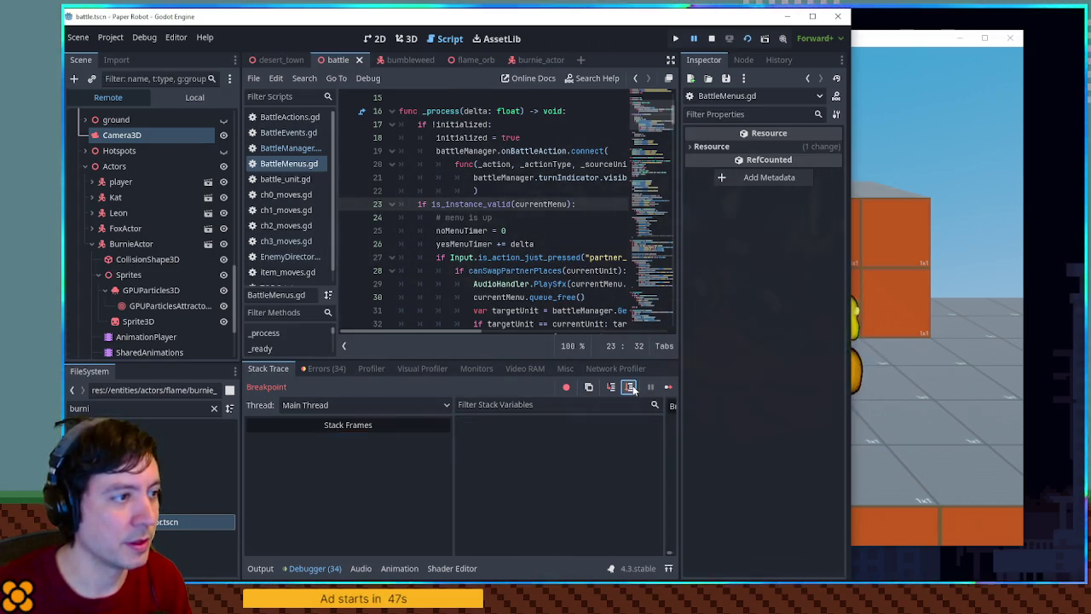
click(631, 389)
click(631, 389)
Step through GuardHandler.gd past the end-guarding call on line 42 to the oobItems line 46.
click(631, 389)
click(632, 389)
click(631, 389)
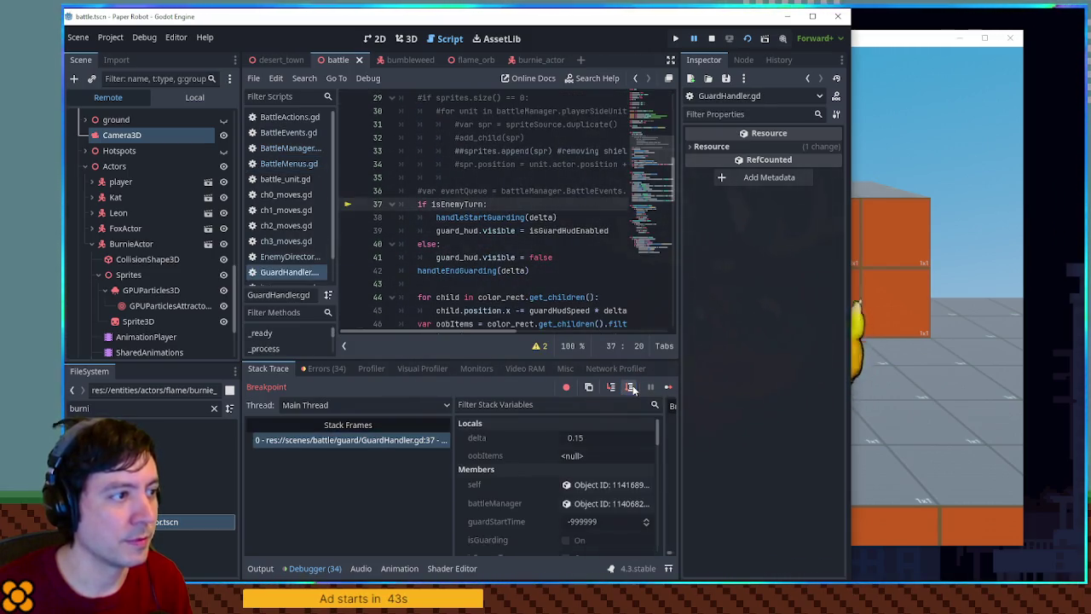
click(631, 389)
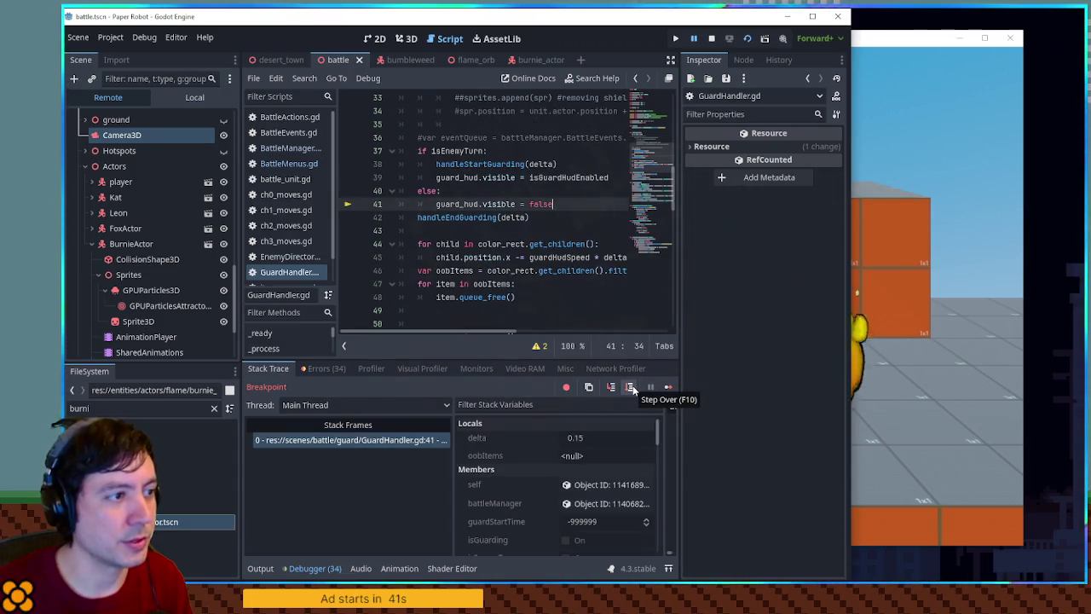
click(632, 389)
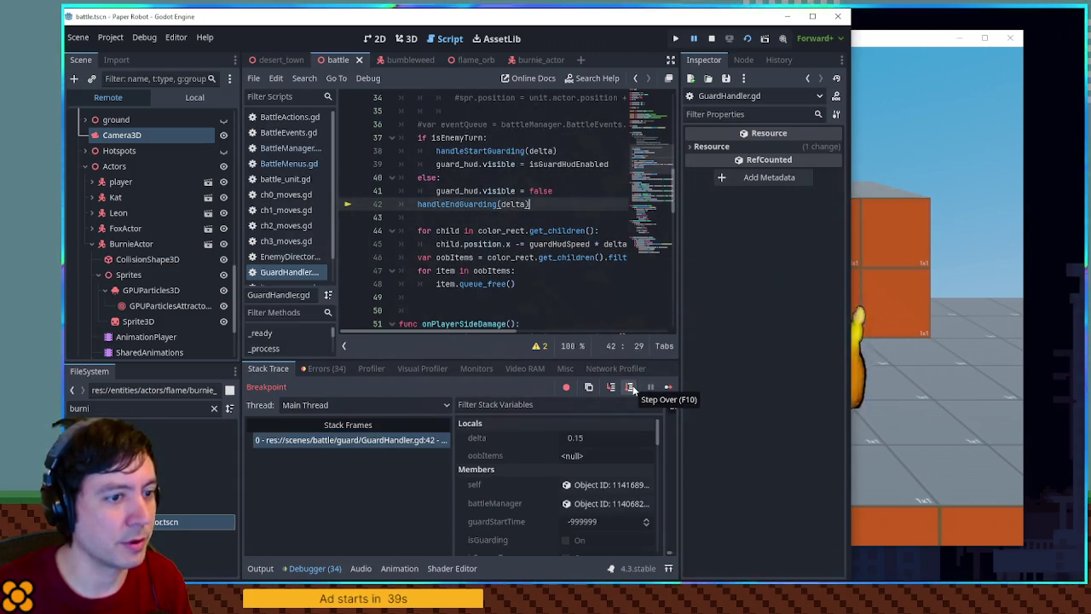
click(668, 386)
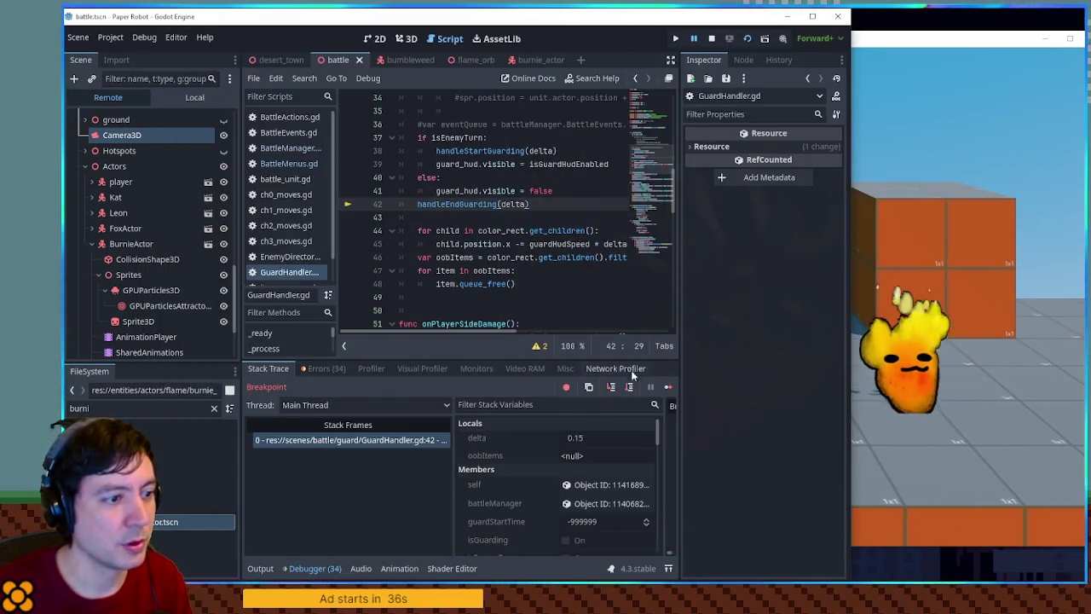
click(629, 388)
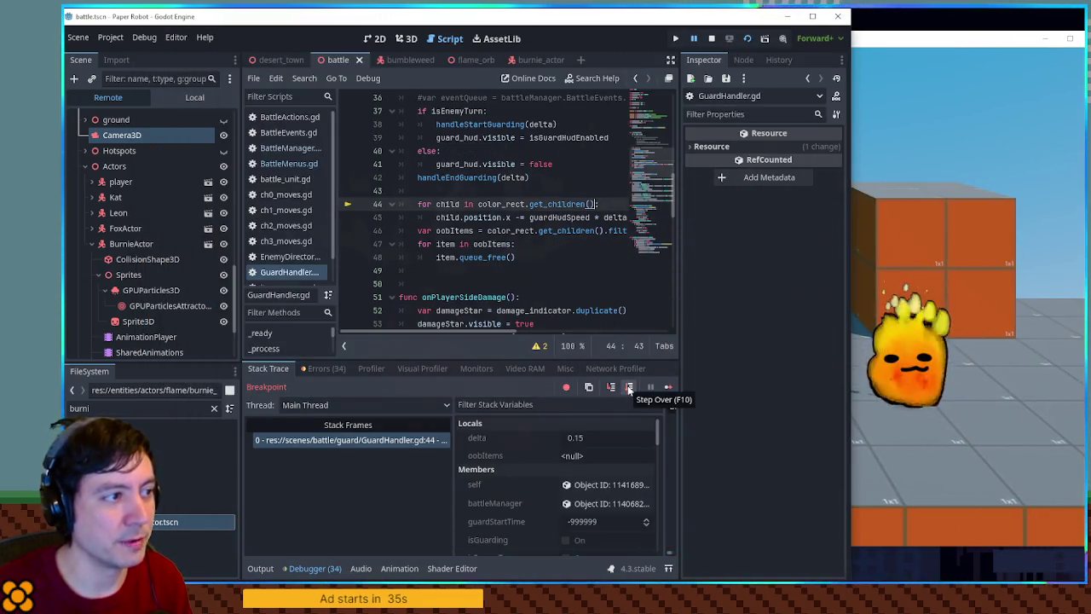
click(629, 388)
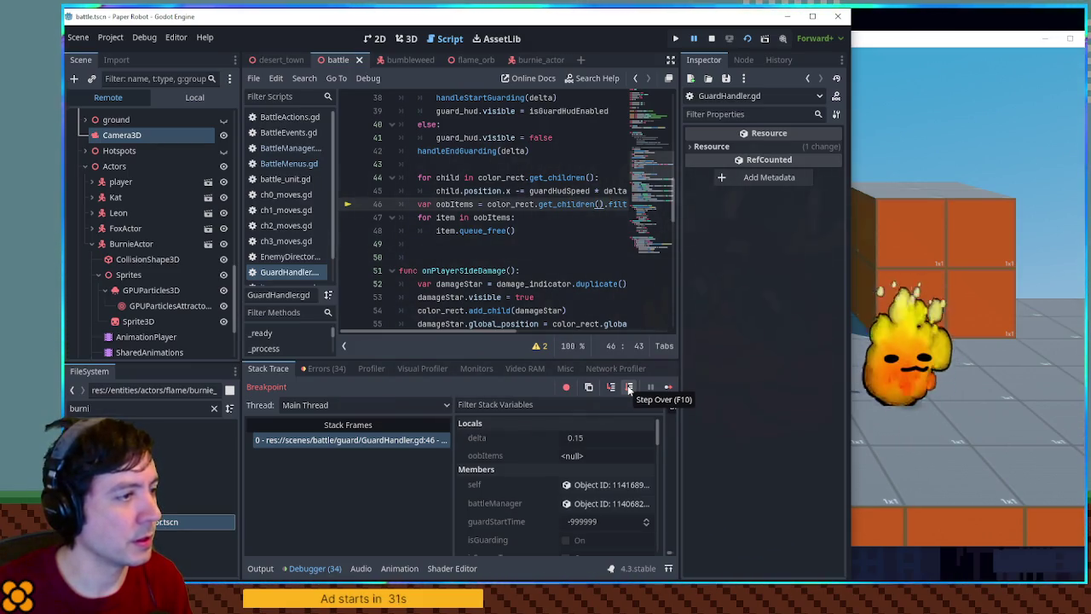
Step on from GuardHandler.gd into BattleCameraHandler.gd, stopping at line 35.
mouse_move(451, 205)
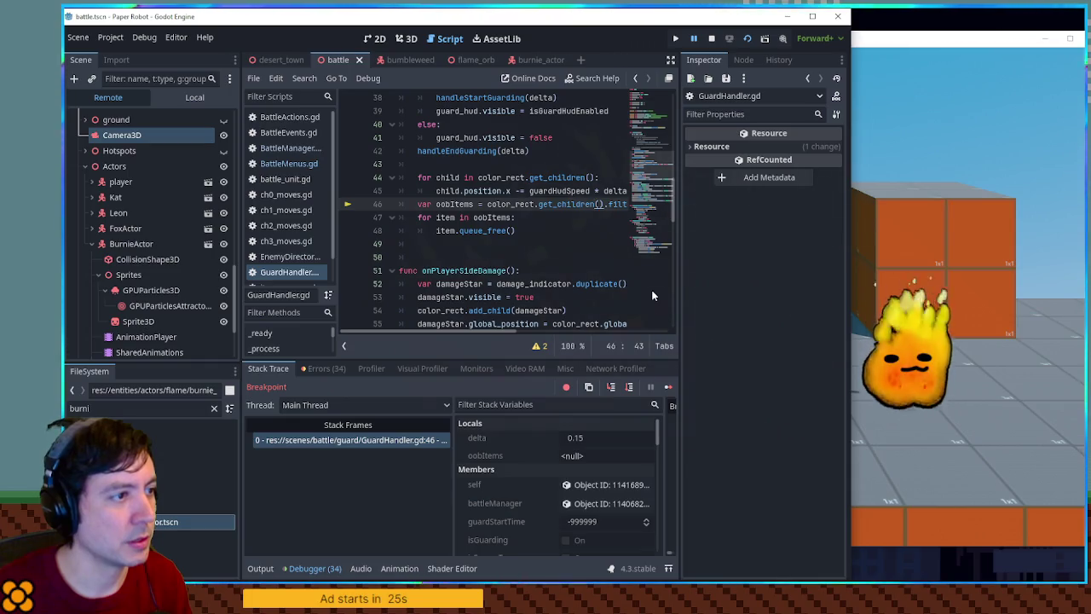
scroll(443, 217, up, 4)
scroll(430, 217, up, 3)
scroll(417, 217, down, 6)
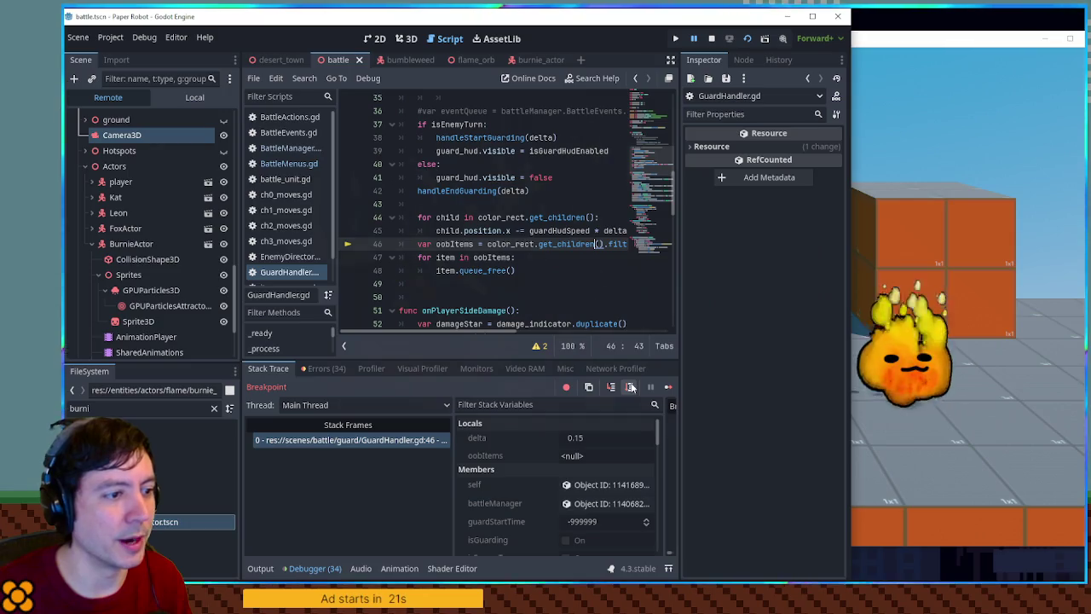
click(630, 388)
click(631, 387)
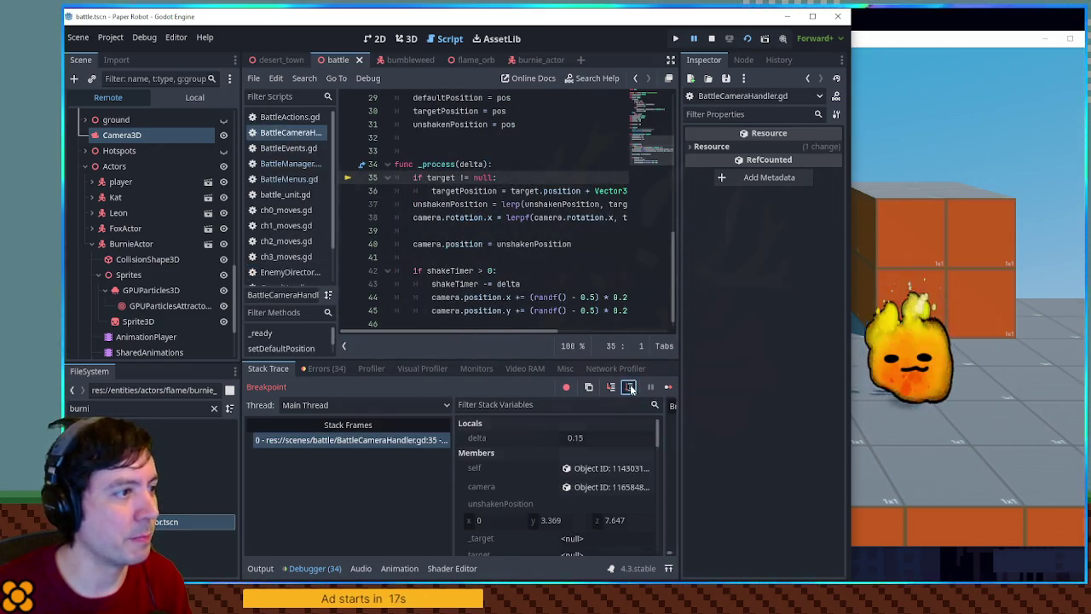
Step through the camera handler's process lines into actor_base.gd, reaching line 56.
click(631, 388)
click(631, 388)
click(631, 388)
click(631, 388)
click(630, 387)
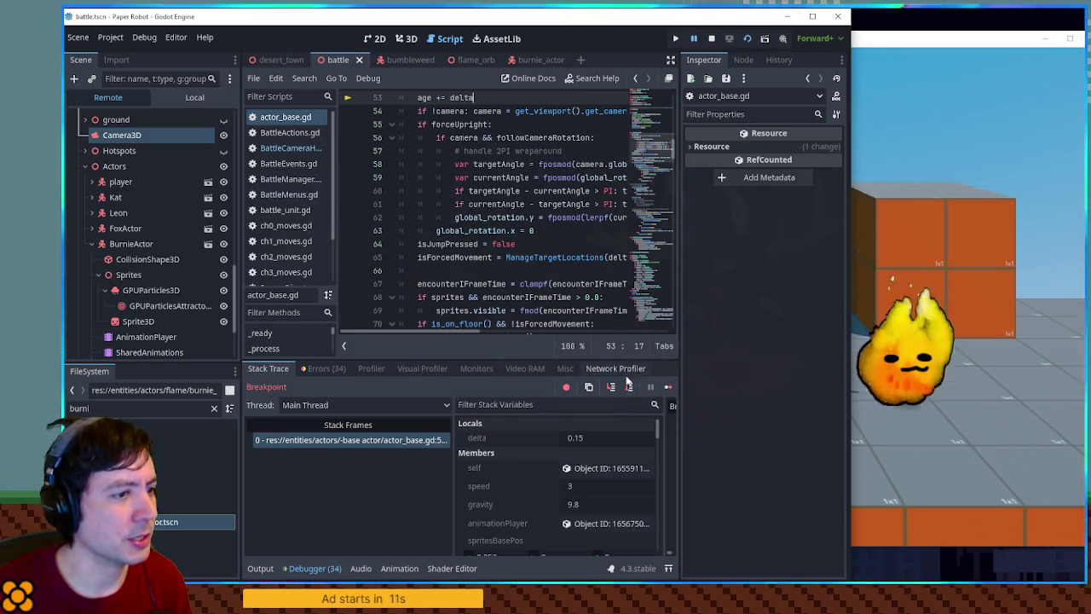
click(631, 388)
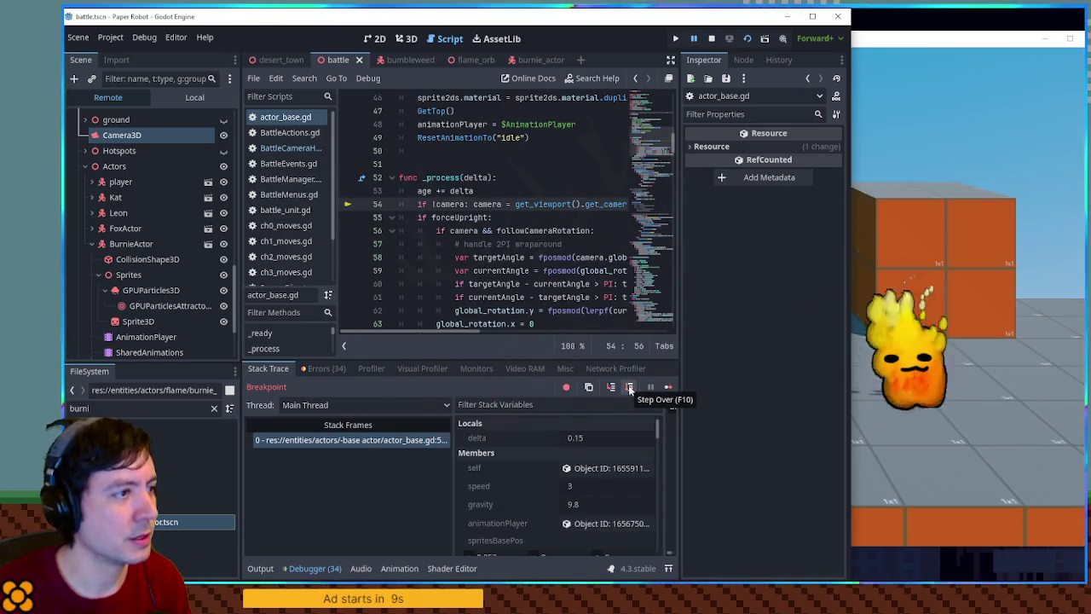
click(630, 387)
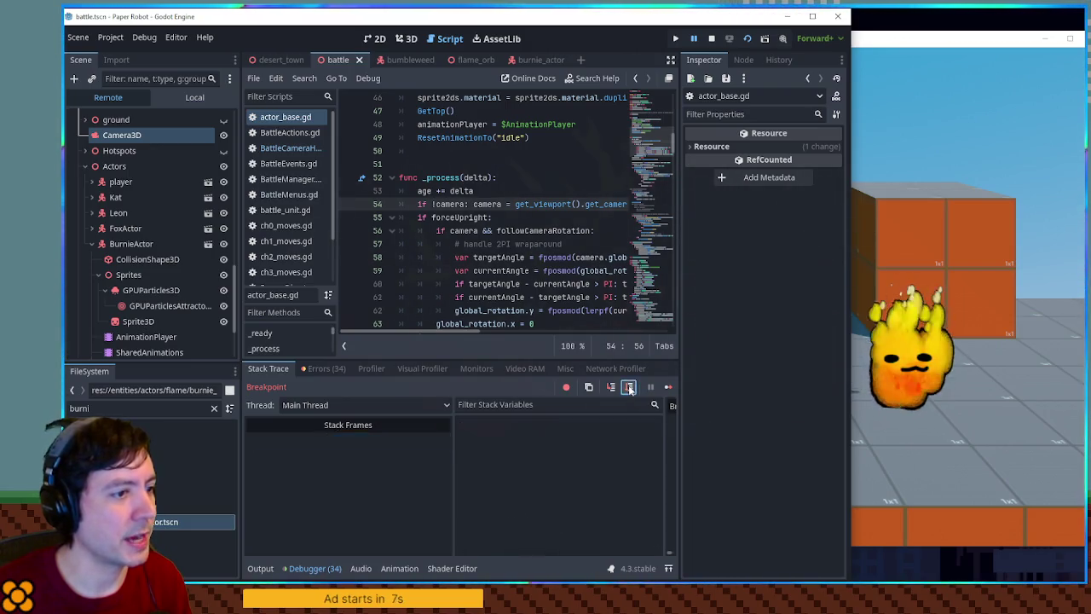
click(631, 388)
Step past the rotation-handling lines to the forced-movement call on line 65, then put the caret on line 60.
click(631, 388)
click(631, 388)
click(631, 387)
click(631, 387)
click(631, 388)
click(629, 388)
click(629, 388)
scroll(451, 244, up, 2)
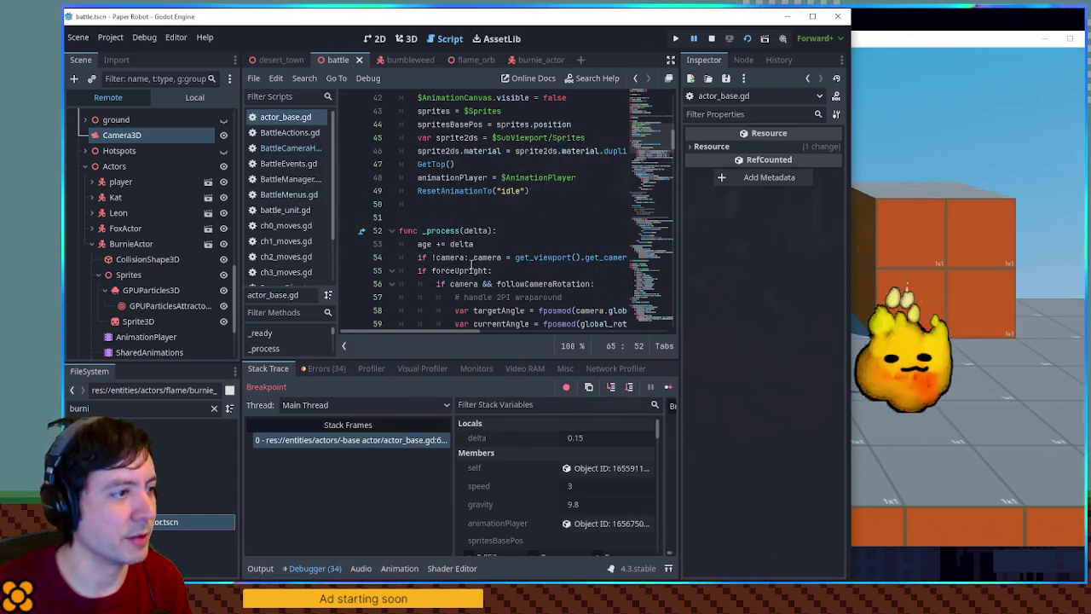
scroll(470, 267, down, 4)
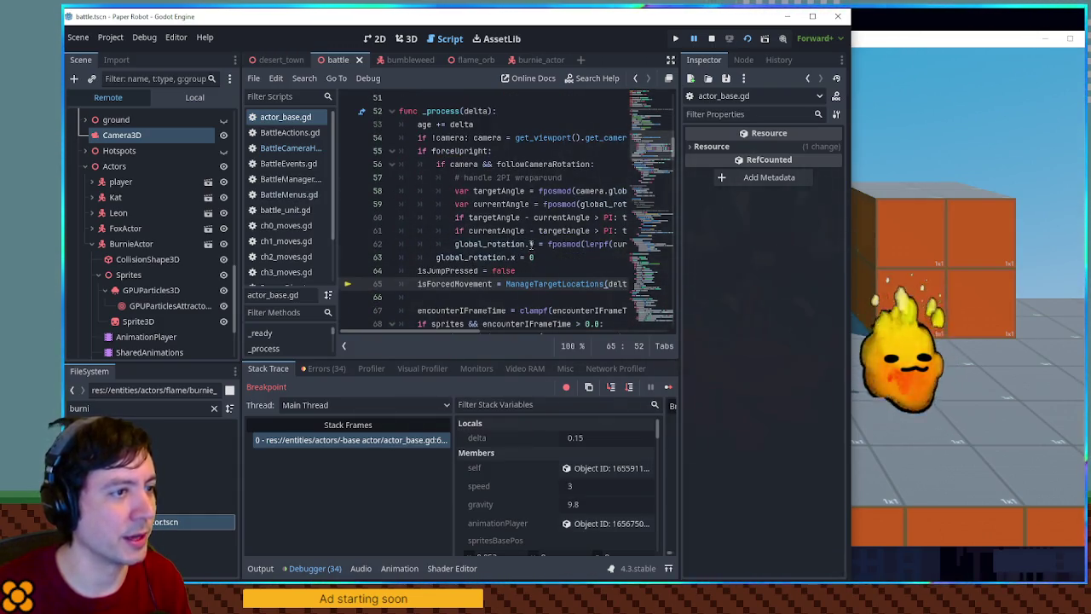
text(y)
click(436, 217)
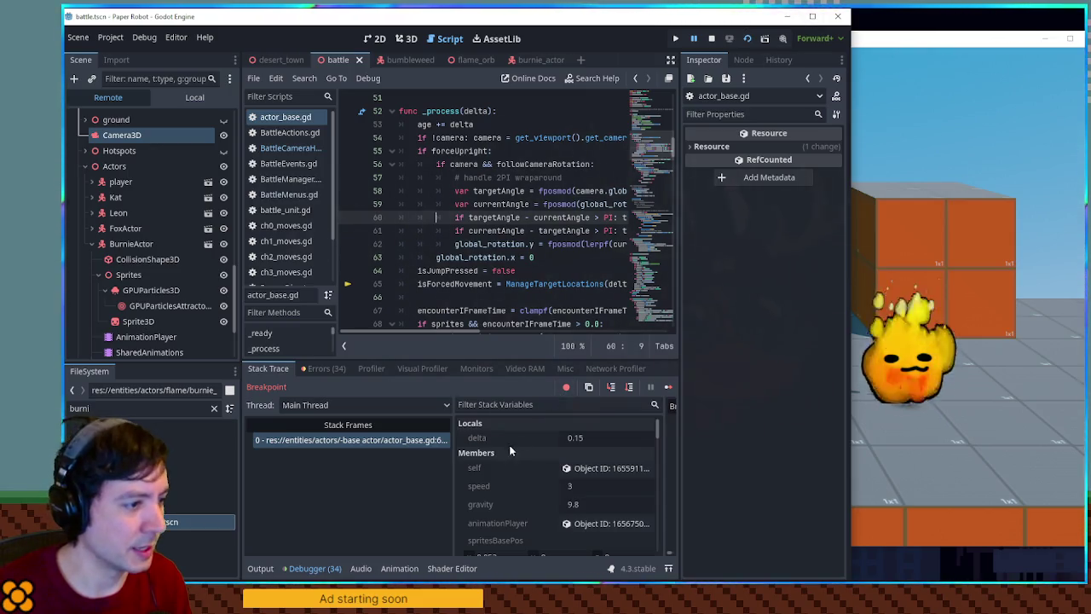
Inspect the running actor's properties remotely and step further through actor_base.gd.
click(581, 475)
scroll(701, 340, down, 5)
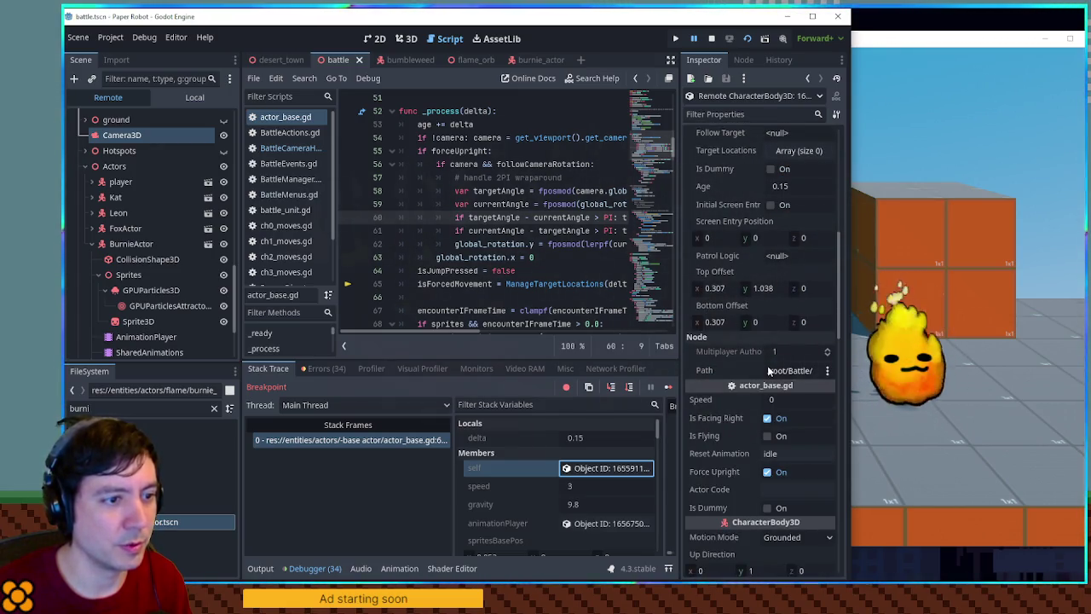
scroll(759, 358, up, 3)
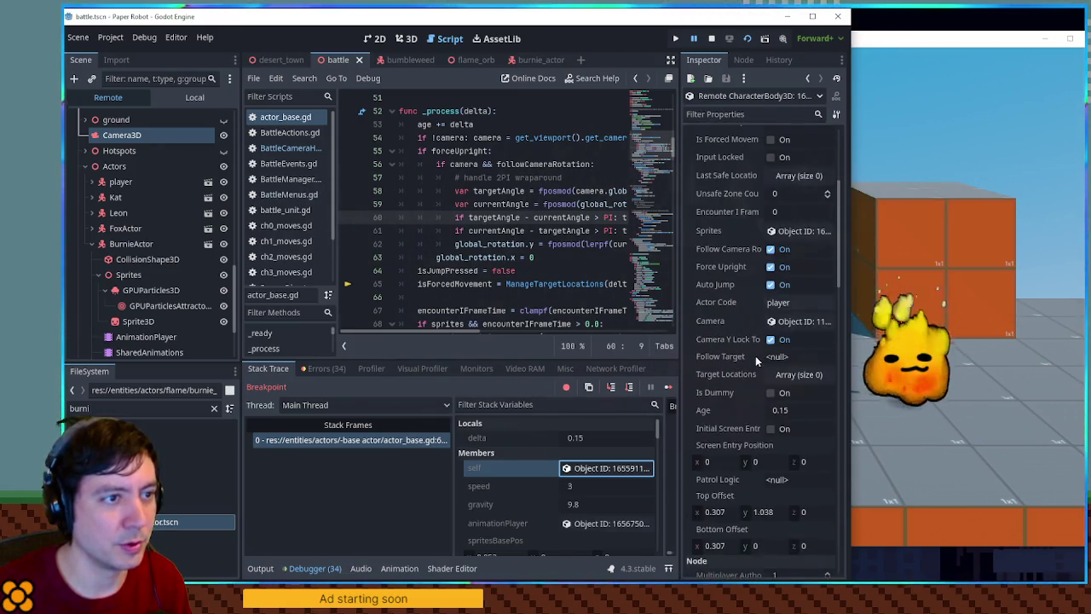
click(629, 388)
click(629, 387)
click(629, 388)
click(629, 388)
Step toward line 100 and out into player.gd's _process, then resume the game.
click(629, 388)
click(629, 388)
click(629, 388)
click(629, 388)
click(629, 388)
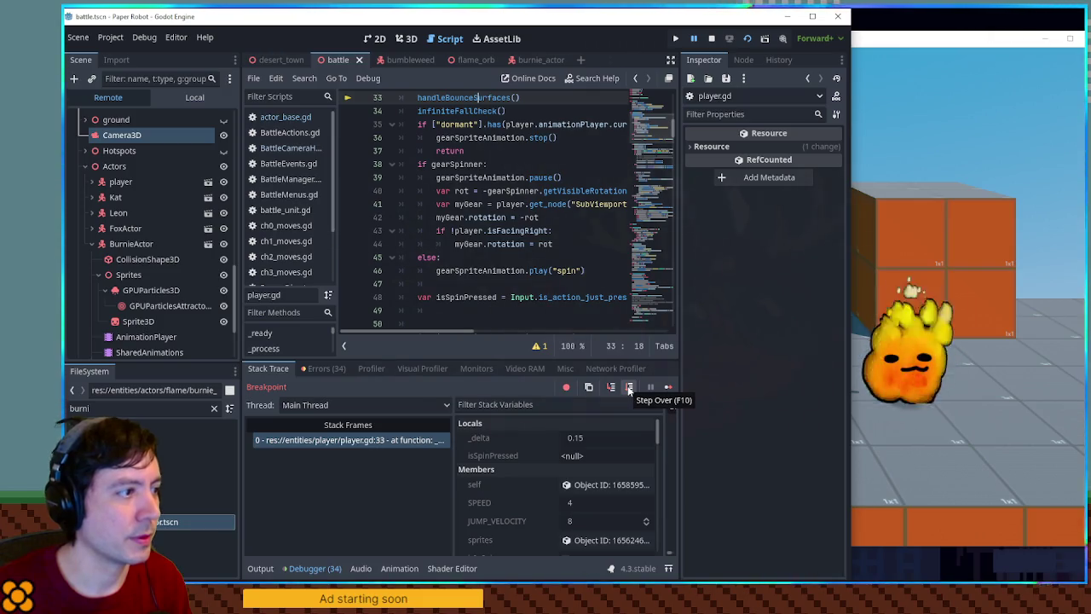
scroll(396, 222, up, 4)
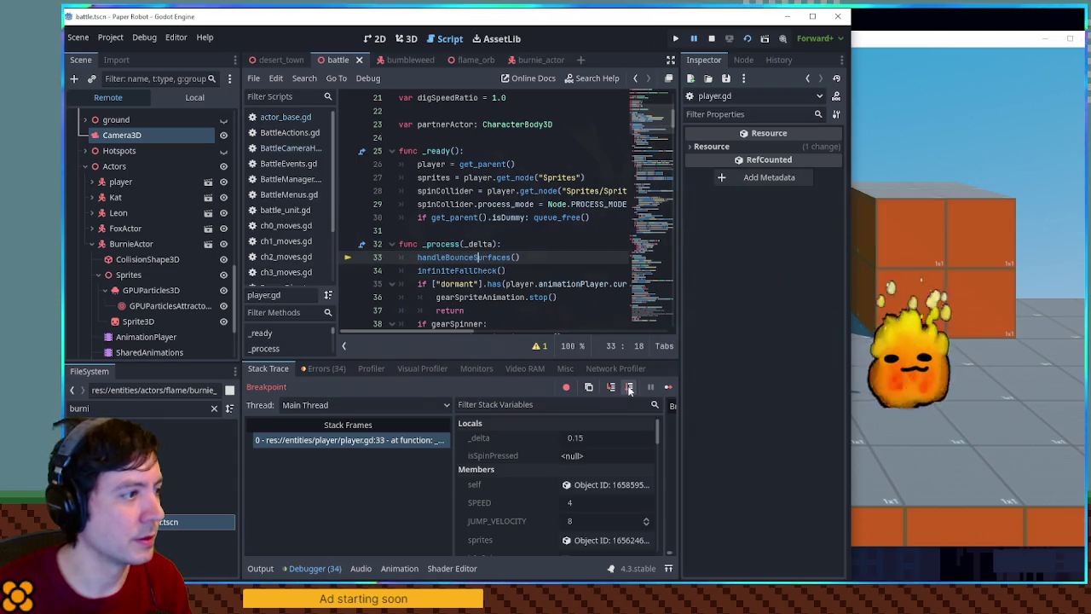
scroll(267, 200, down, 3)
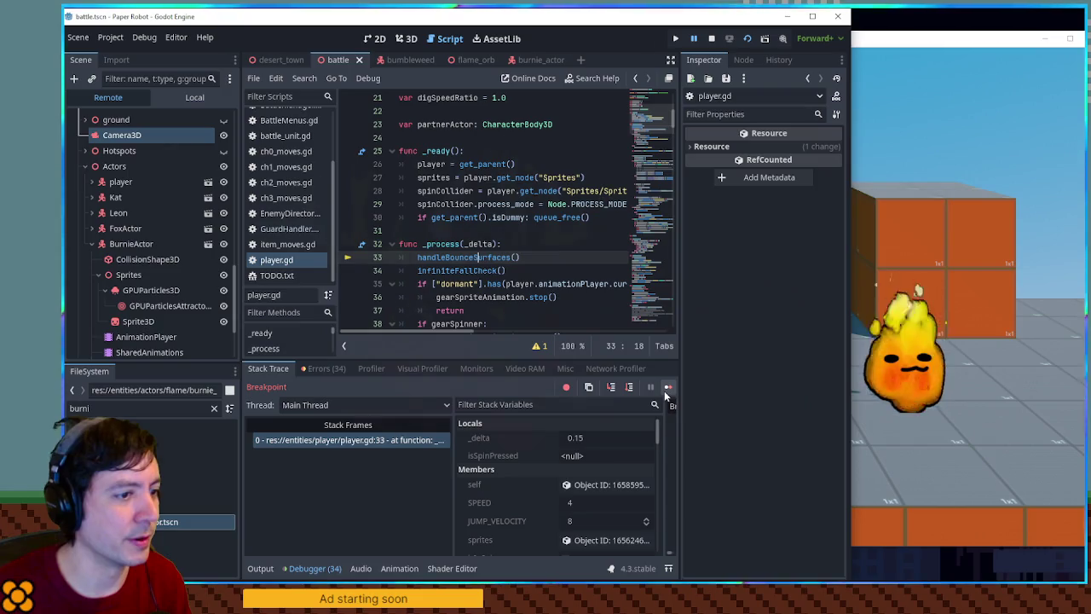
click(664, 390)
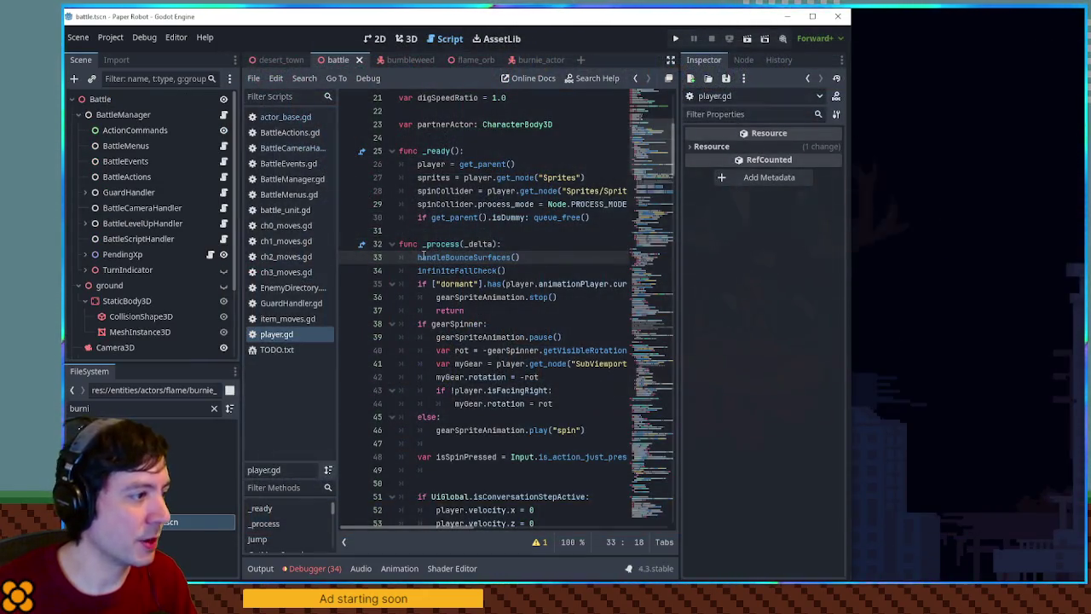
Add a breakpoint on actor_base.gd line 53 in _process and relaunch the game with F5.
click(283, 119)
scroll(489, 309, up, 8)
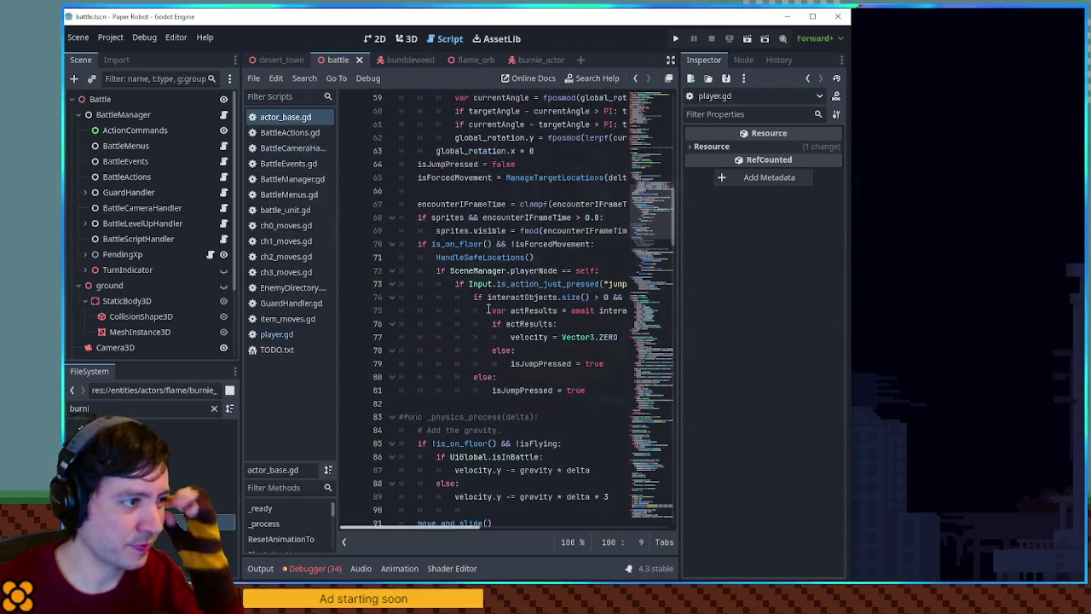
scroll(488, 309, up, 7)
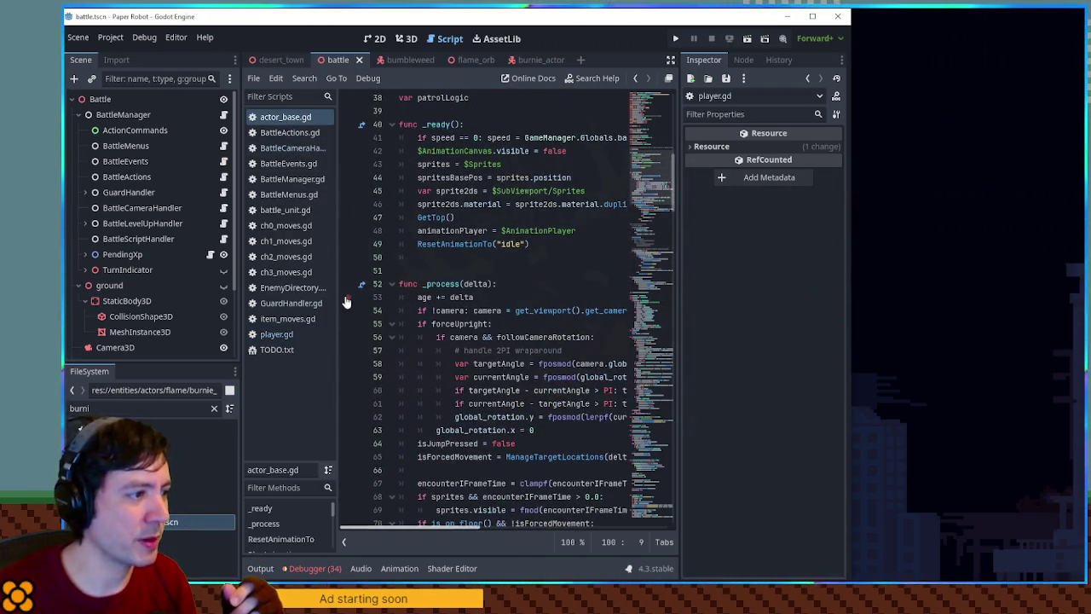
click(488, 205)
key(F5)
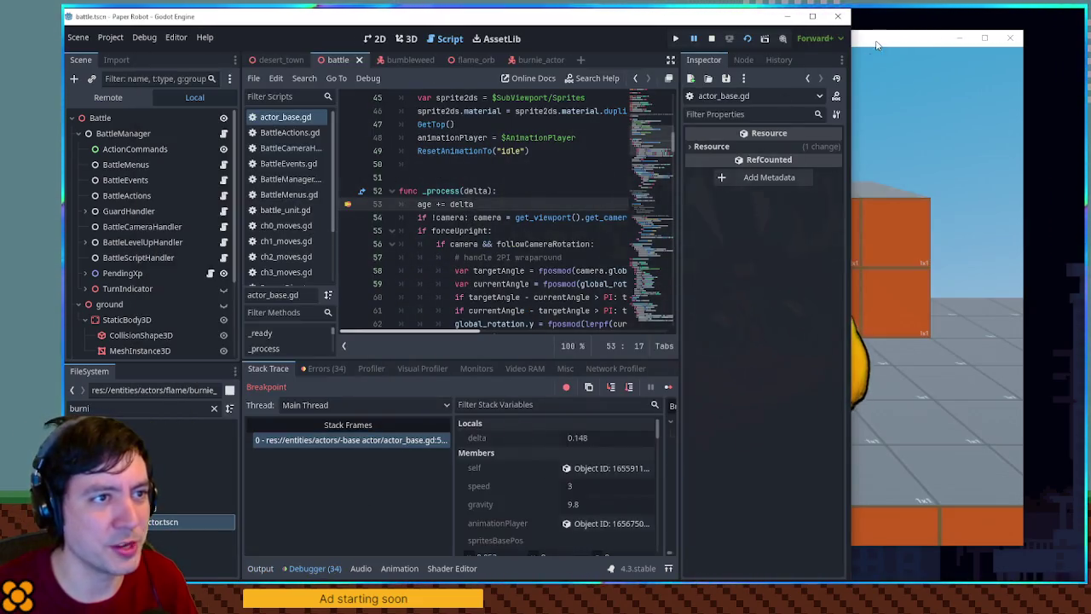
Bring the editor back and continue through repeated actor_base.gd breakpoint hits.
click(877, 45)
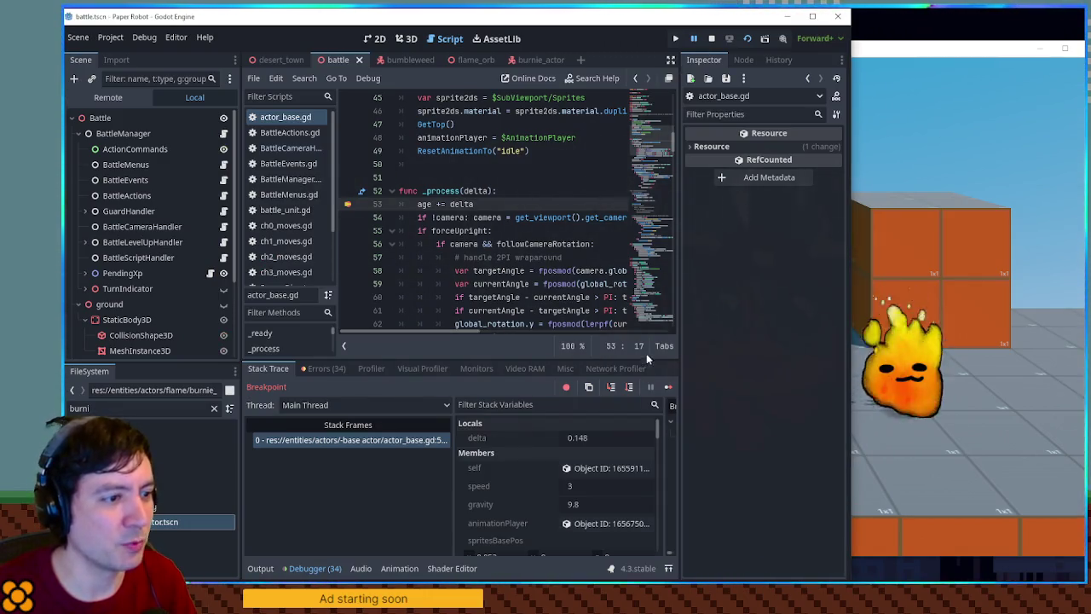
click(669, 388)
click(669, 388)
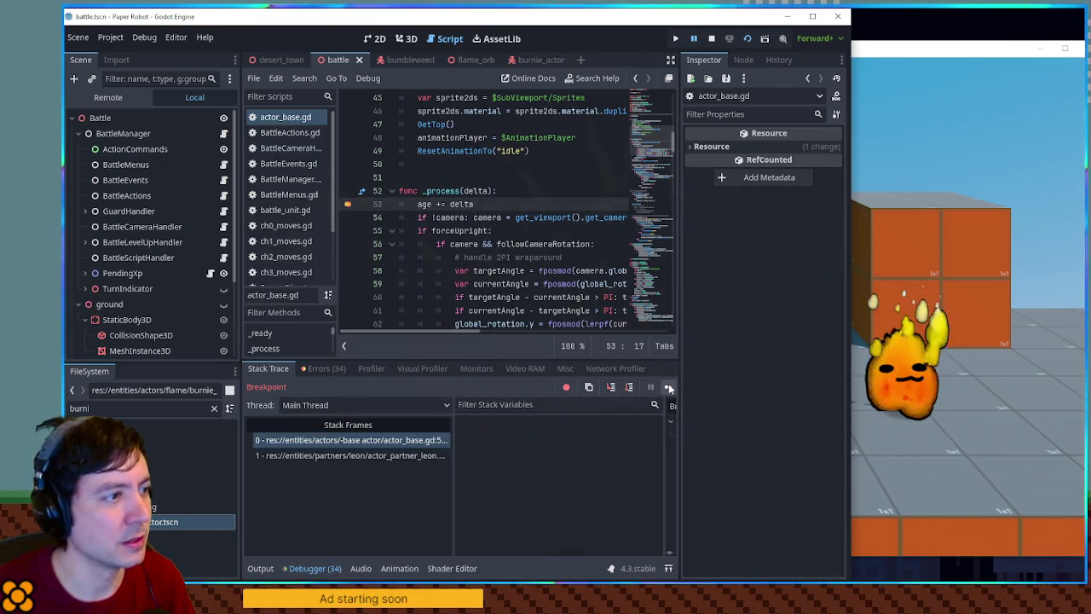
click(669, 388)
click(669, 388)
click(668, 388)
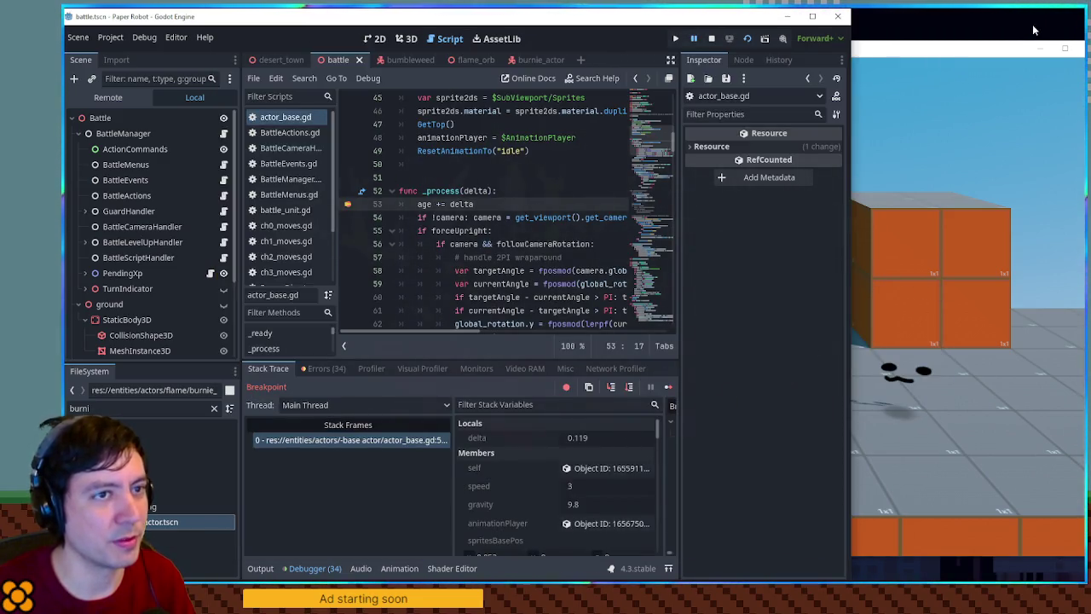
Stop and rerun the game, continue to statusEffectContainer line 24, and inspect its parent's live properties.
click(1081, 51)
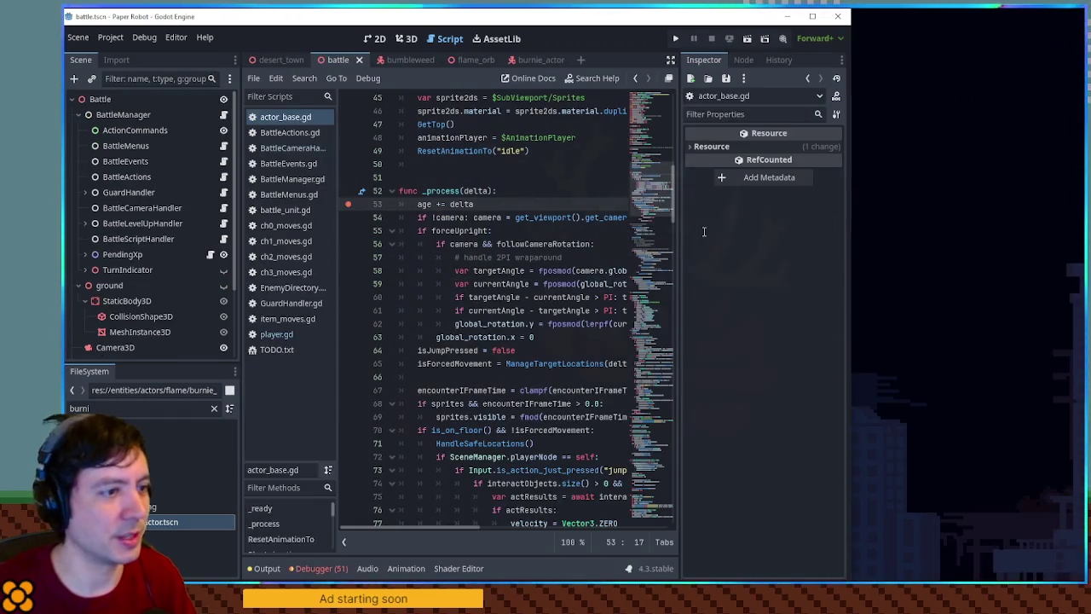
key(F5)
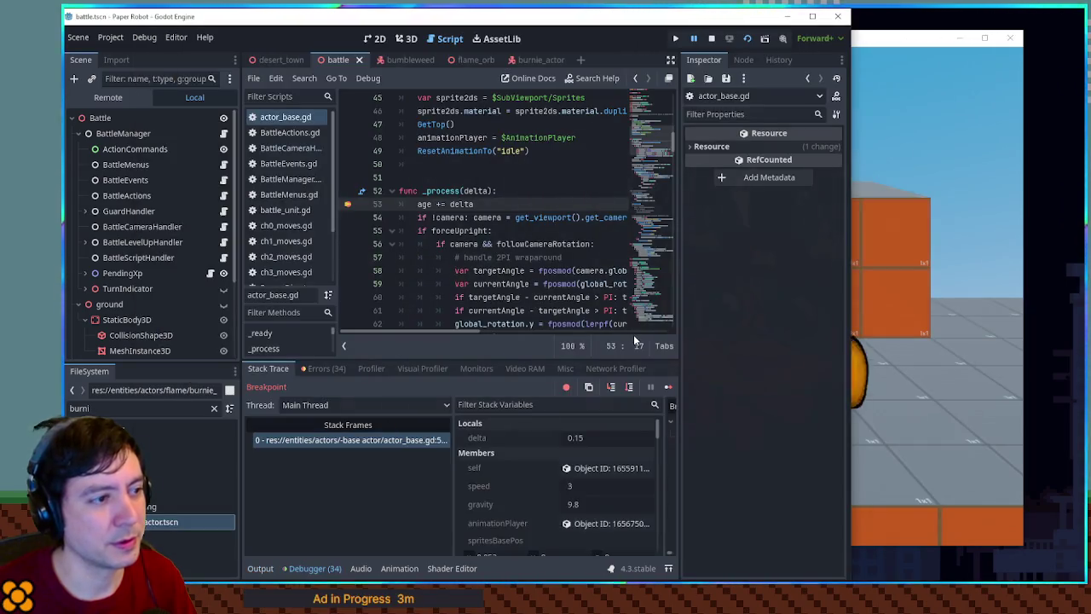
click(664, 388)
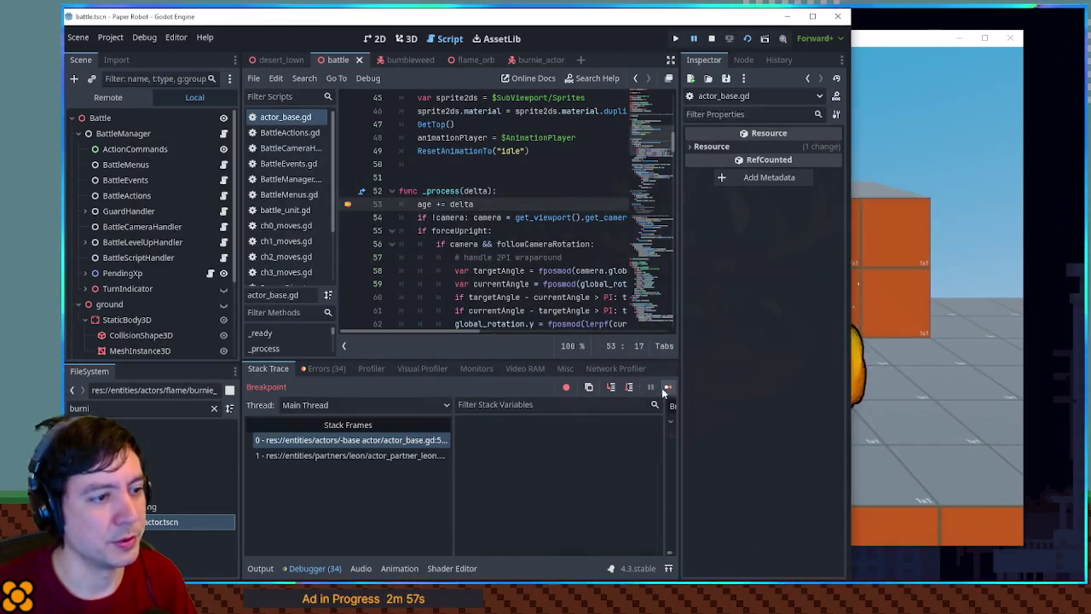
click(638, 388)
click(605, 507)
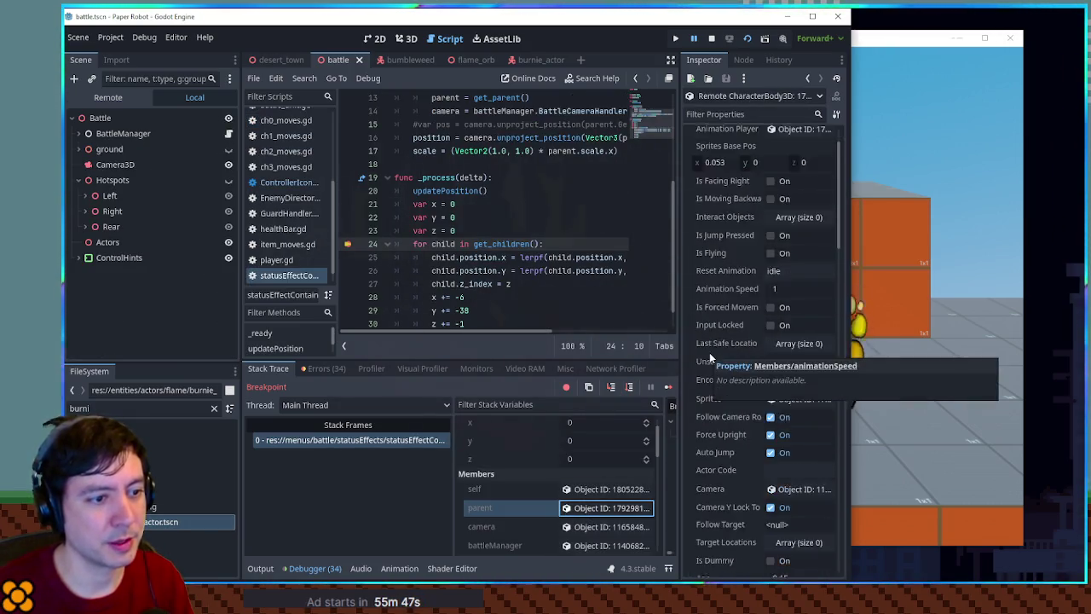
scroll(741, 384, down, 3)
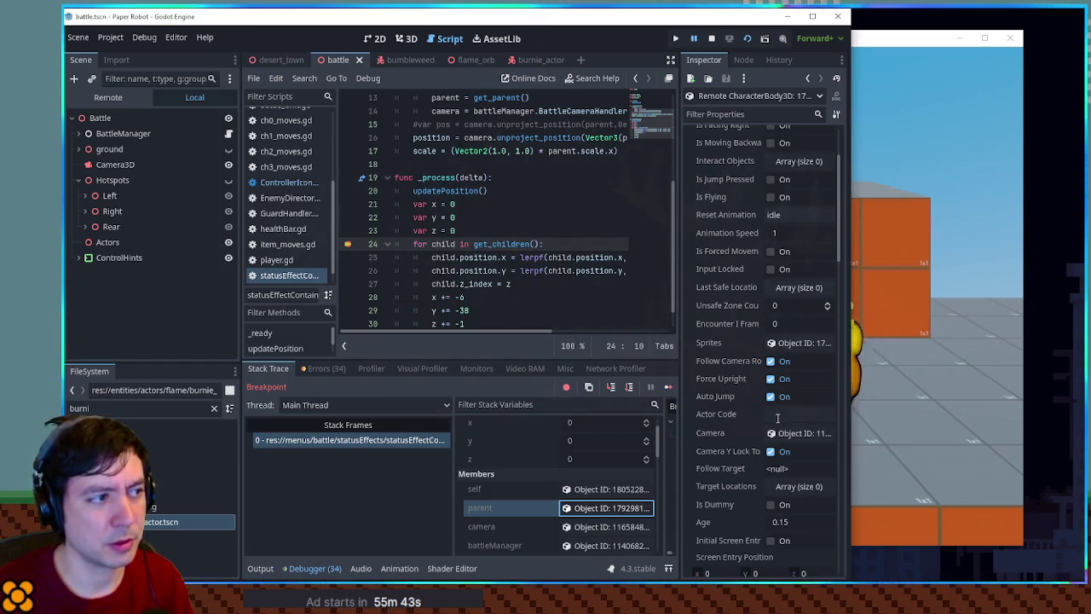
click(461, 244)
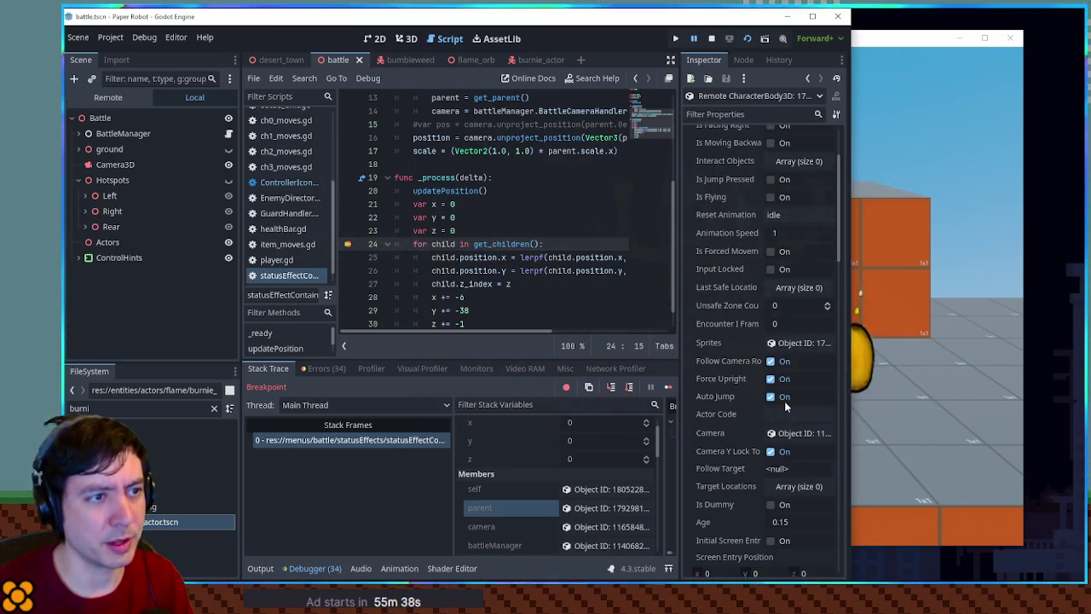
scroll(784, 401, up, 3)
scroll(782, 399, down, 10)
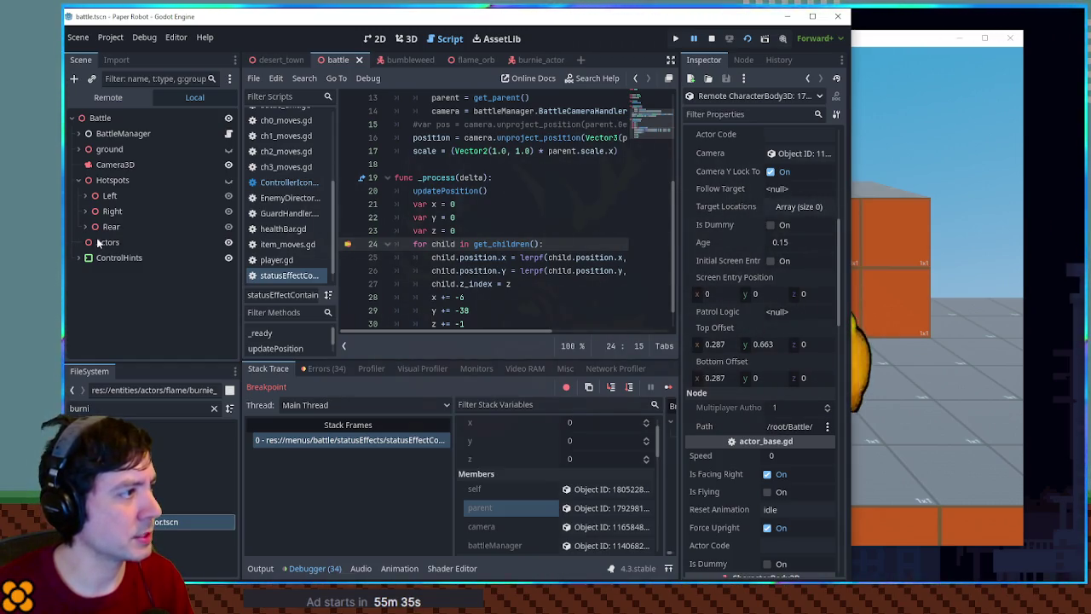
In the Remote scene tree, expand Actors and inspect the live StatusEffectContainer node.
click(108, 97)
scroll(123, 249, up, 10)
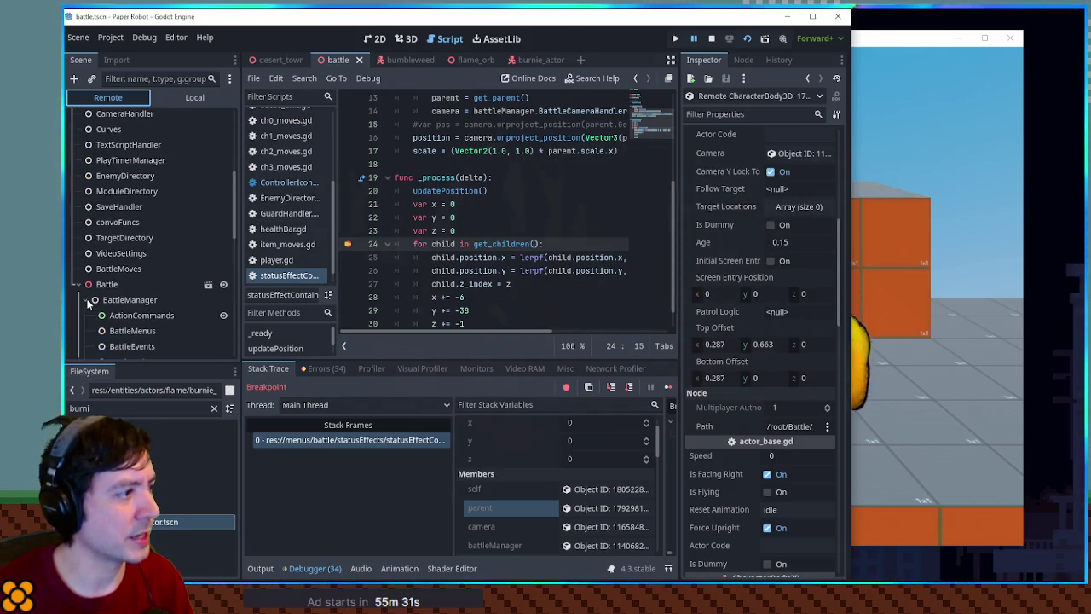
click(84, 249)
click(84, 268)
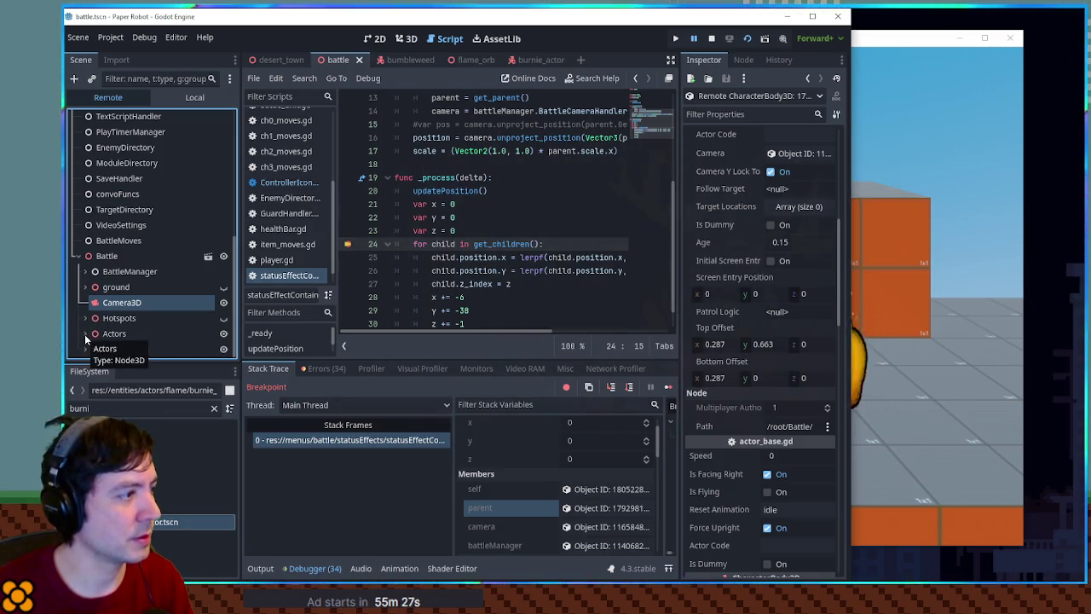
double_click(125, 333)
scroll(125, 328, down, 4)
scroll(124, 322, down, 3)
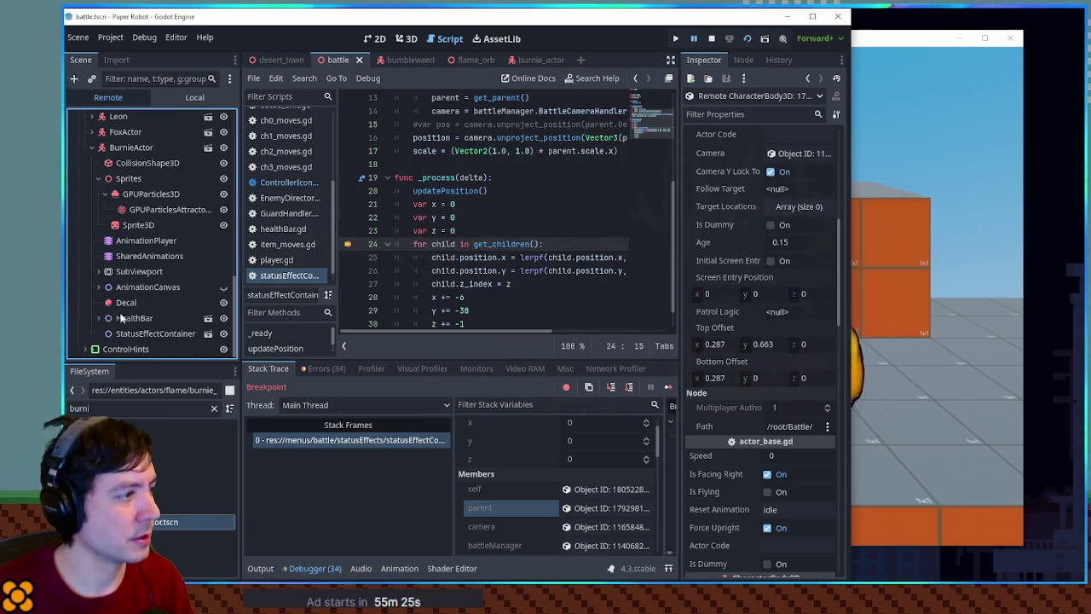
click(128, 335)
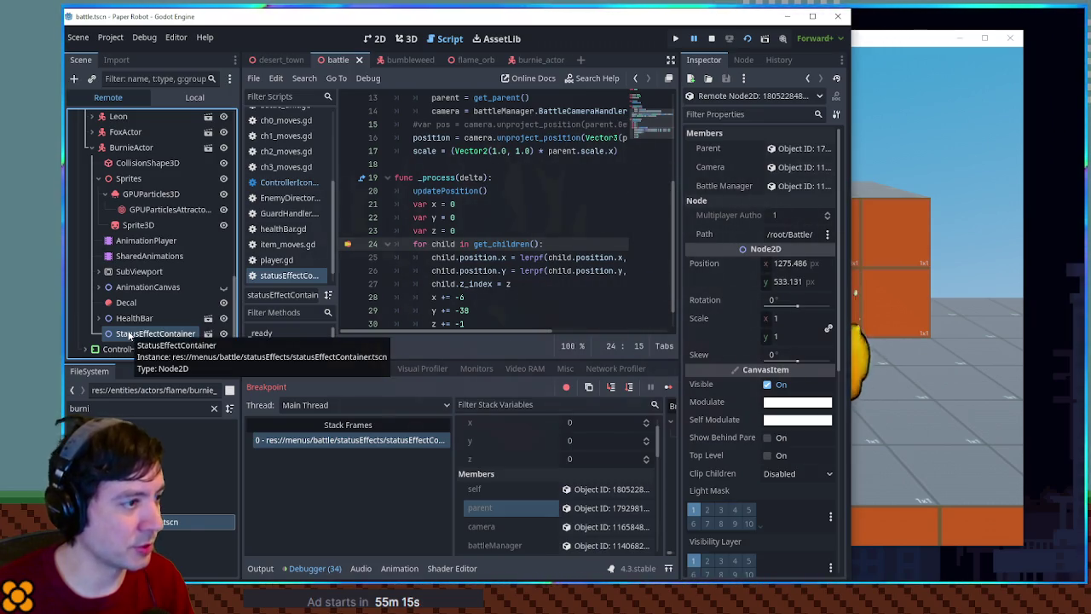
scroll(498, 282, down, 1)
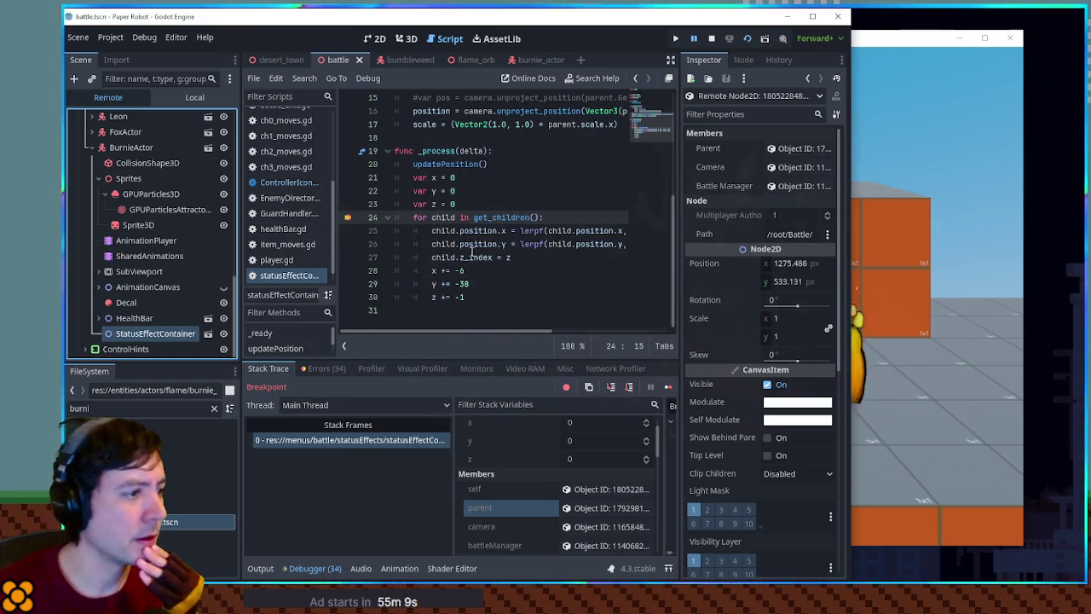
Review the 34 entries in the Debugger's Errors tab.
click(331, 373)
scroll(440, 428, down, 10)
scroll(442, 430, up, 3)
scroll(452, 452, up, 3)
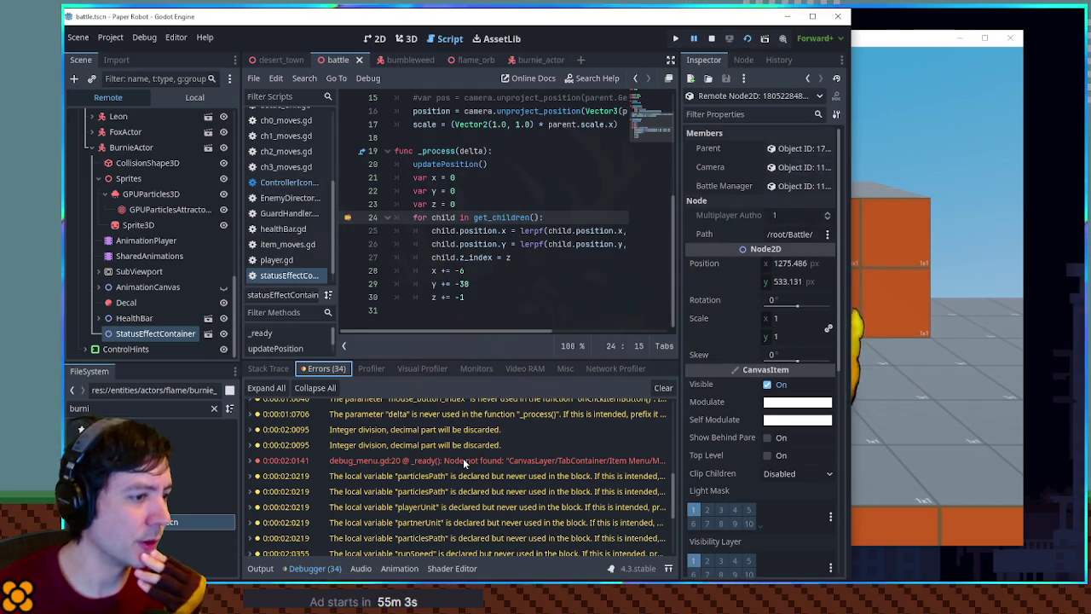
Return to the Stack Trace and move the game window further right.
mouse_move(462, 458)
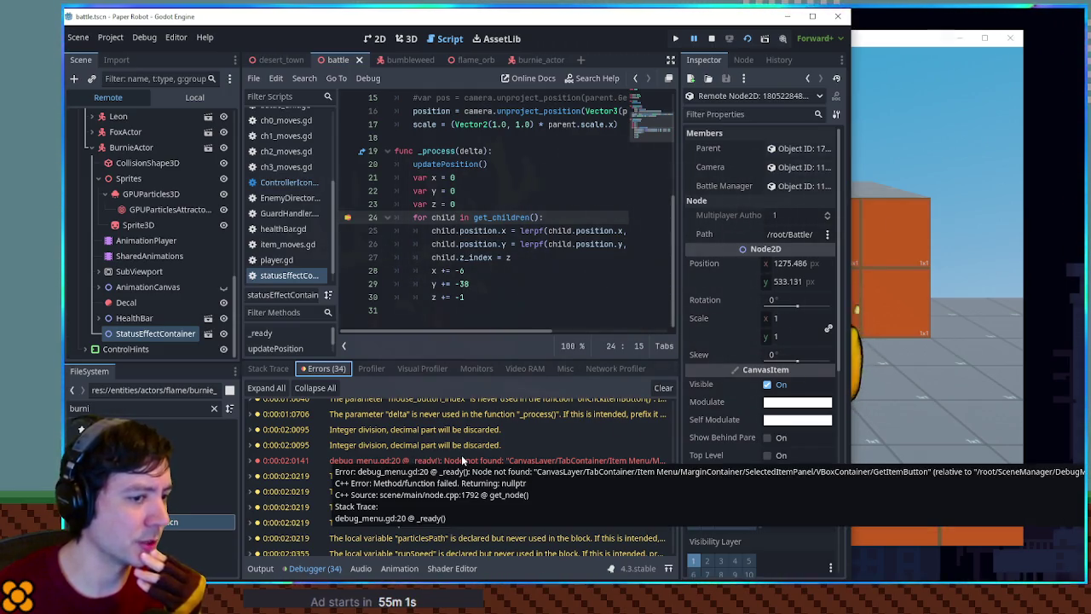
click(269, 368)
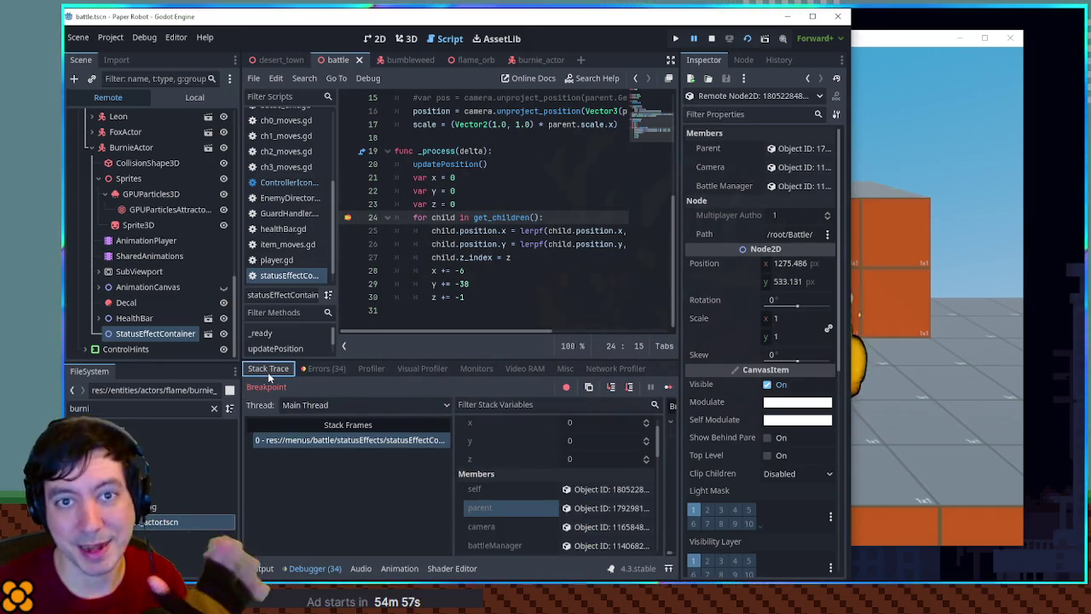
click(971, 340)
drag(814, 48, 908, 51)
Back in the editor, Step Into the next function call.
click(594, 29)
scroll(492, 237, up, 1)
scroll(493, 237, down, 1)
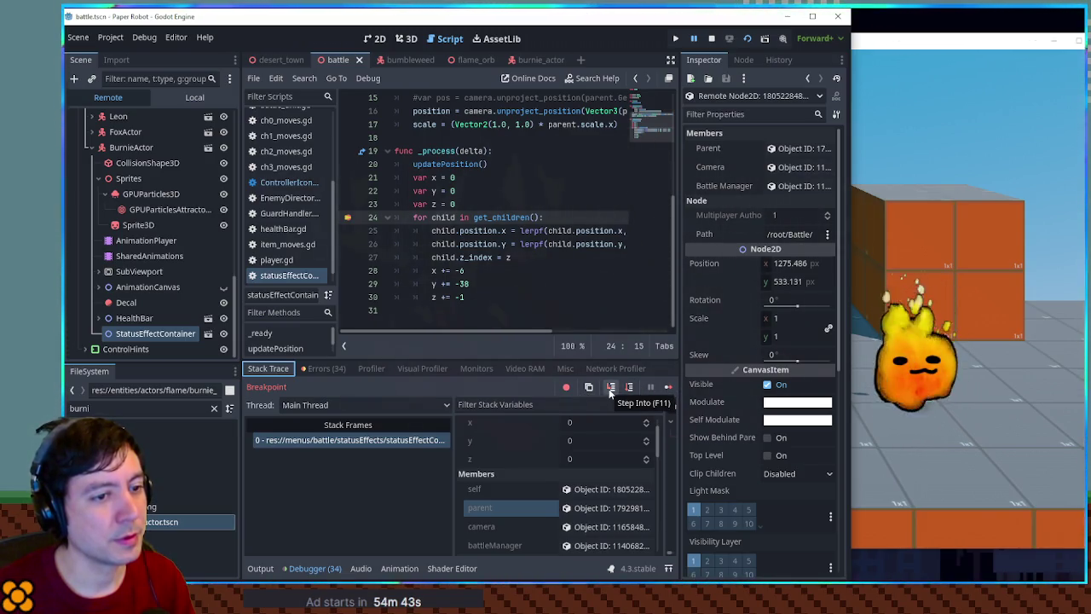
click(610, 389)
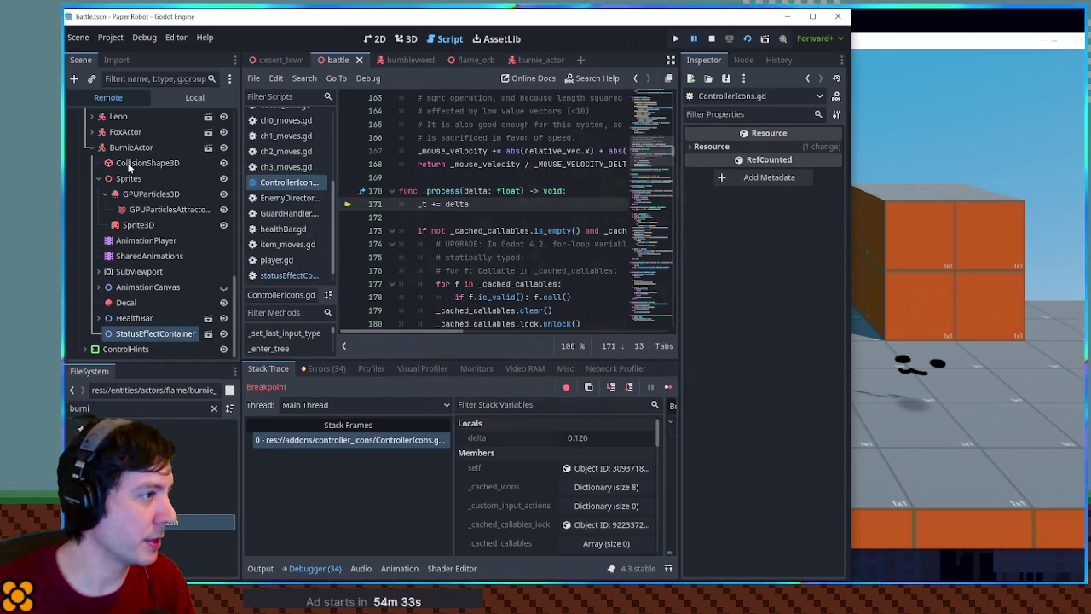
Reopen statusEffectContainer.gd, inspect BurnieActor's GPUParticles3D (emitting, amount 100, lifetime 1 s), then resume the game.
click(276, 275)
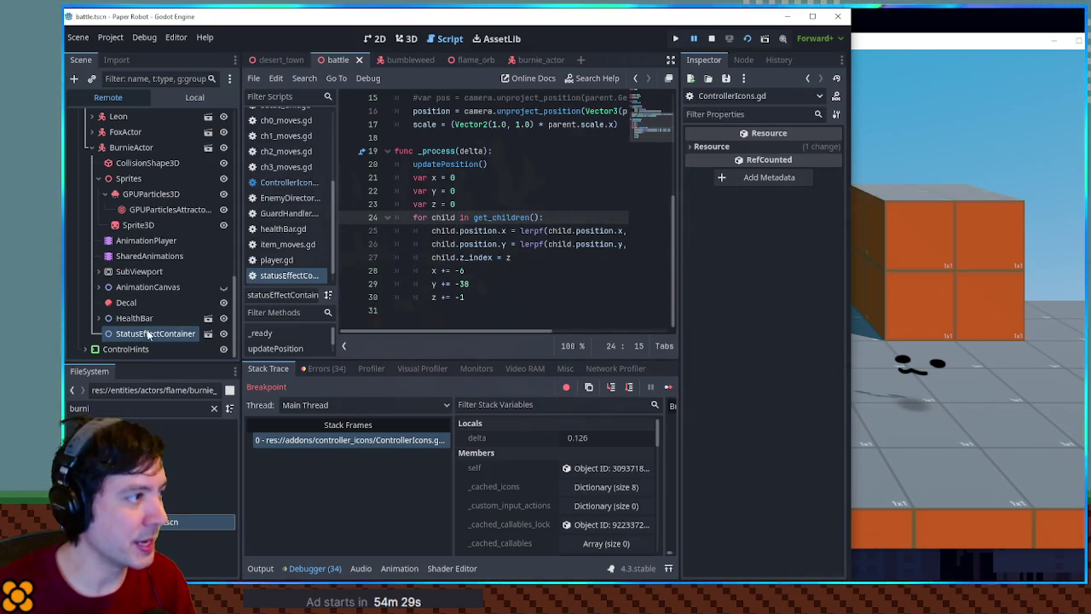
click(122, 153)
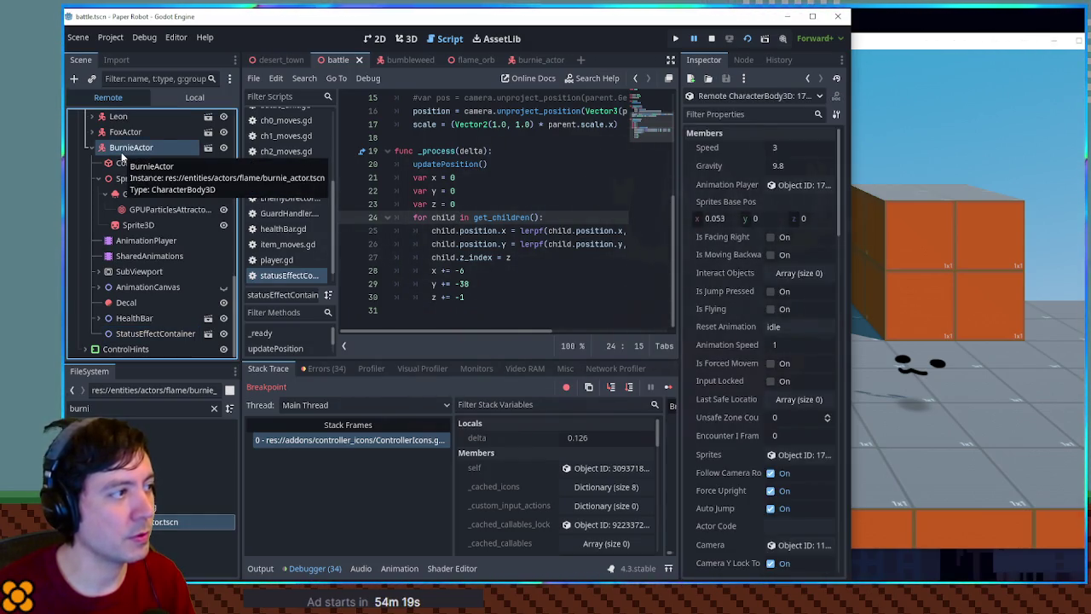
click(158, 194)
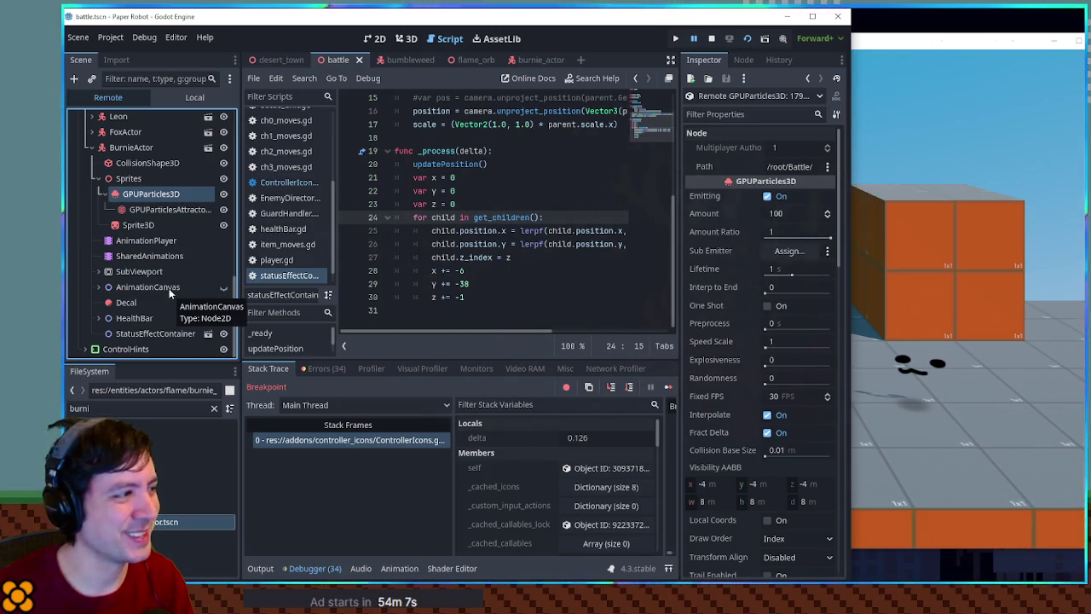
click(694, 40)
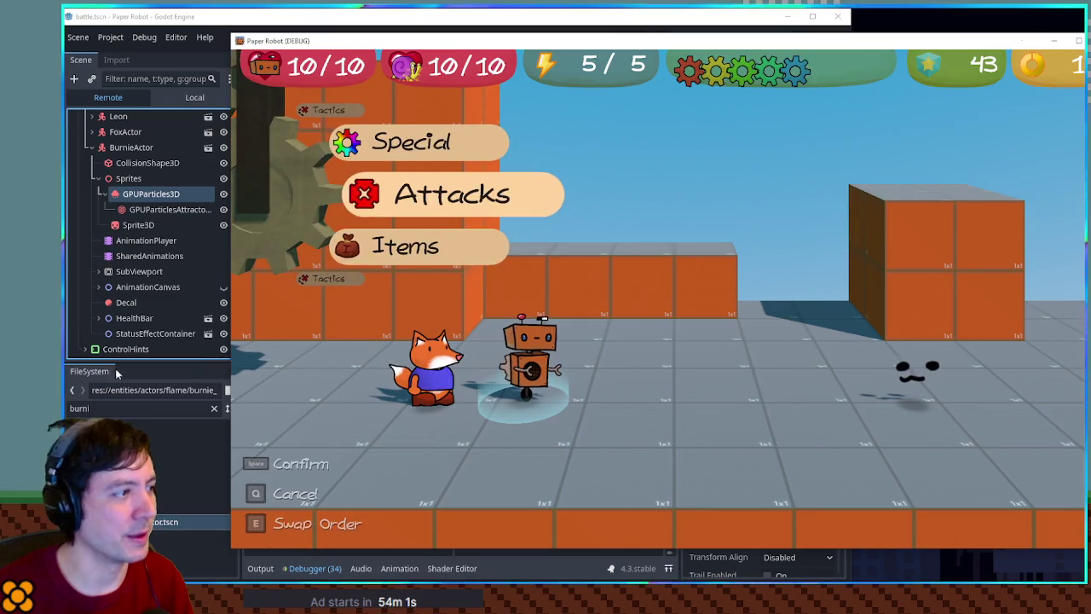
Expand and collapse the HealthBar and SubViewport nodes in the Remote tree, toggling HealthBar's visibility.
click(98, 319)
click(95, 320)
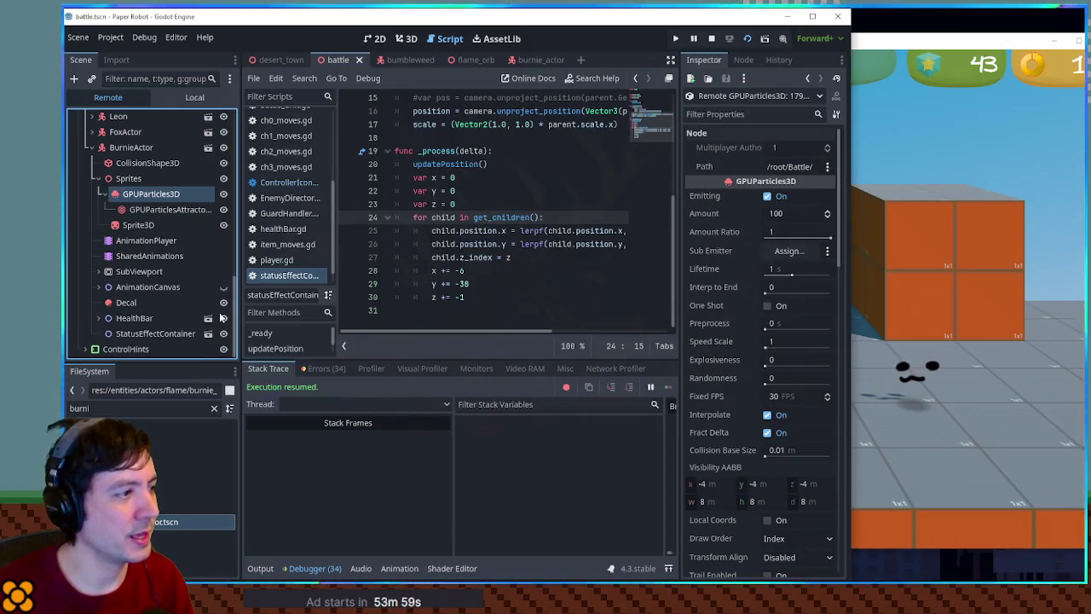
click(223, 318)
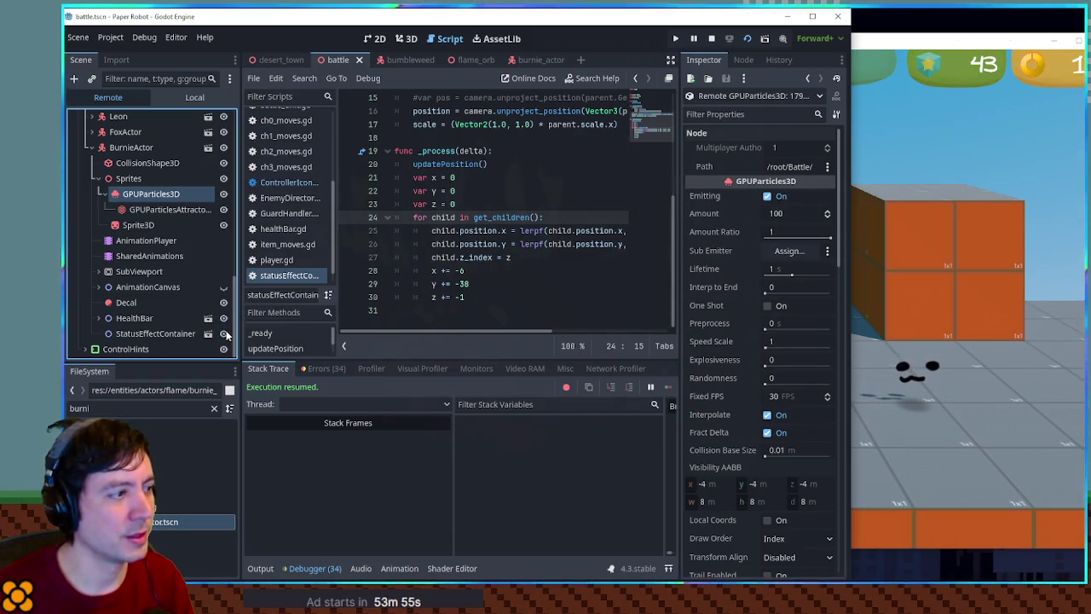
click(101, 319)
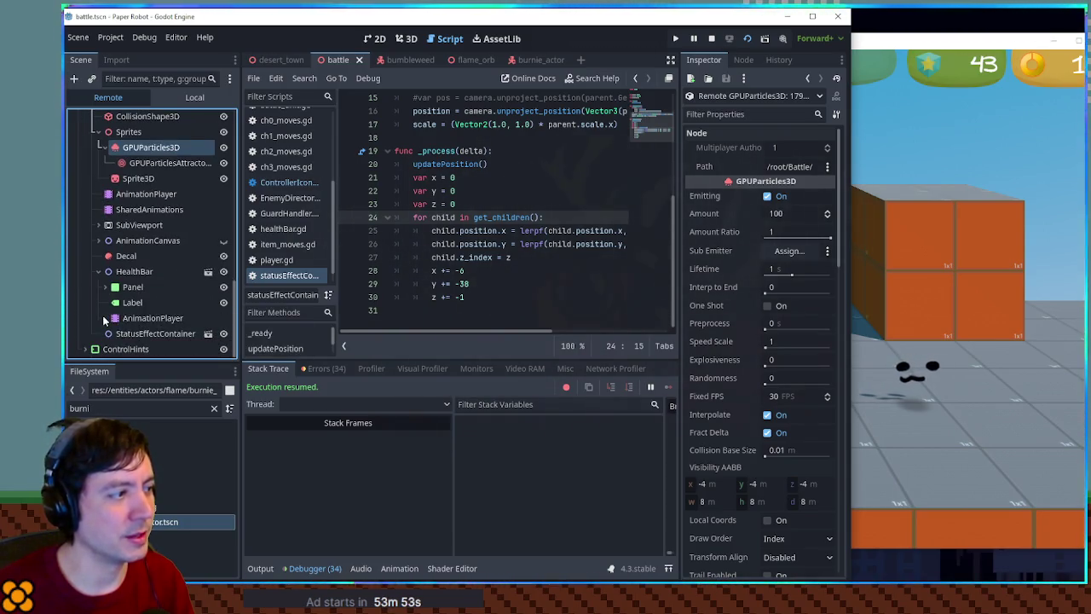
click(99, 271)
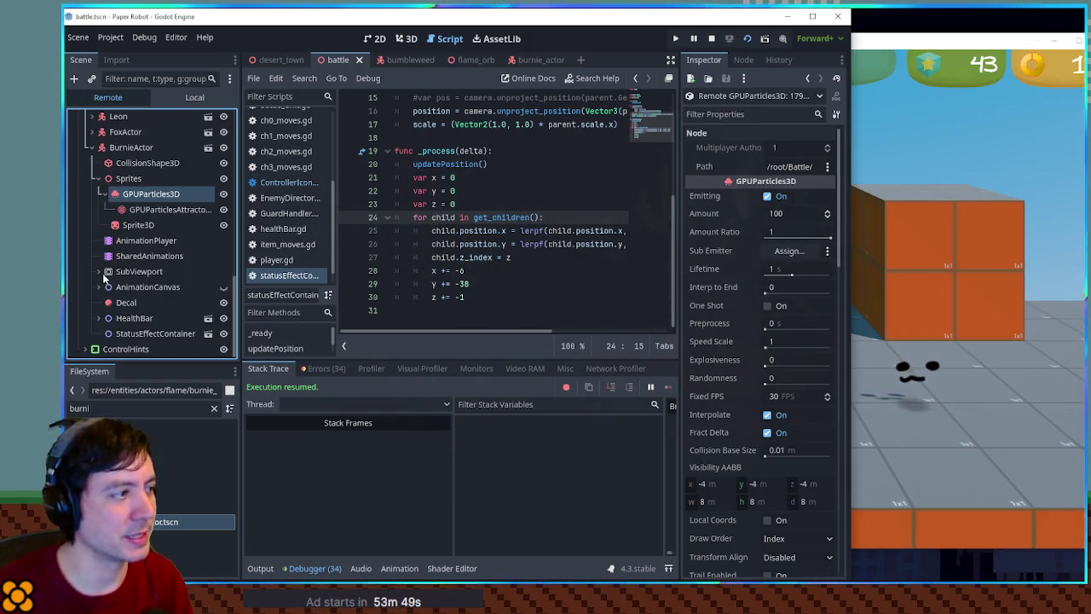
click(100, 272)
click(100, 273)
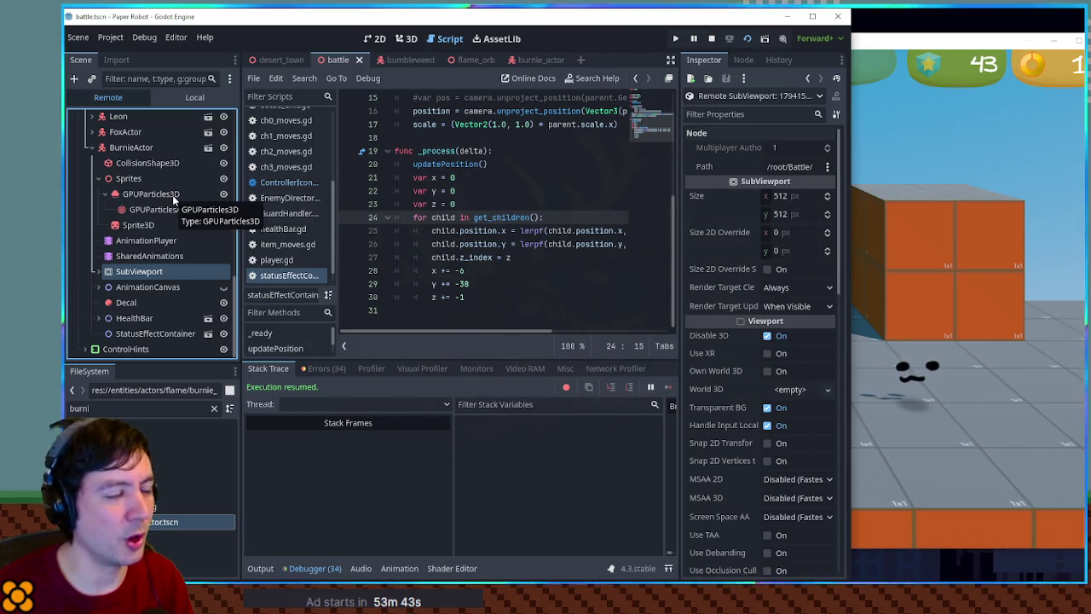
Inspect GPUParticles3D, then StatusEffectContainer's live Node2D properties while scrolling its script.
click(173, 194)
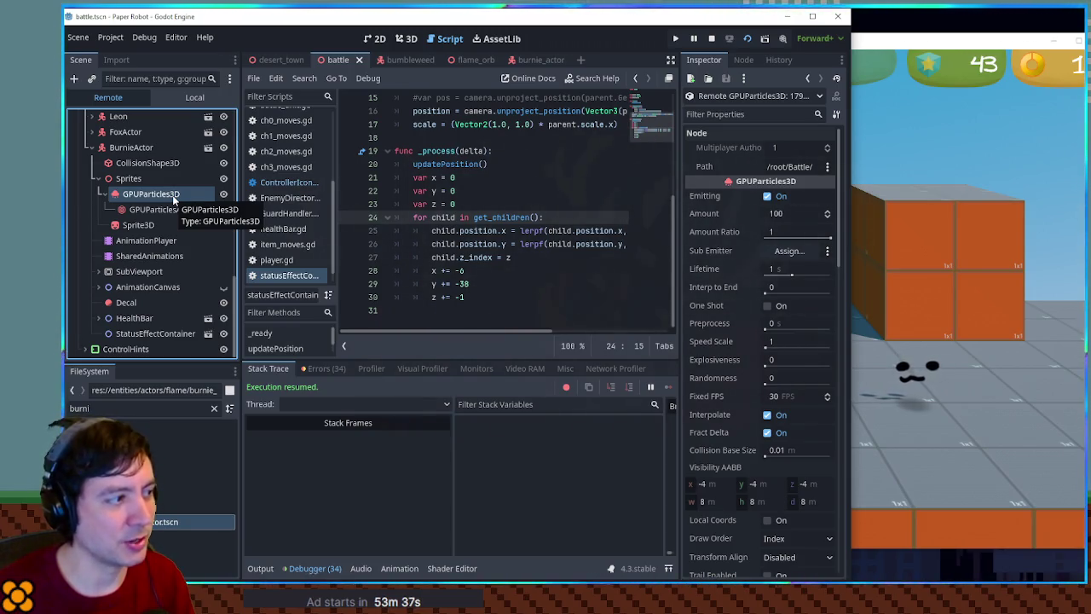
click(151, 318)
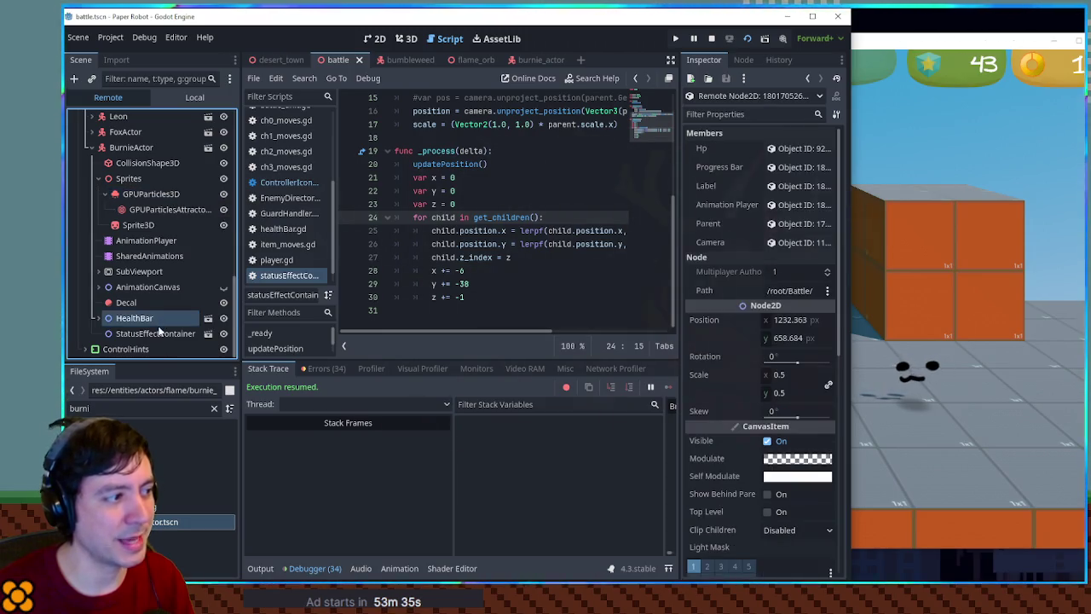
click(158, 332)
scroll(522, 295, up, 4)
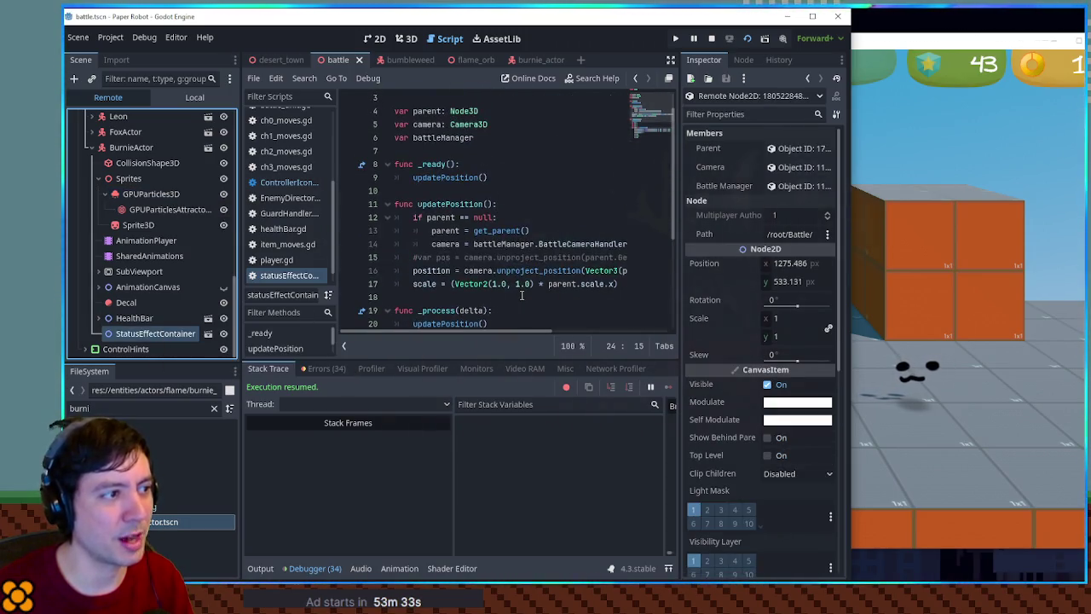
scroll(522, 295, down, 2)
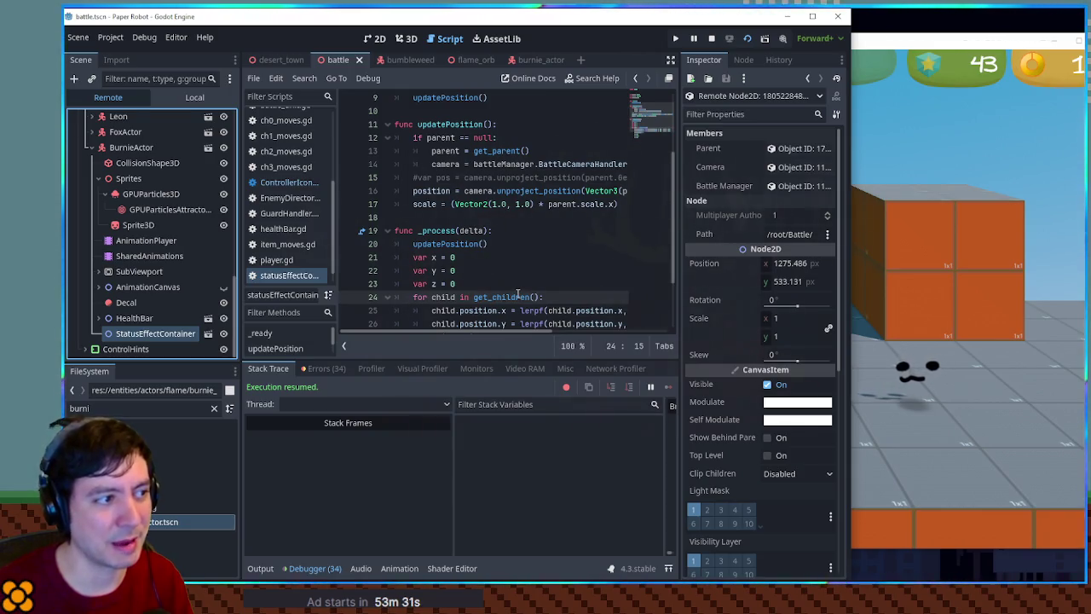
scroll(466, 219, up, 3)
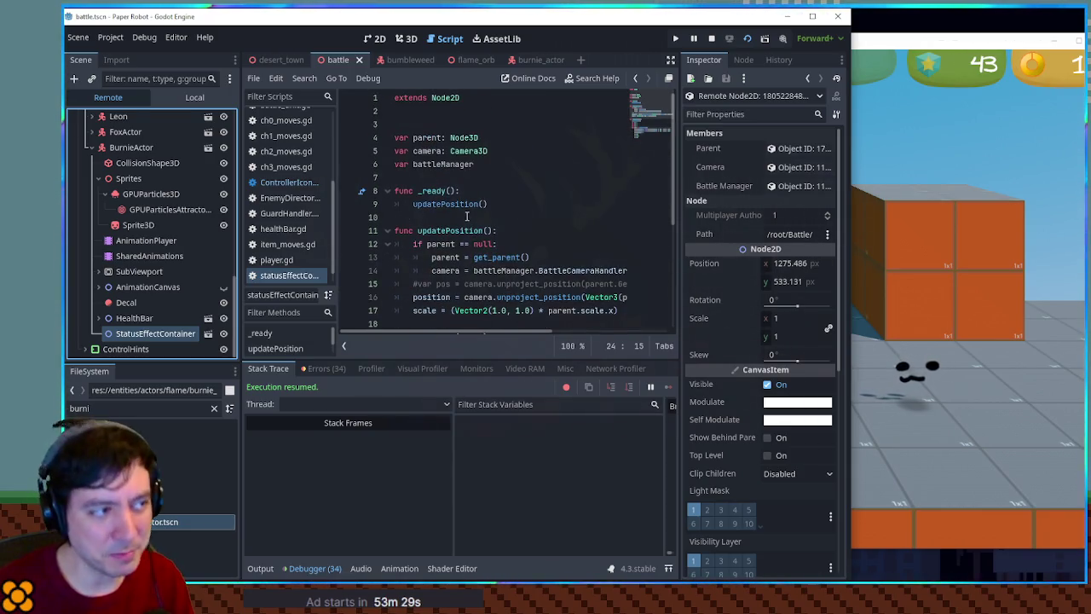
scroll(467, 219, down, 2)
scroll(466, 219, down, 2)
scroll(444, 135, down, 1)
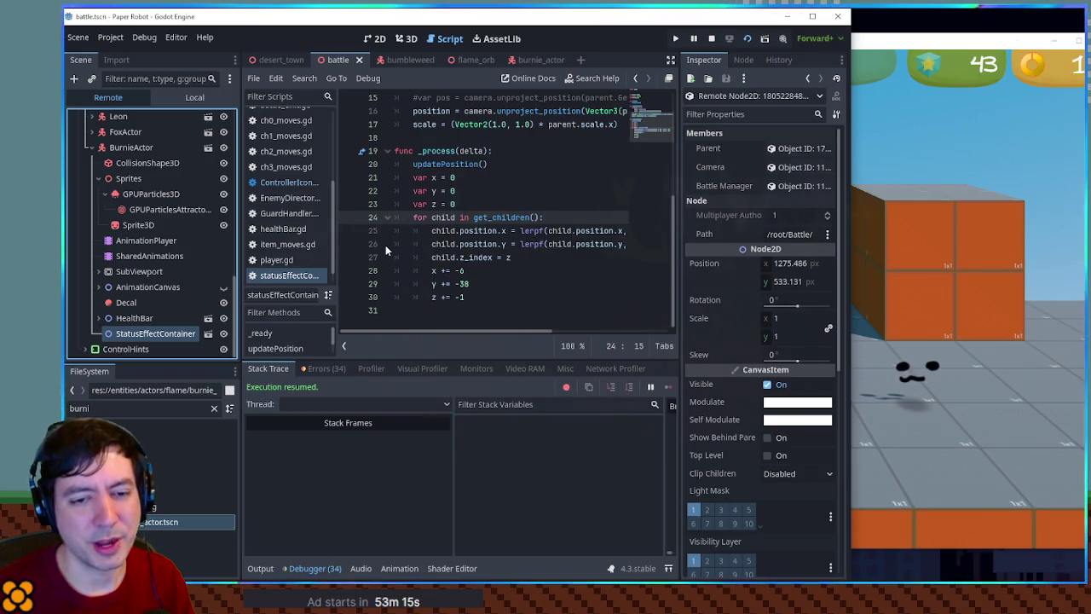
Drag the bottom dock splitter down to give the script editor more vertical room.
click(516, 256)
drag(468, 359, 464, 418)
click(464, 363)
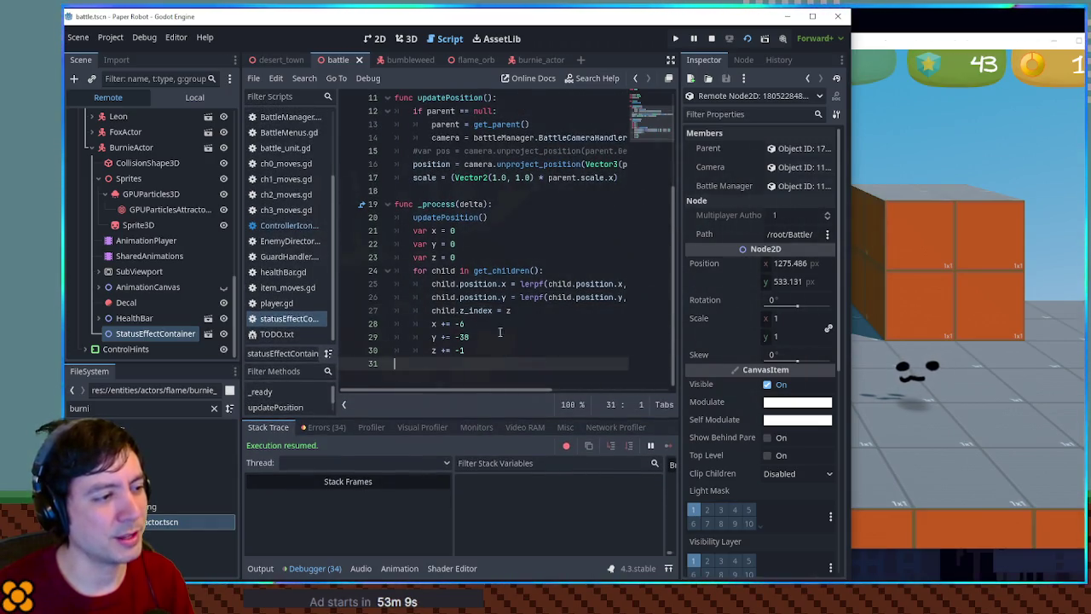
click(507, 192)
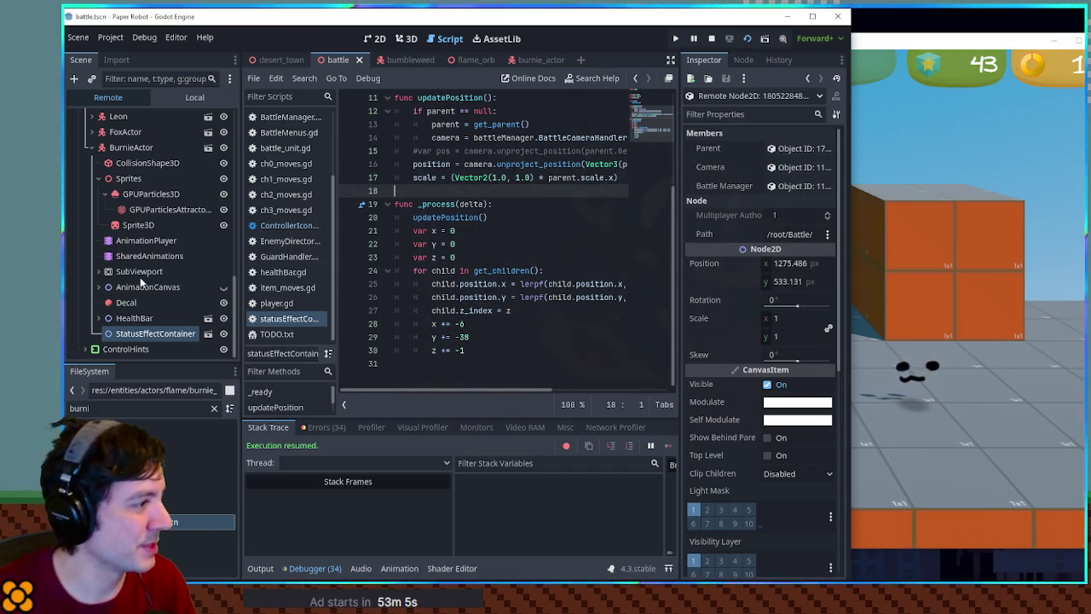
Inspect the live Decal and GPUParticles3D nodes from the Remote tree.
click(123, 303)
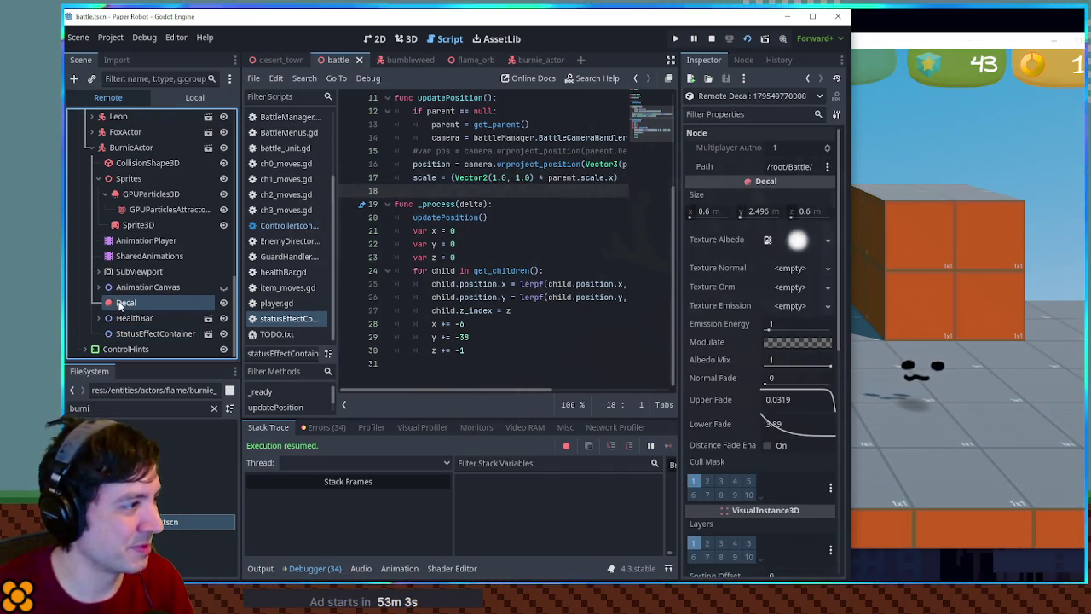
click(155, 196)
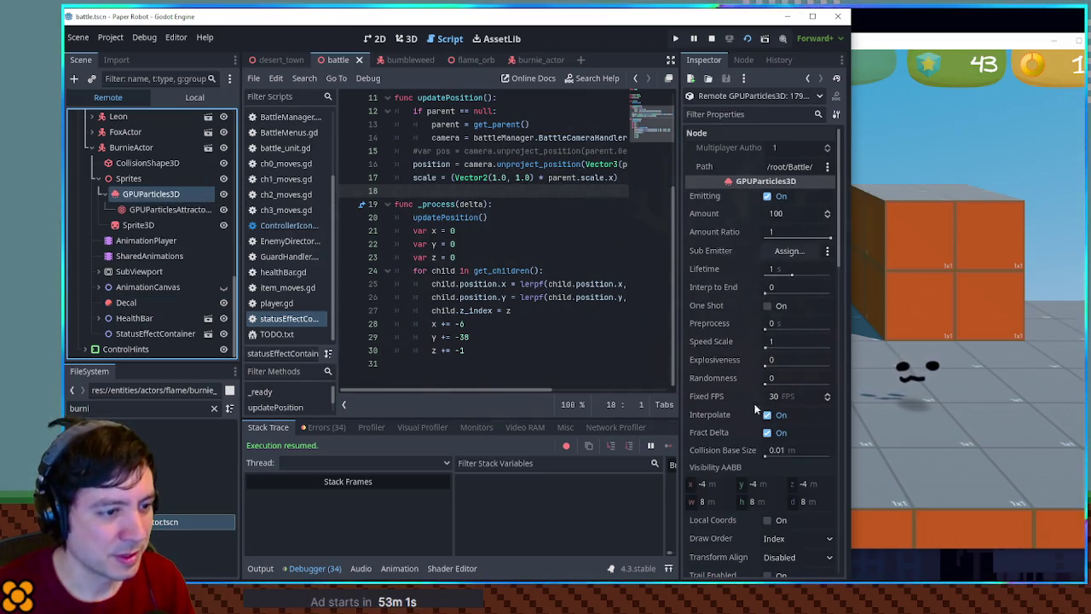
scroll(716, 418, down, 5)
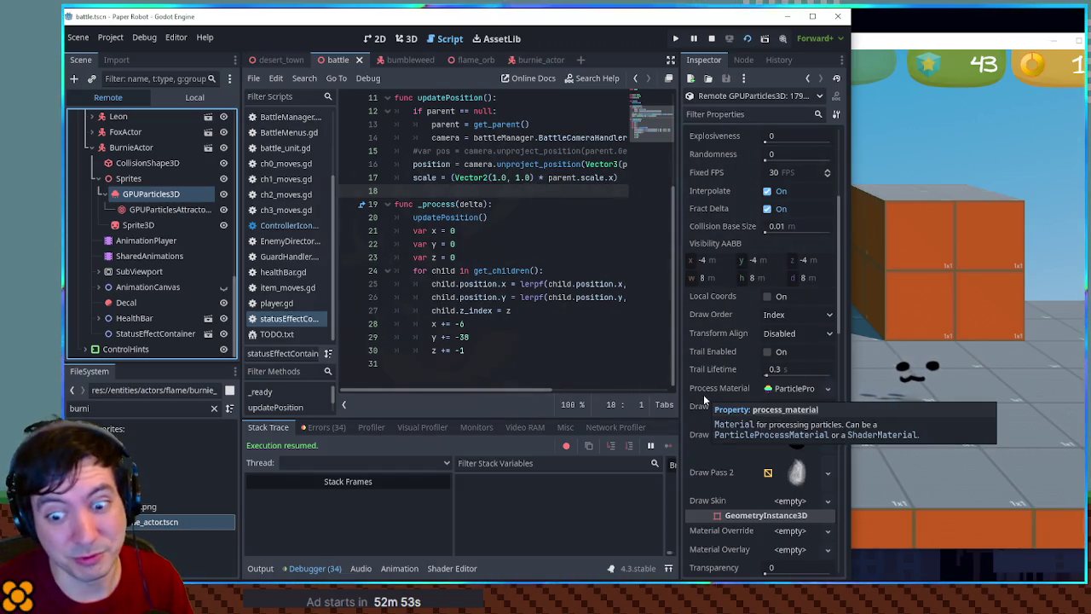
click(532, 256)
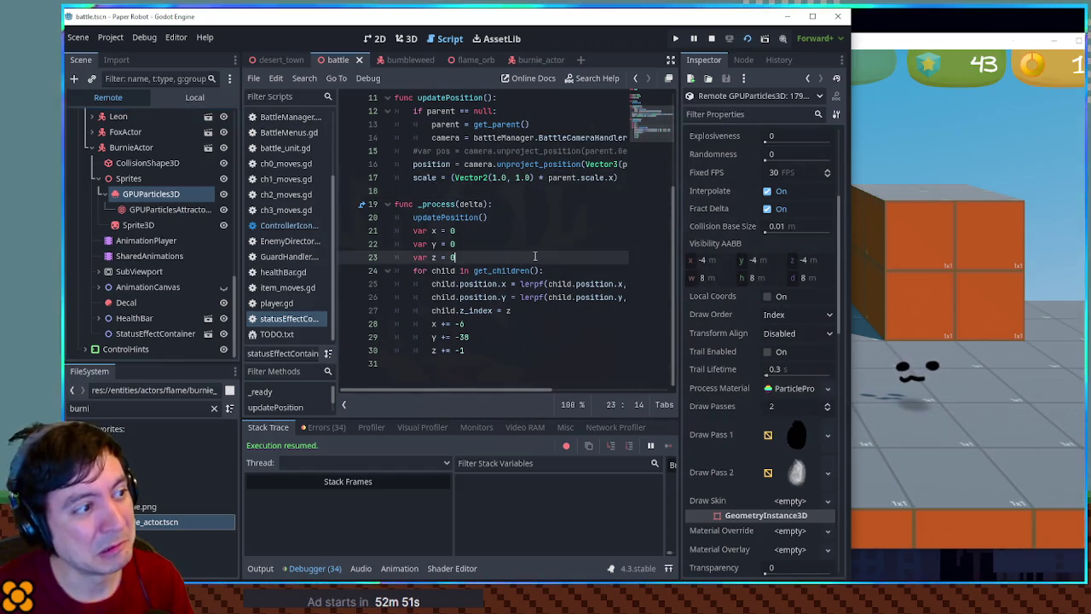
click(540, 270)
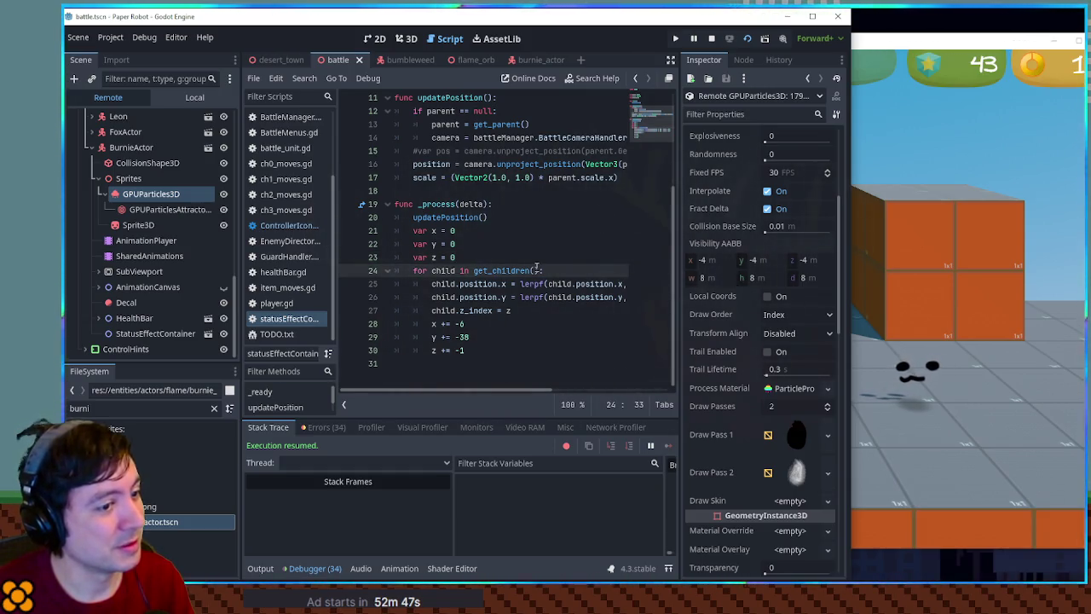
Inspect BurnieActor's CharacterBody3D properties (speed 3, gravity 9.8) and select _process on line 19.
click(188, 212)
key(Down)
click(145, 195)
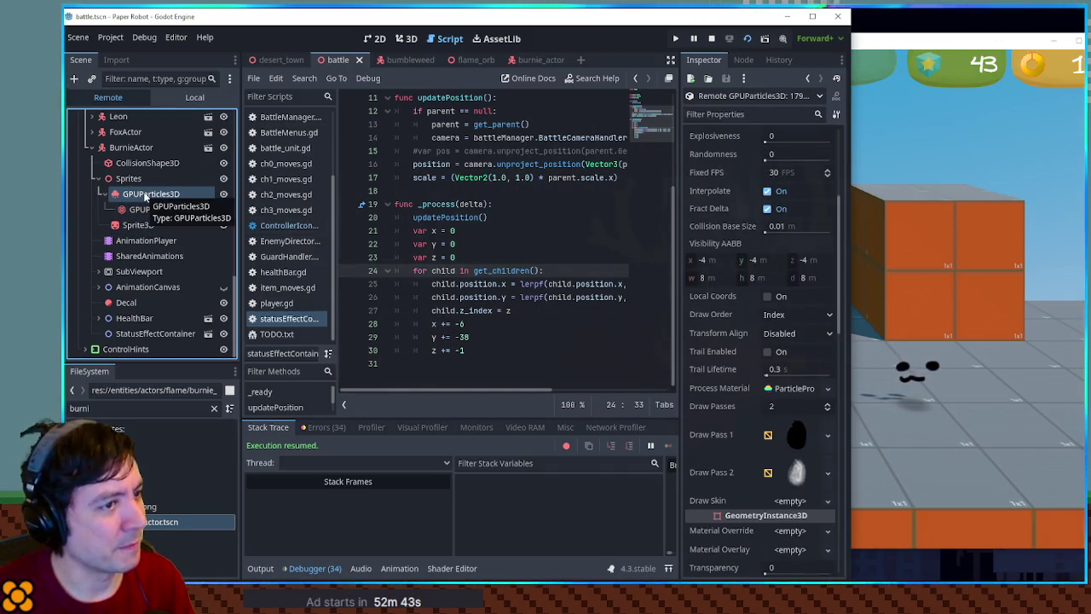
scroll(779, 287, up, 5)
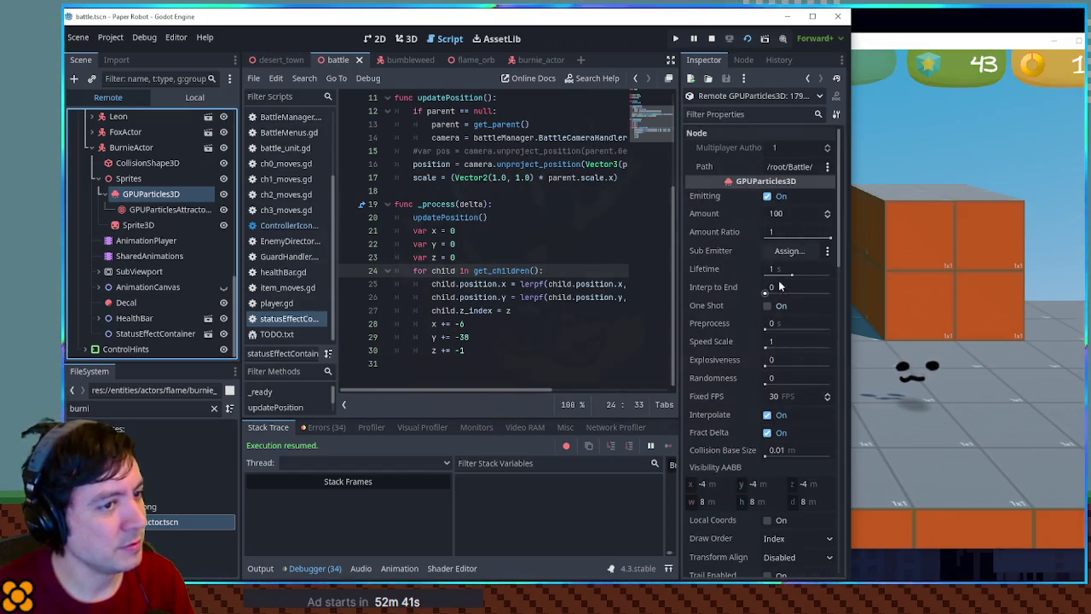
scroll(778, 285, down, 5)
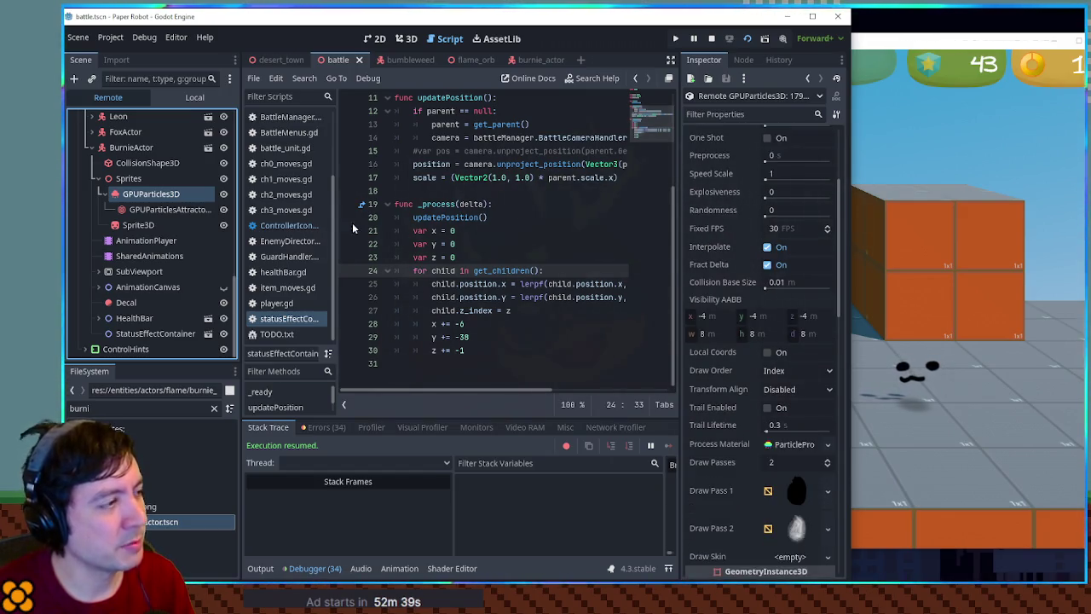
click(132, 147)
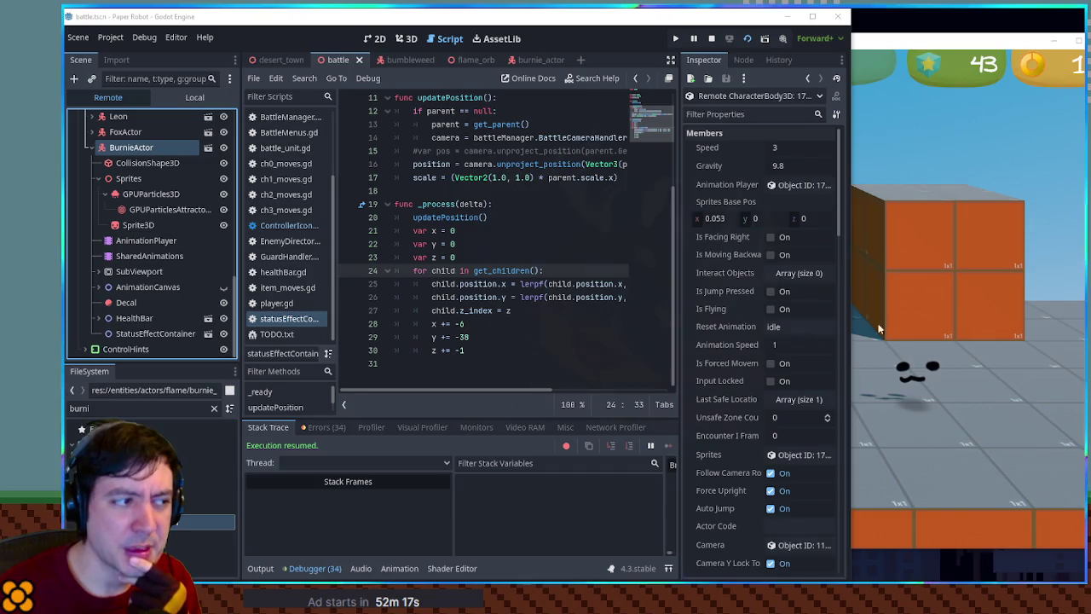
double_click(436, 203)
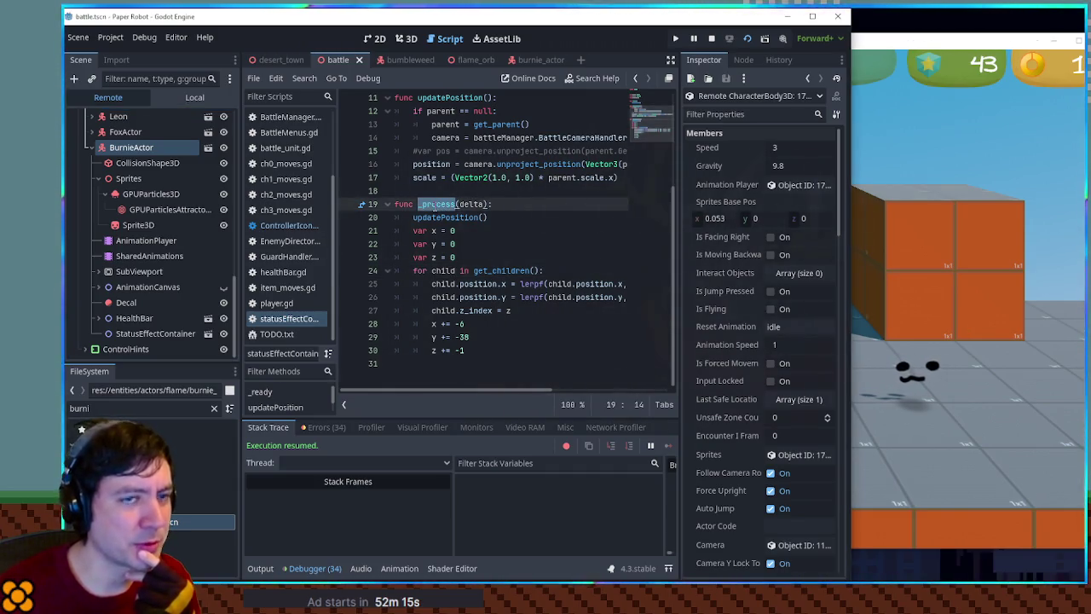
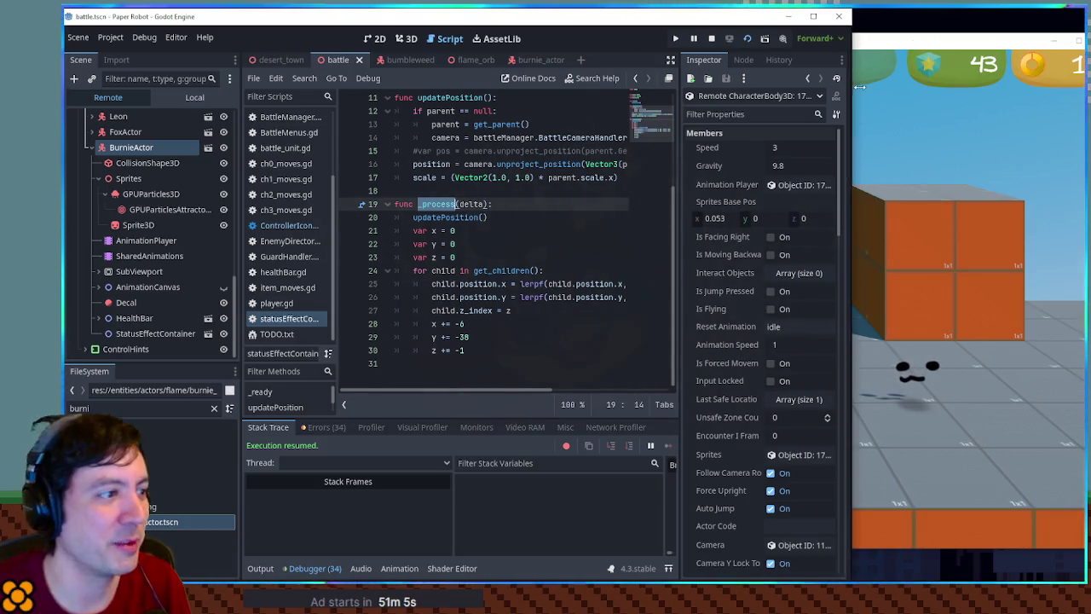
Widen the editor and switch between the running game's Remote tree and the local Battle tree.
drag(850, 88, 861, 88)
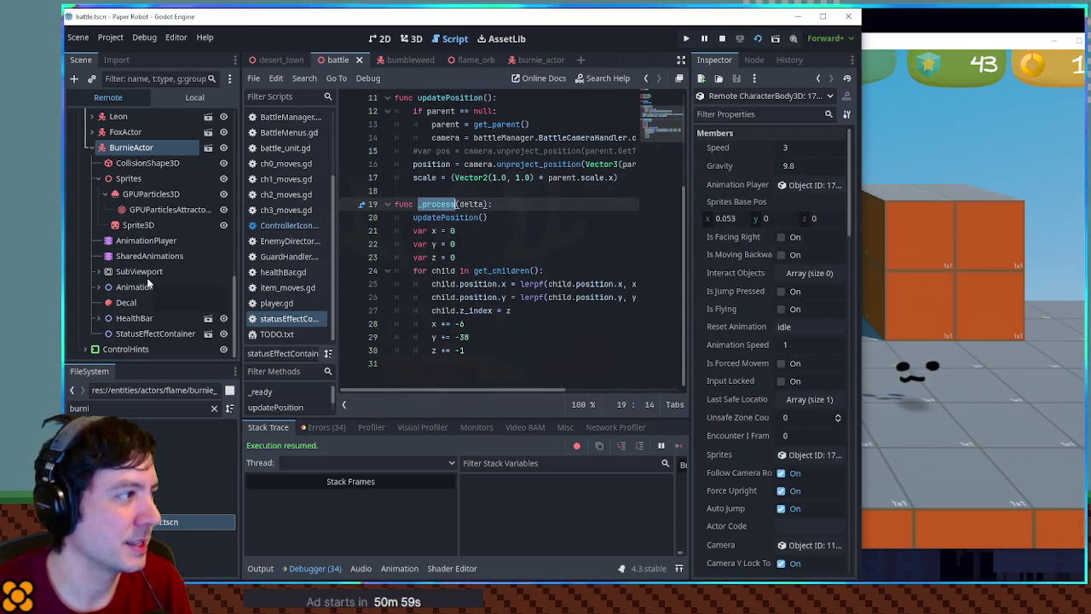
click(144, 152)
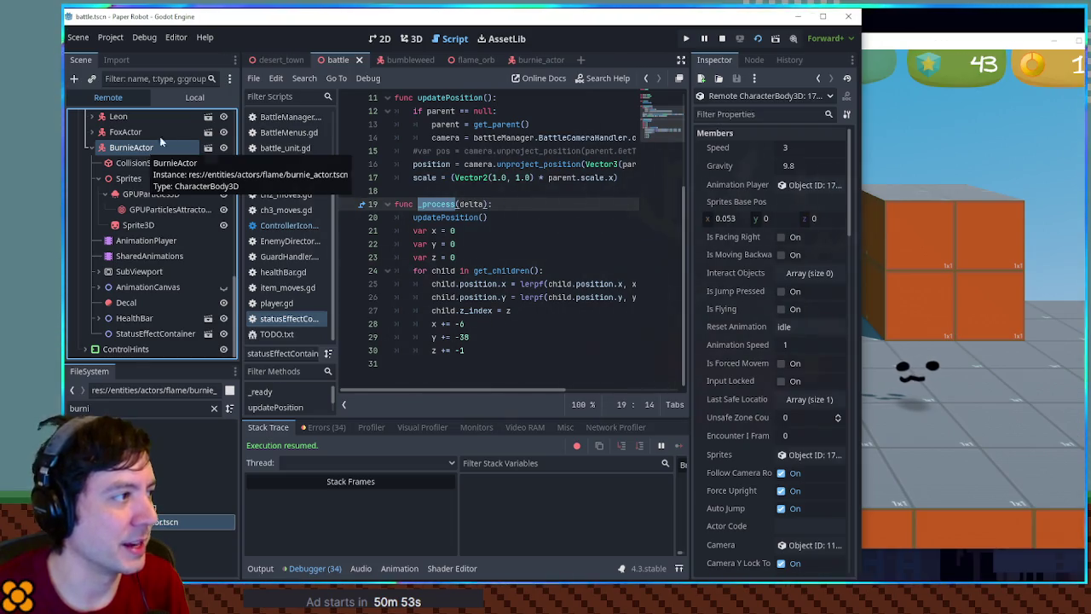
click(212, 101)
click(108, 99)
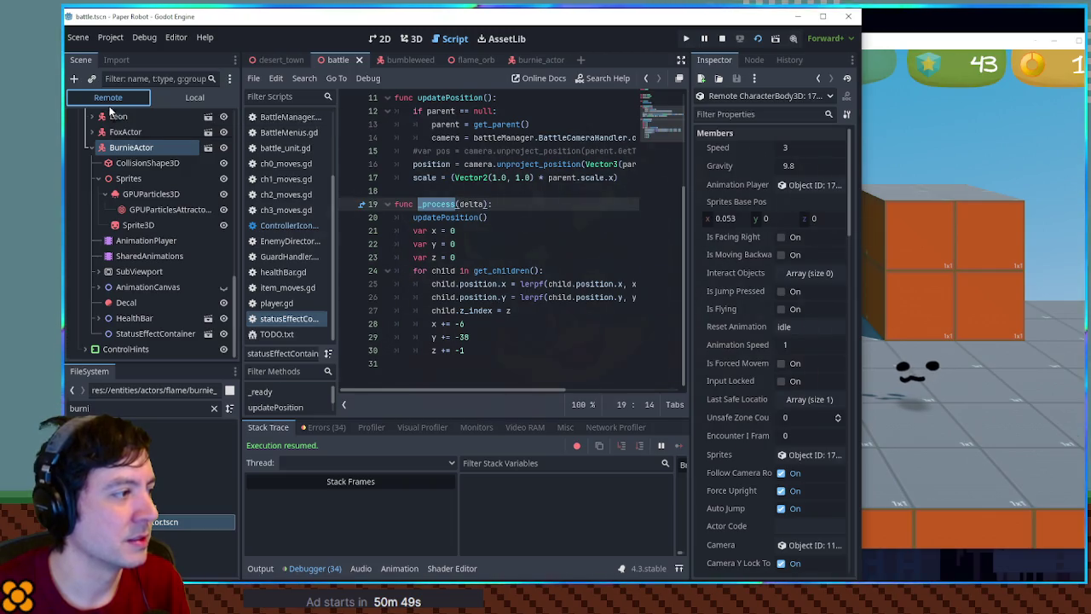
Compare the StatusEffectContainer and HealthBar node properties, then stop the game and maximize the editor.
click(153, 333)
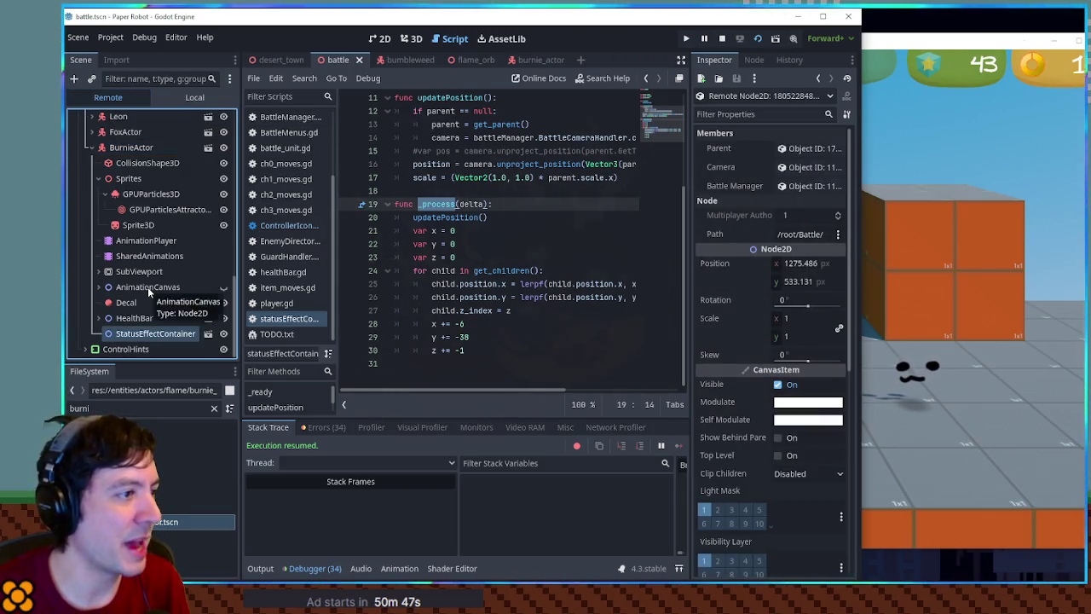
click(137, 319)
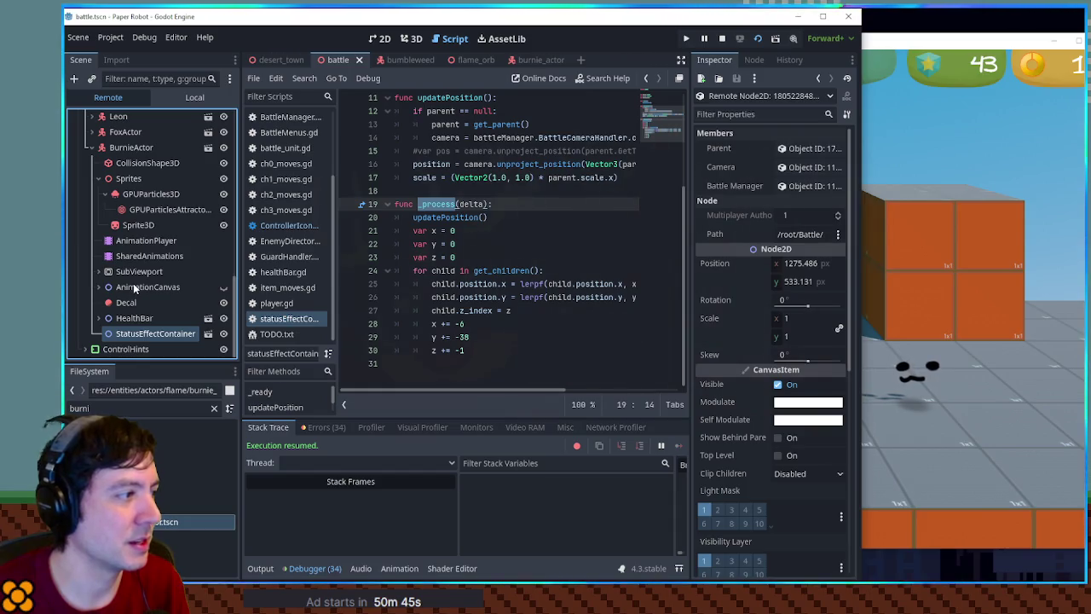
click(154, 333)
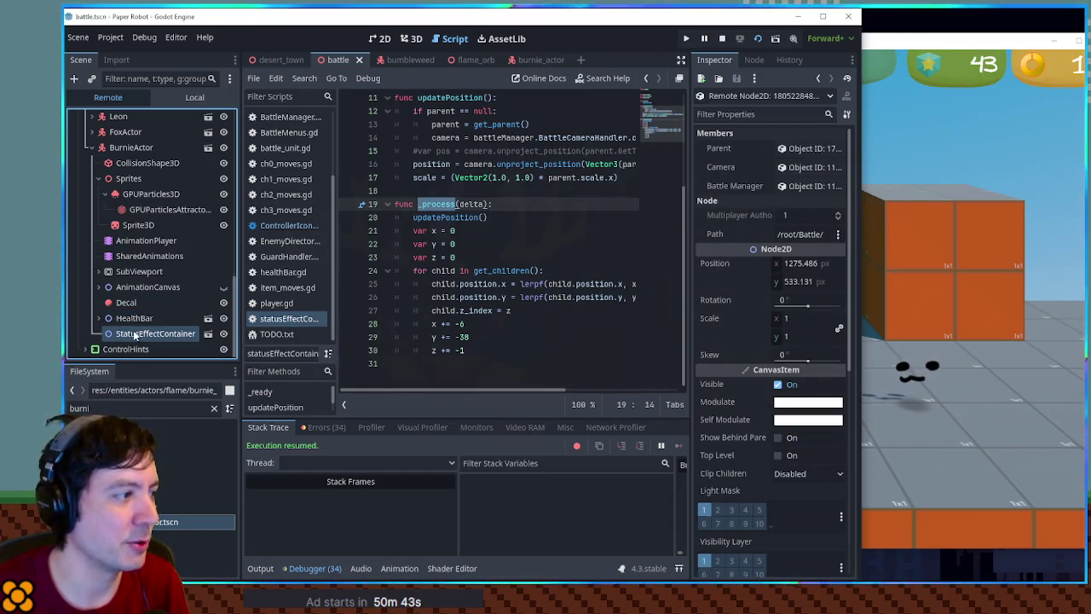
click(136, 318)
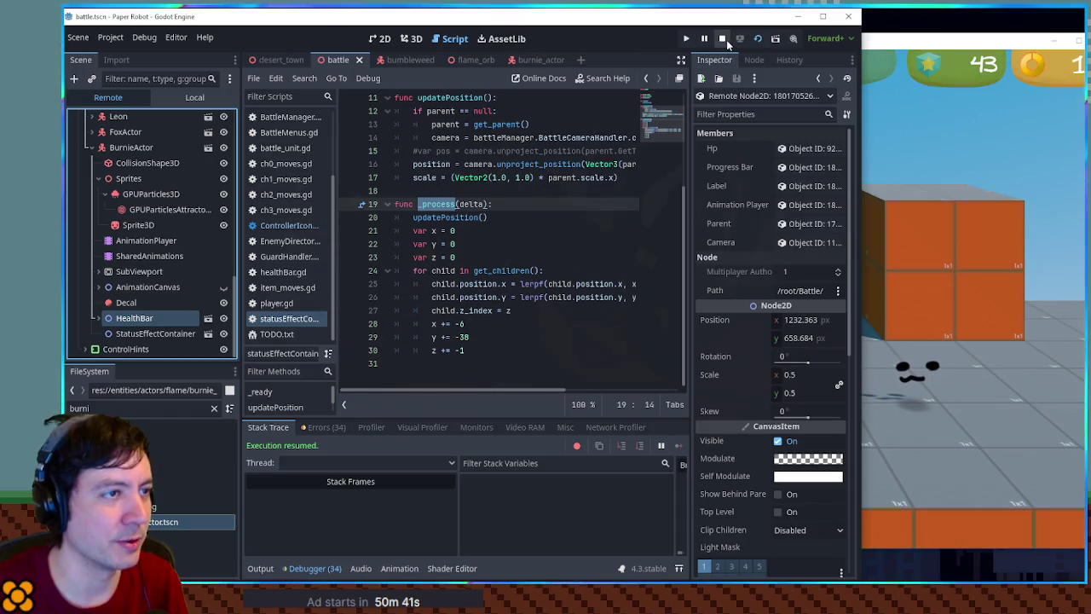
click(727, 39)
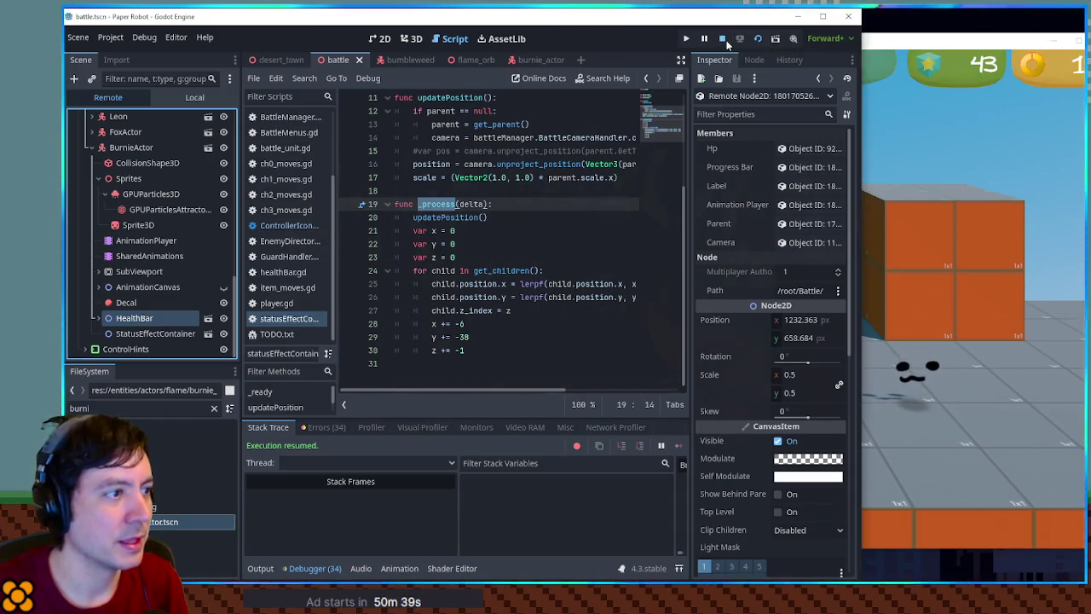
click(825, 18)
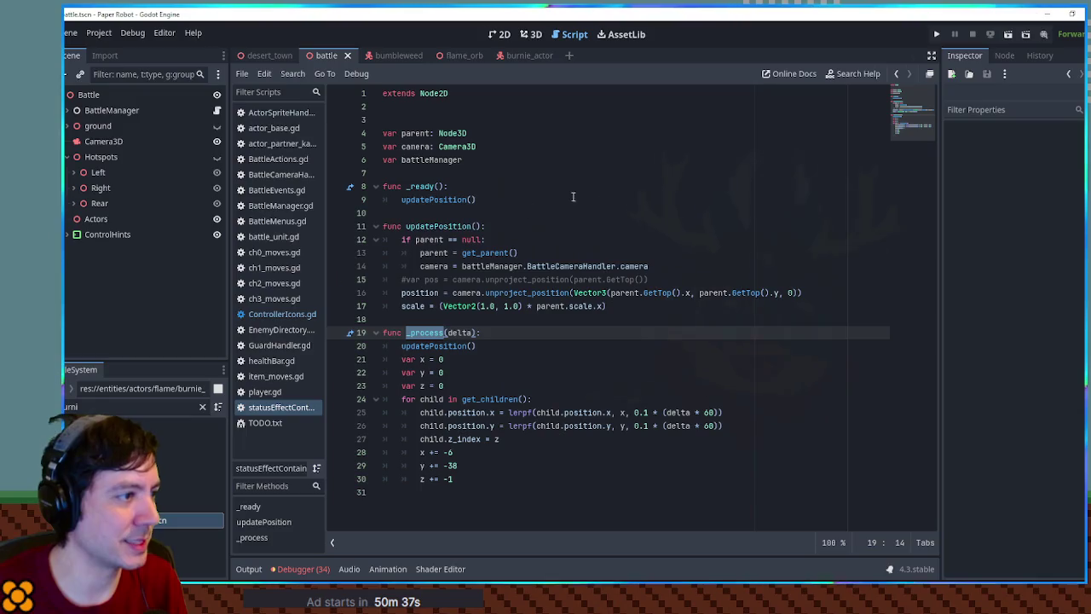
Run a project-wide search for 'statuseffectcontainer'.
click(627, 187)
key(ctrl+shift+f)
text(stat)
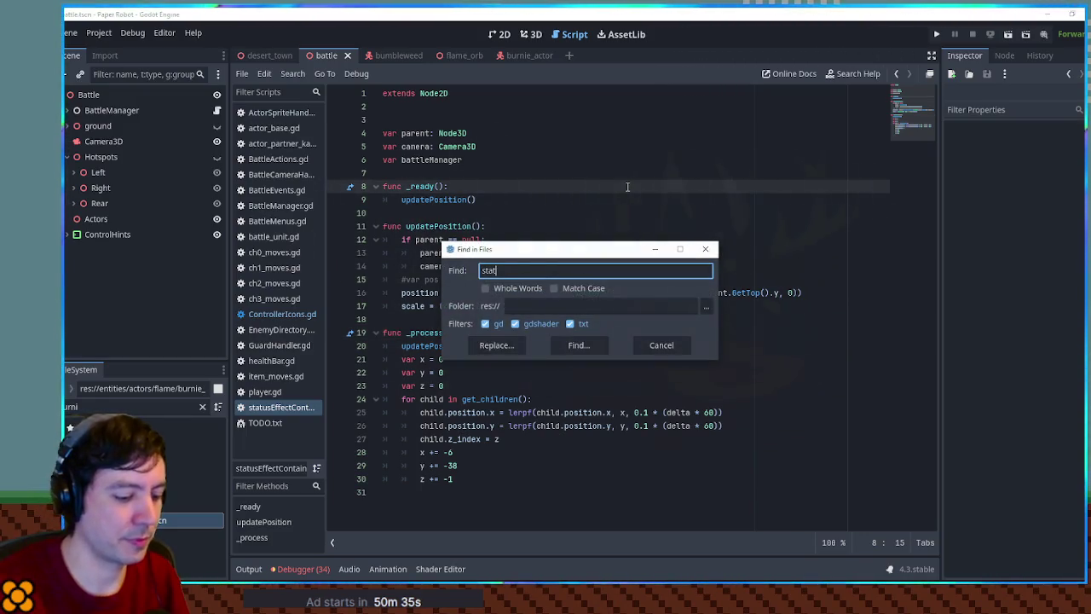
text(useffectcontainer)
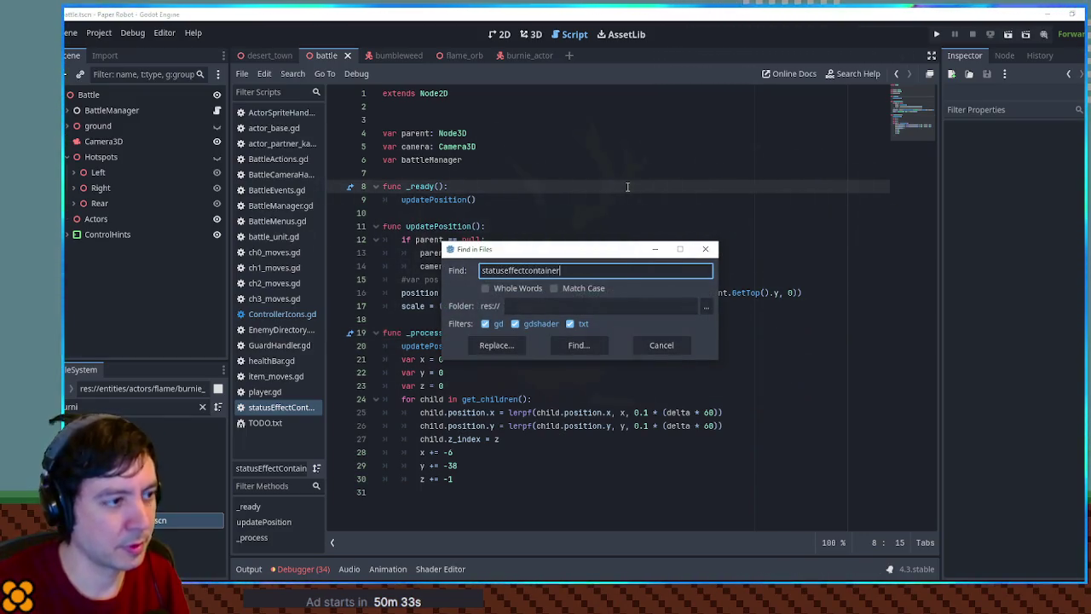
click(560, 324)
click(574, 345)
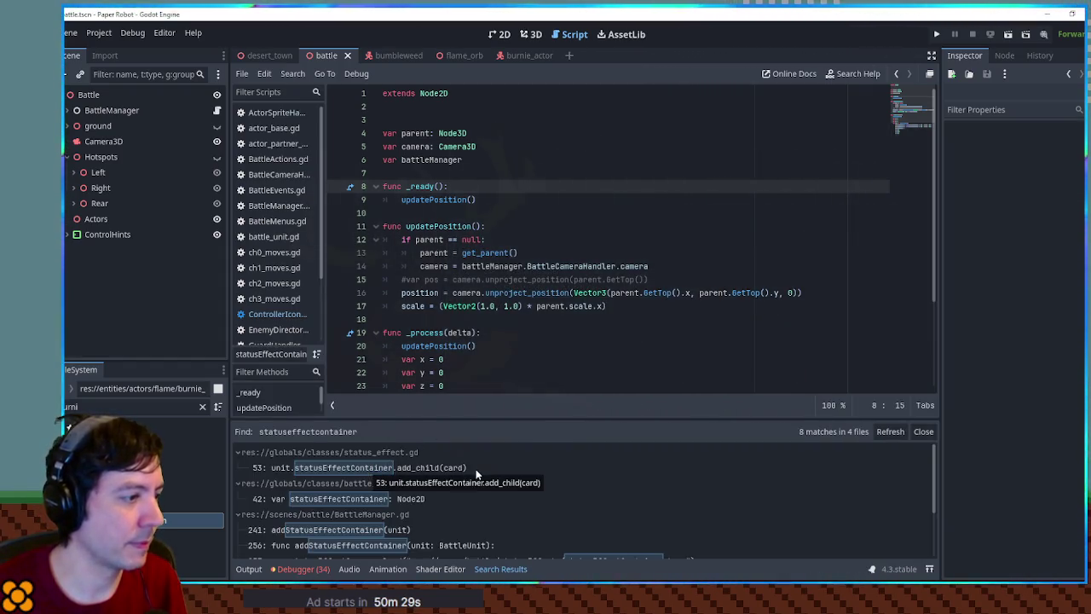
Open the 'func addStatusEffectContainer' result in BattleManager.gd.
scroll(480, 467, down, 2)
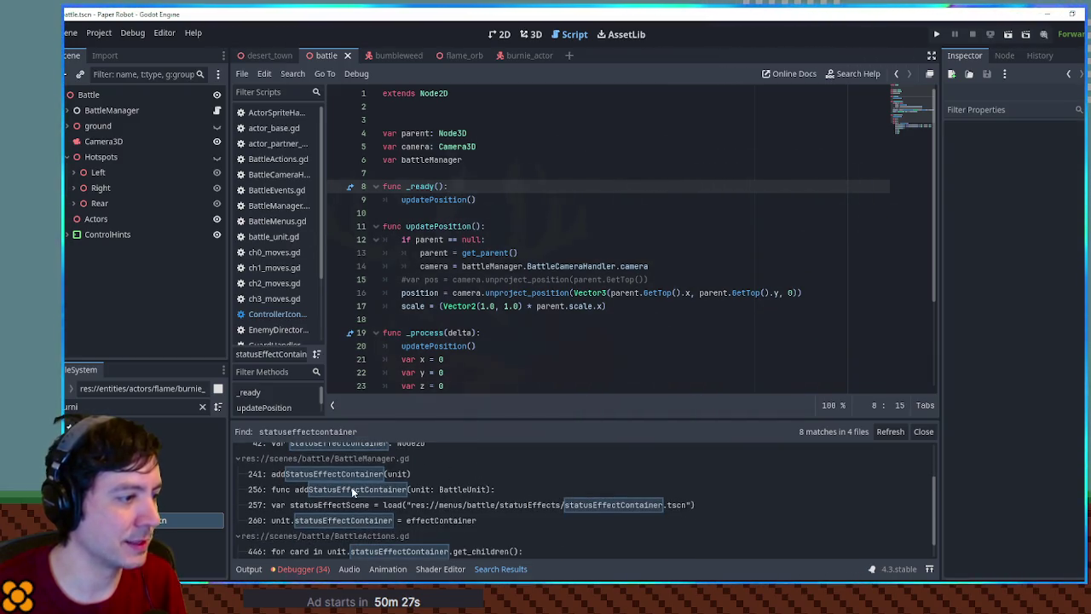
click(351, 487)
click(515, 239)
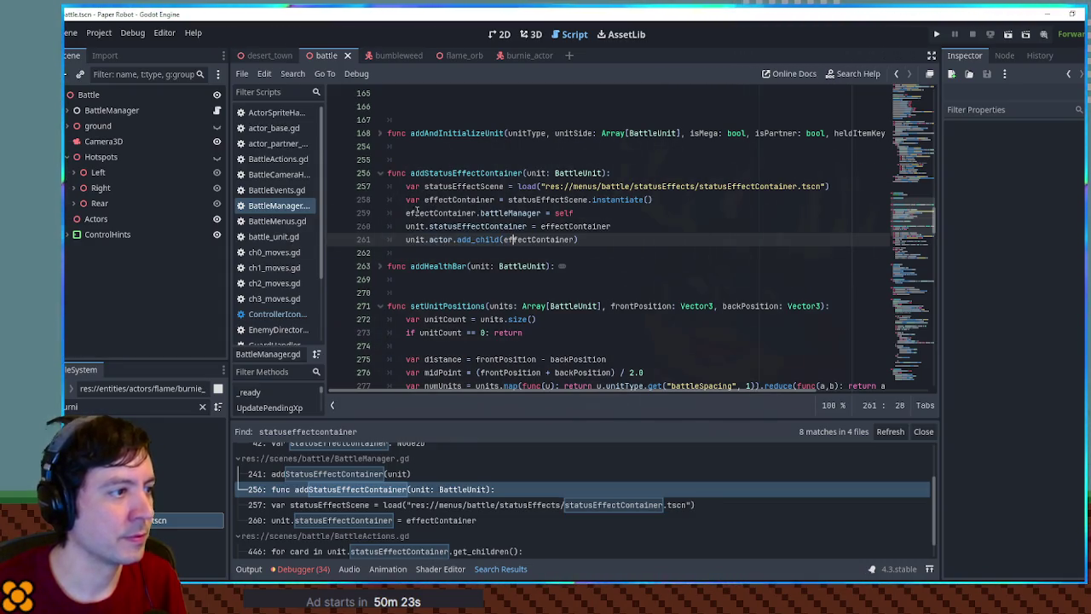
Comment out the container-creation lines 258–261 and test-run the game.
drag(407, 199, 418, 242)
key(ctrl+k)
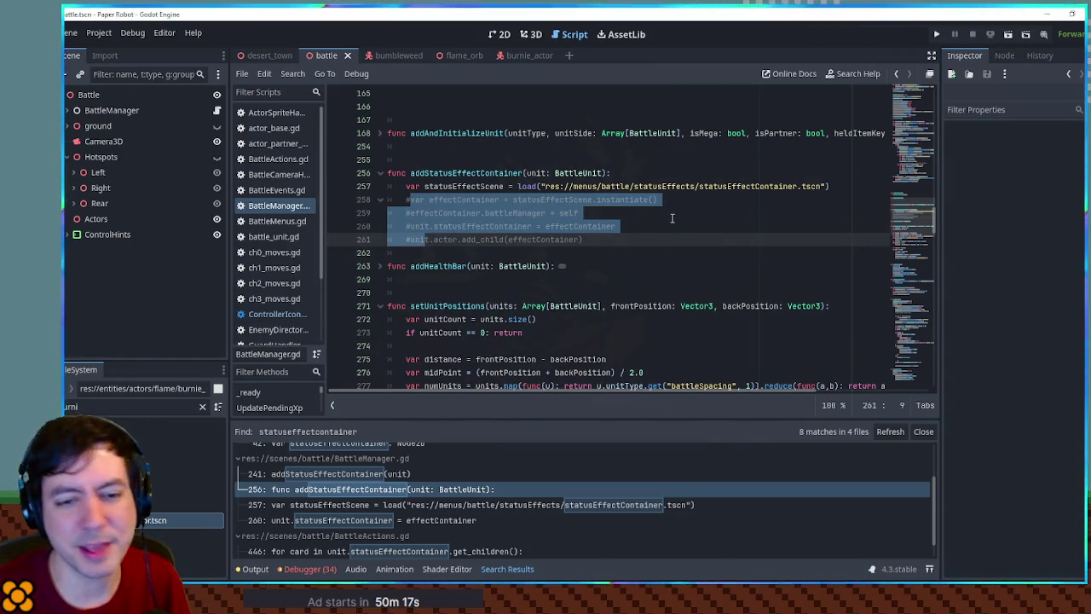
key(F5)
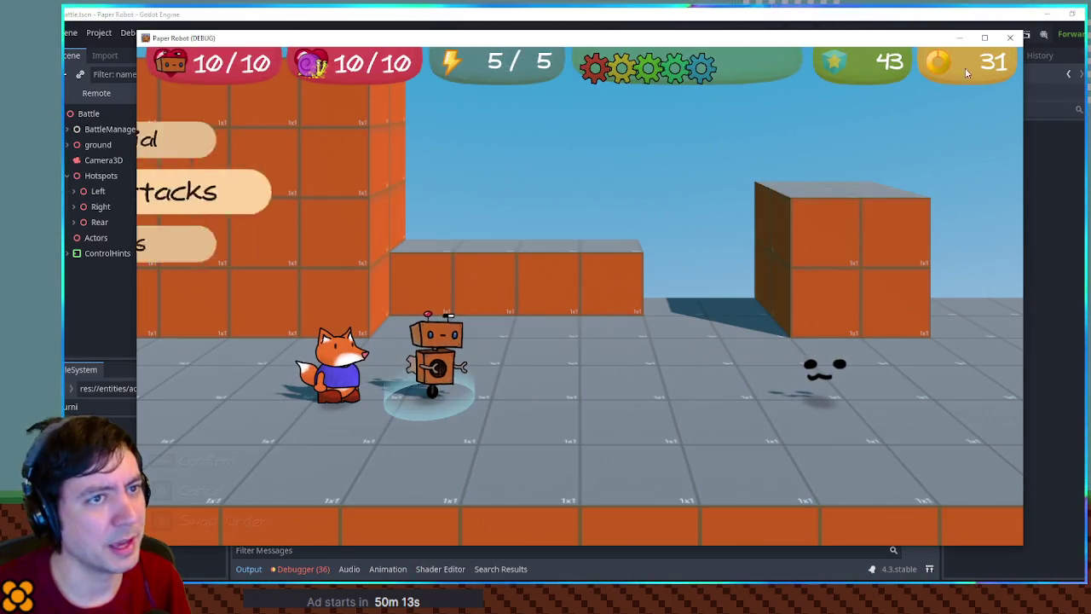
click(1010, 39)
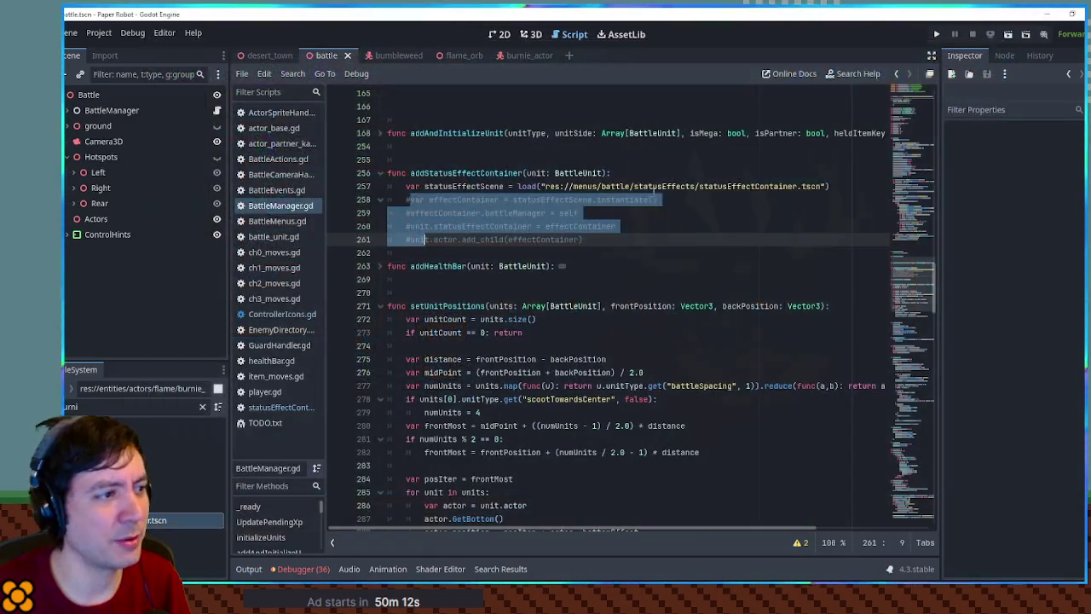
Find where addStatusEffectContainer is called in BattleManager.gd.
click(424, 173)
double_click(425, 173)
key(ctrl+f)
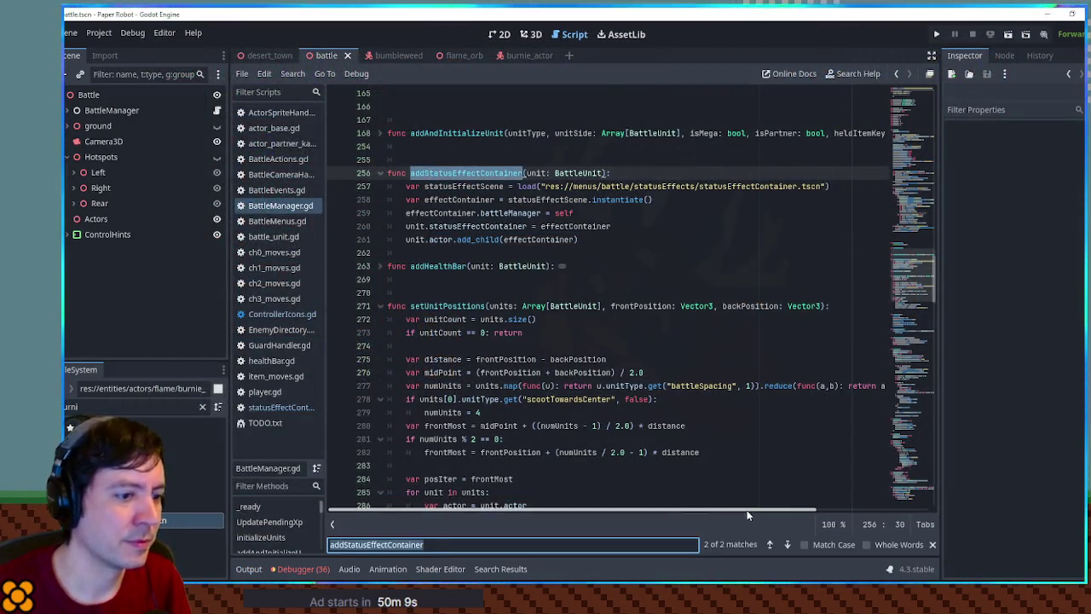
click(770, 544)
Comment out the health bar lines 239–241, save, and test-run the game twice.
click(434, 265)
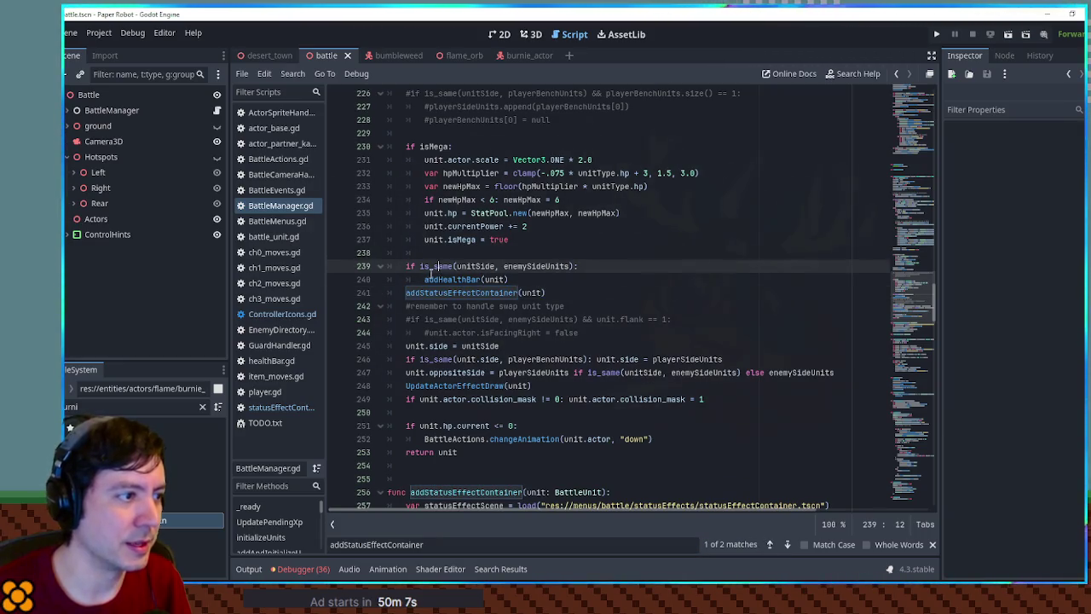
drag(406, 266, 431, 292)
key(ctrl+k)
key(ctrl+s)
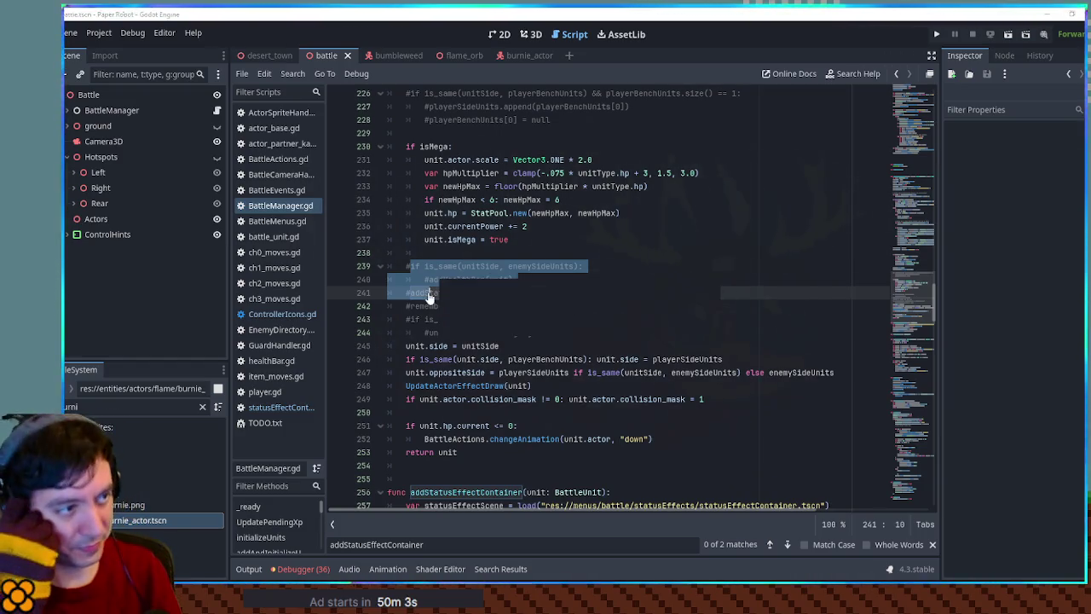
key(F5)
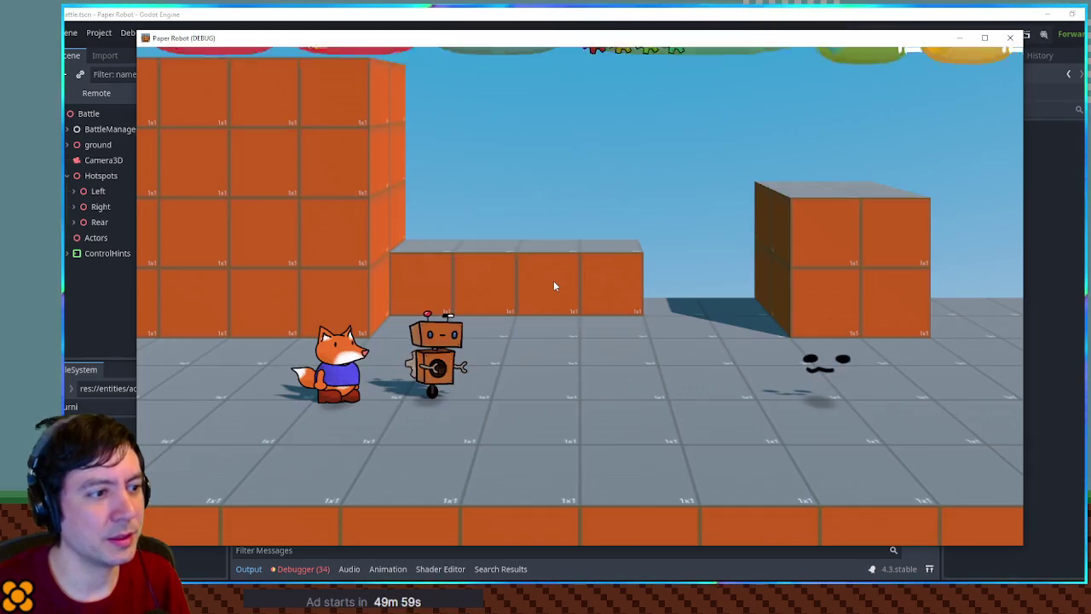
click(1010, 37)
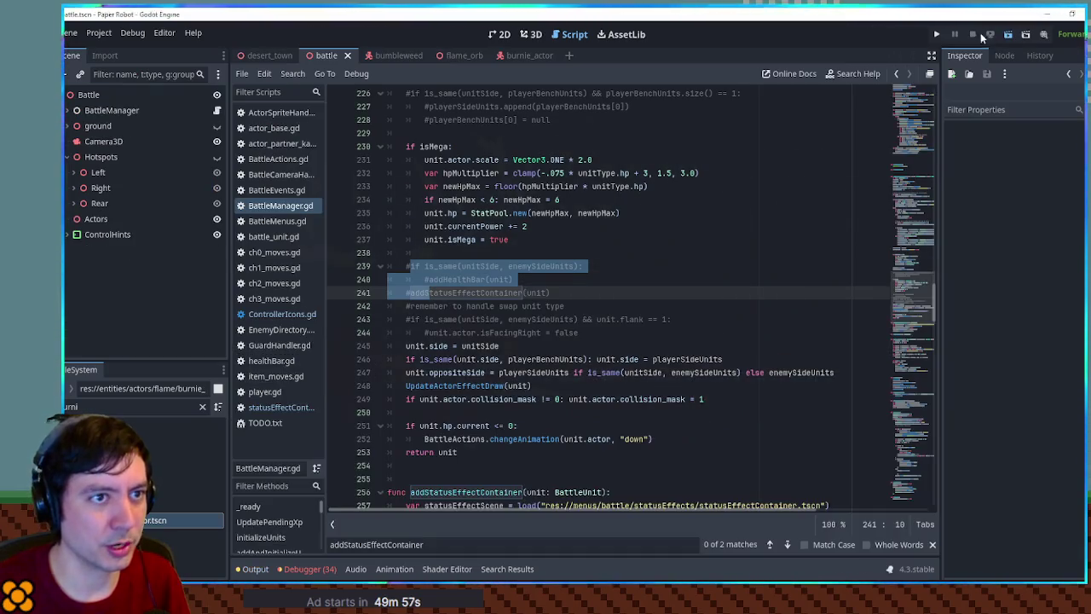
click(985, 37)
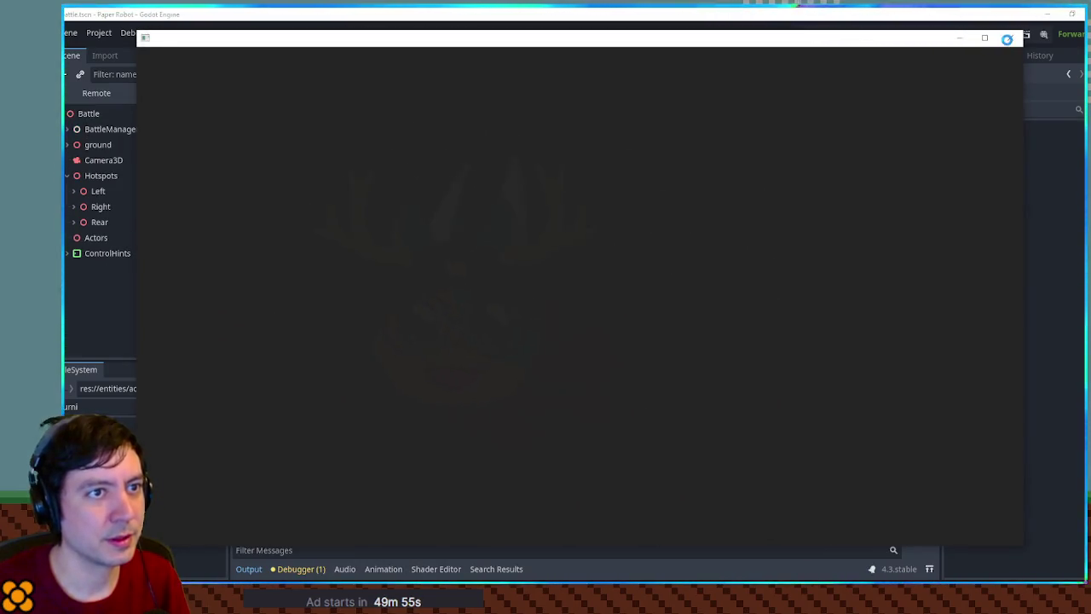
click(1010, 41)
Restore lines 239–241, comment out UpdateActorEffectDraw(unit) on line 248, and test-run.
drag(406, 266, 550, 290)
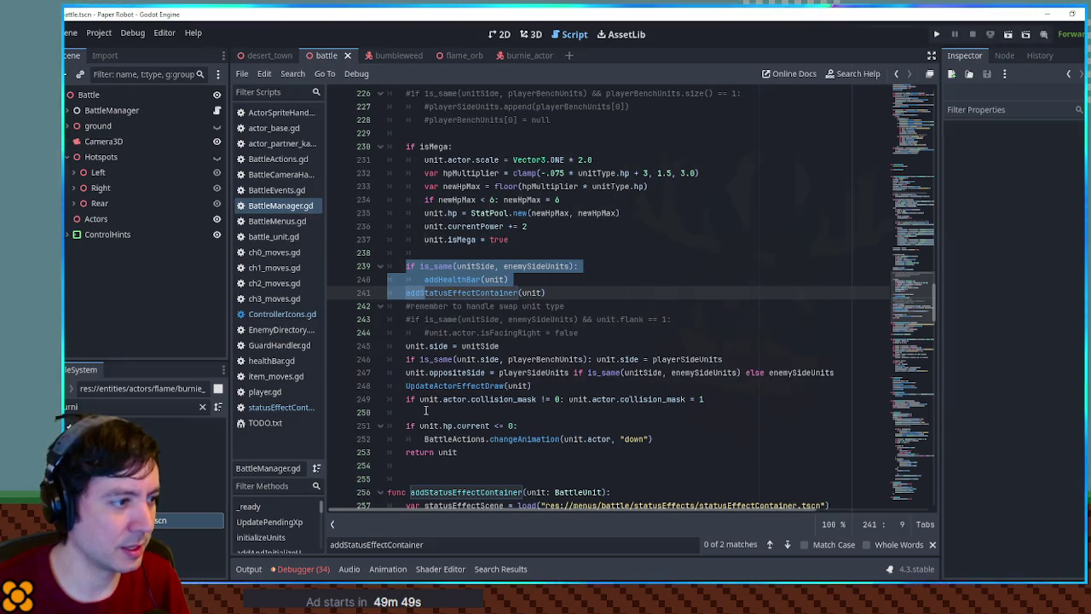
click(405, 386)
text(#)
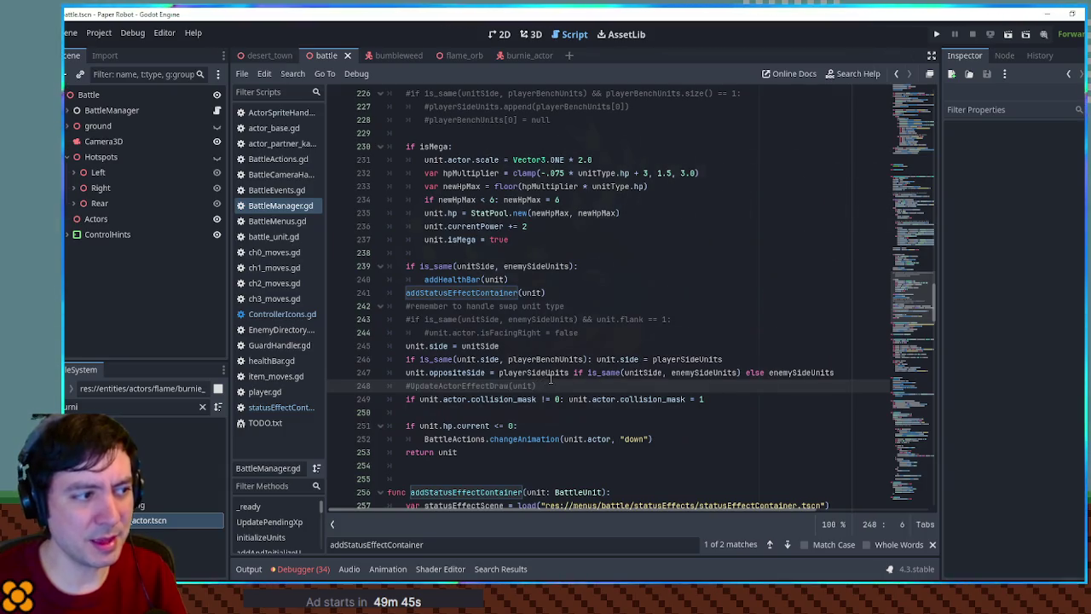
key(F5)
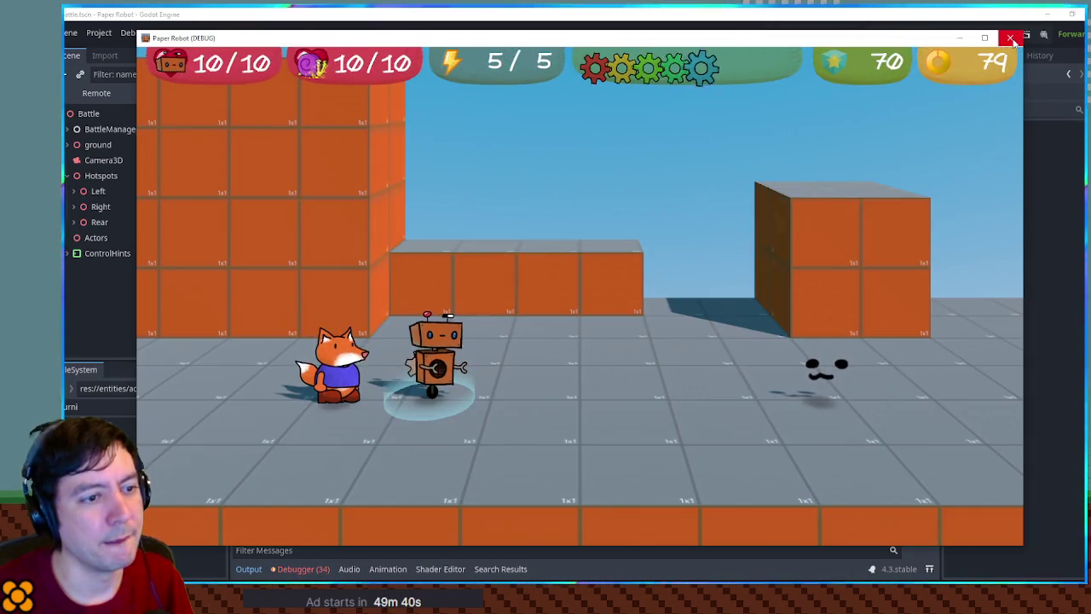
click(1010, 38)
Remove the # on line 248 to reactivate UpdateActorEffectDraw(unit).
key(BackSpace)
scroll(577, 291, up, 5)
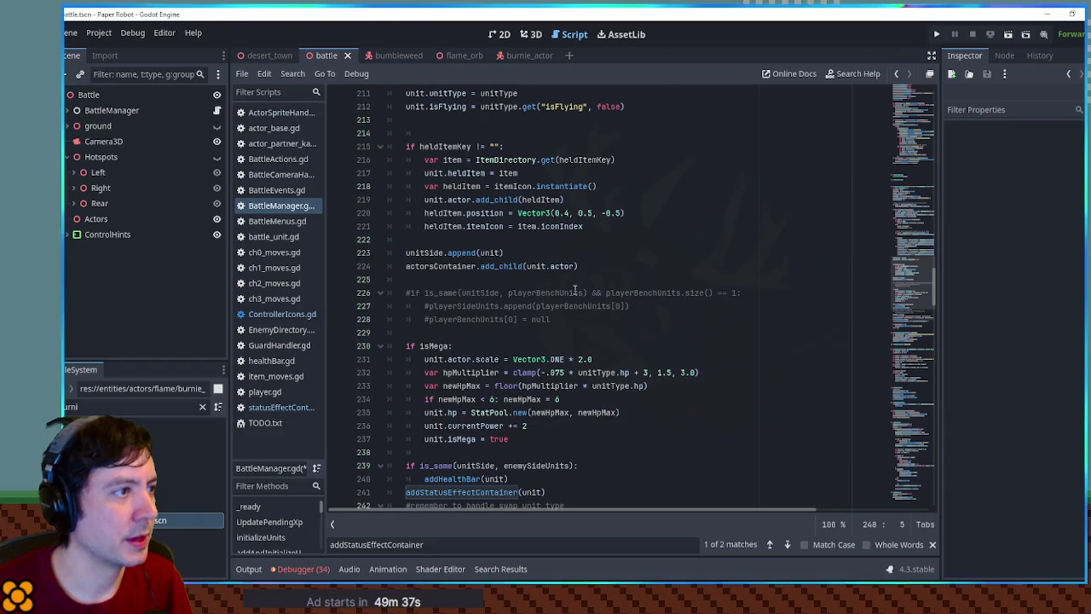
scroll(575, 287, up, 6)
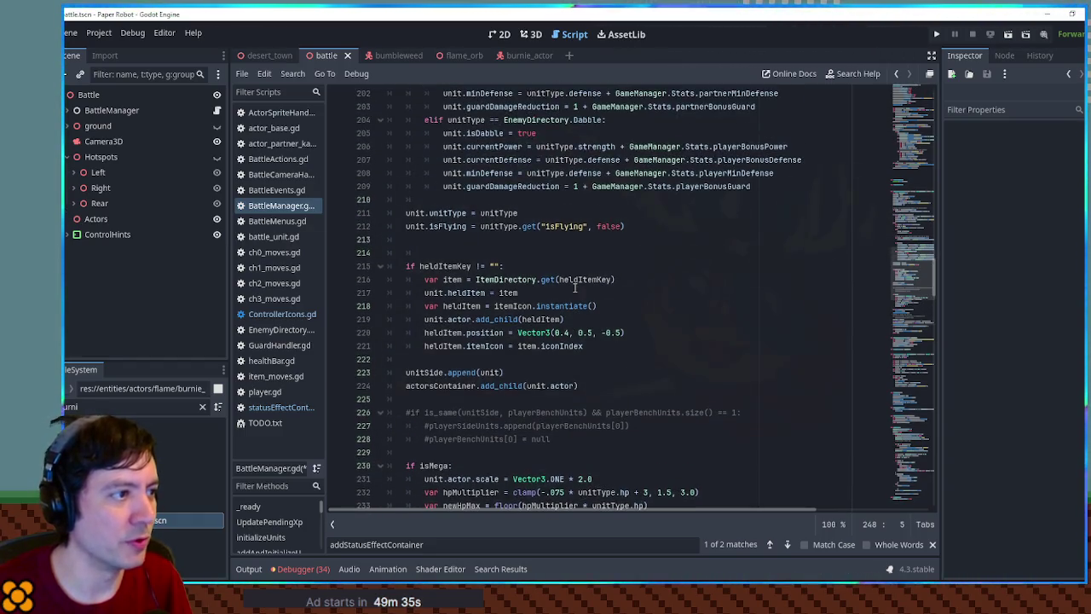
scroll(577, 289, up, 7)
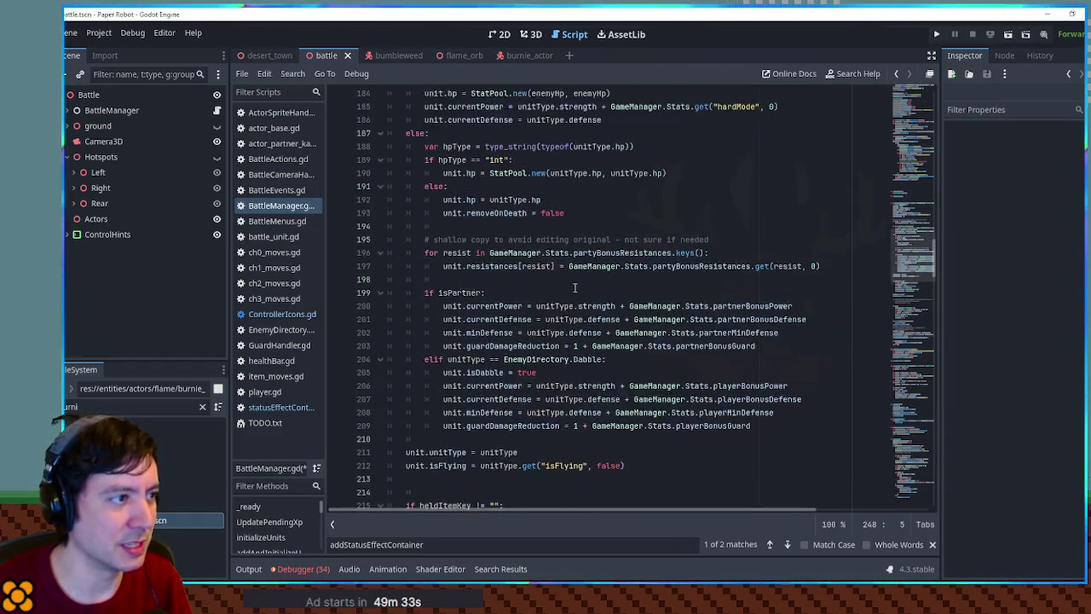
scroll(541, 275, up, 2)
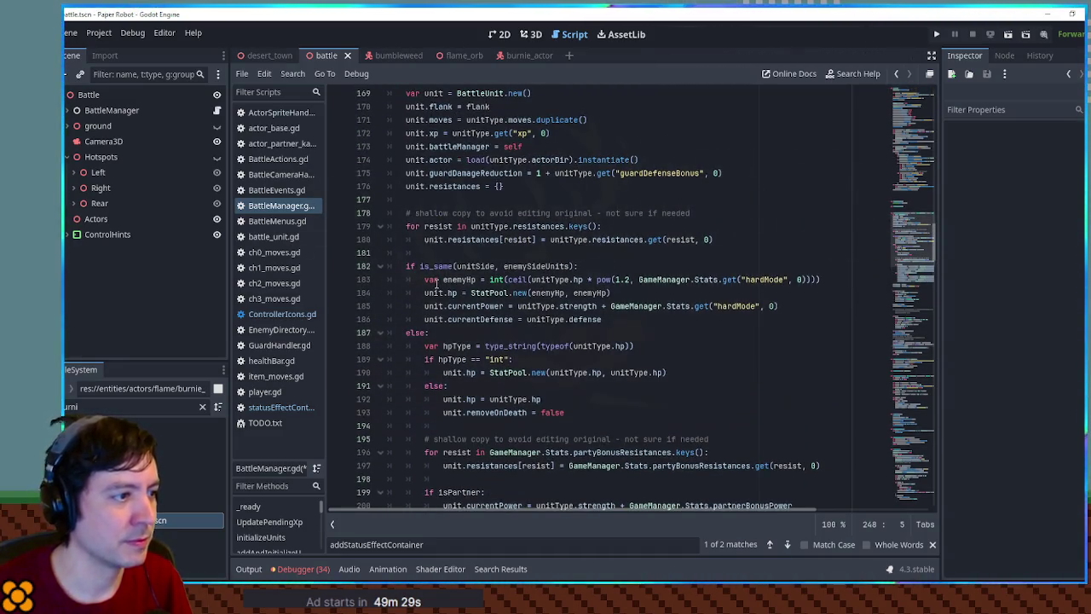
scroll(466, 308, up, 2)
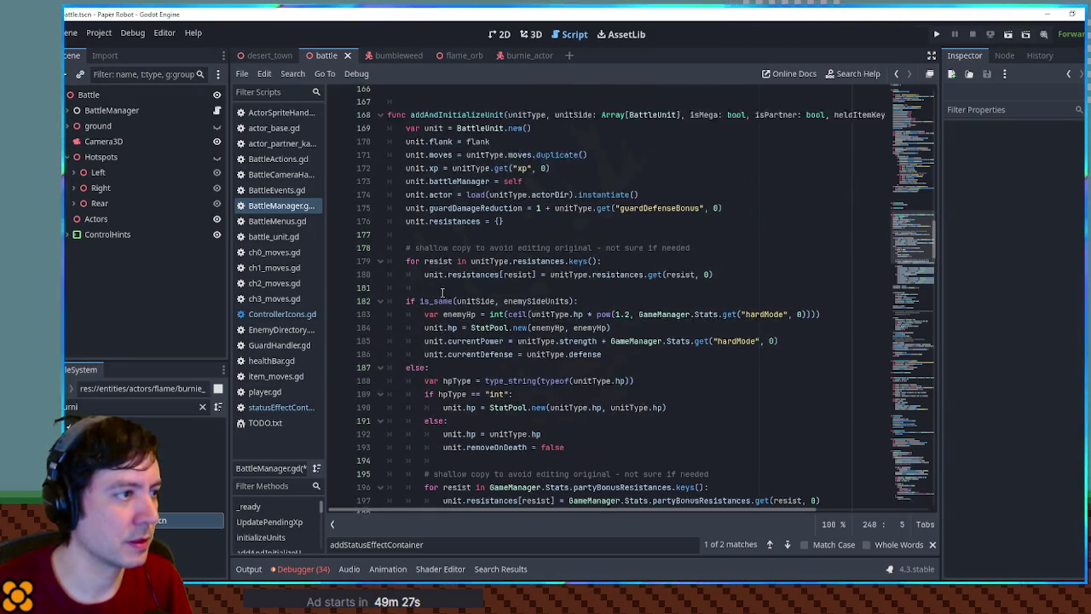
scroll(418, 213, down, 15)
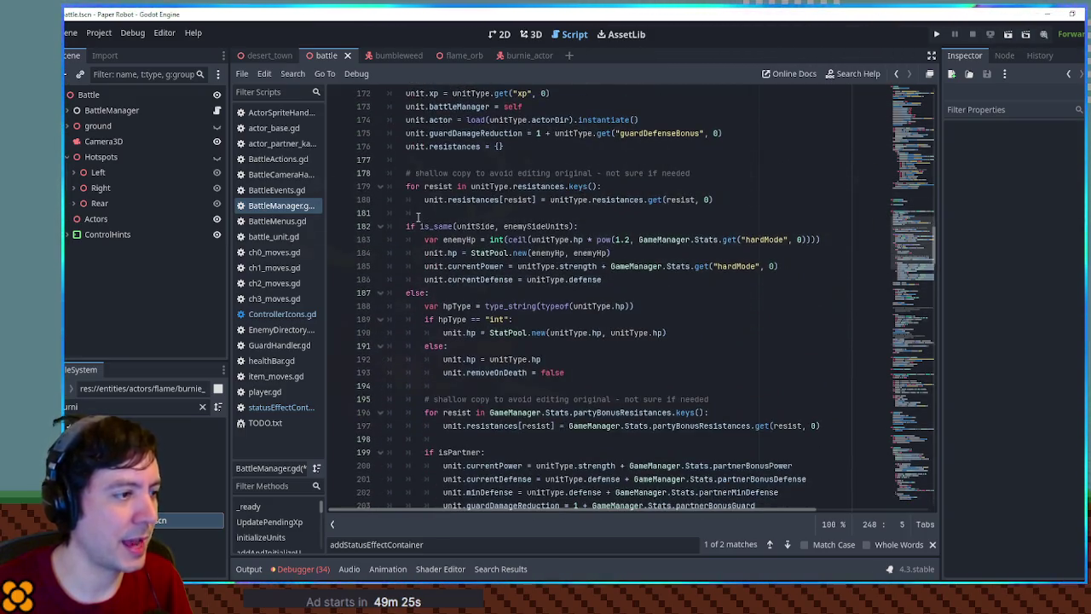
scroll(418, 218, down, 8)
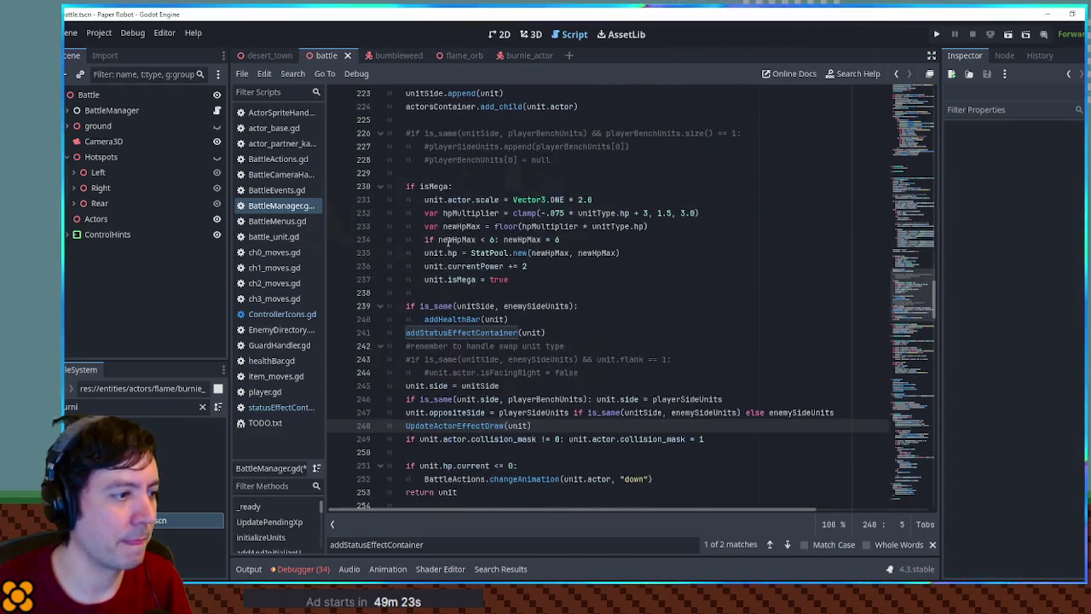
Comment out the unit setup block, lines 229–252, and test-run the game.
click(660, 358)
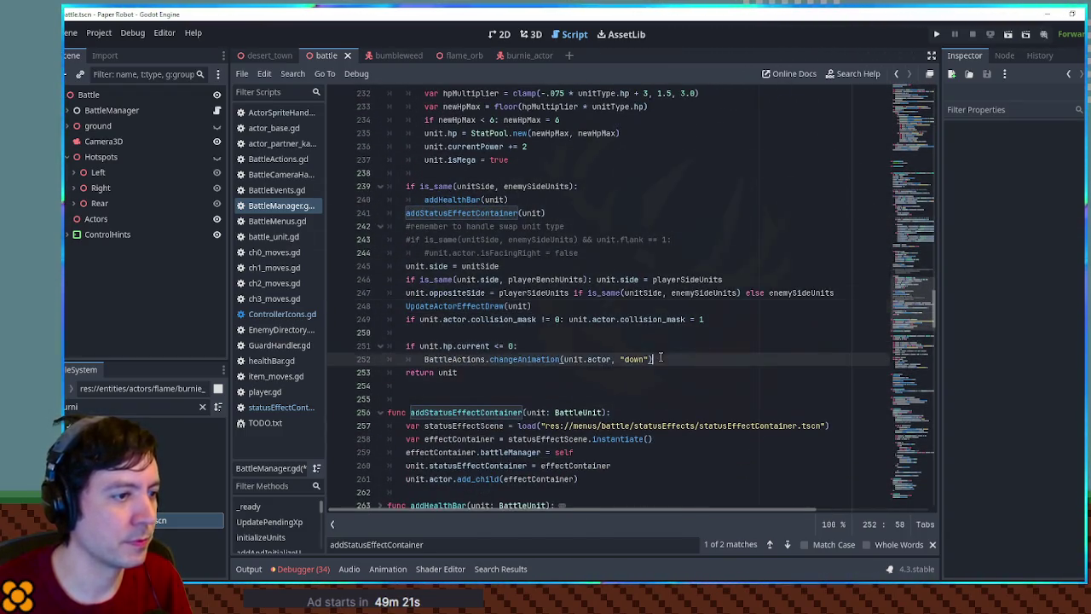
scroll(409, 278, up, 6)
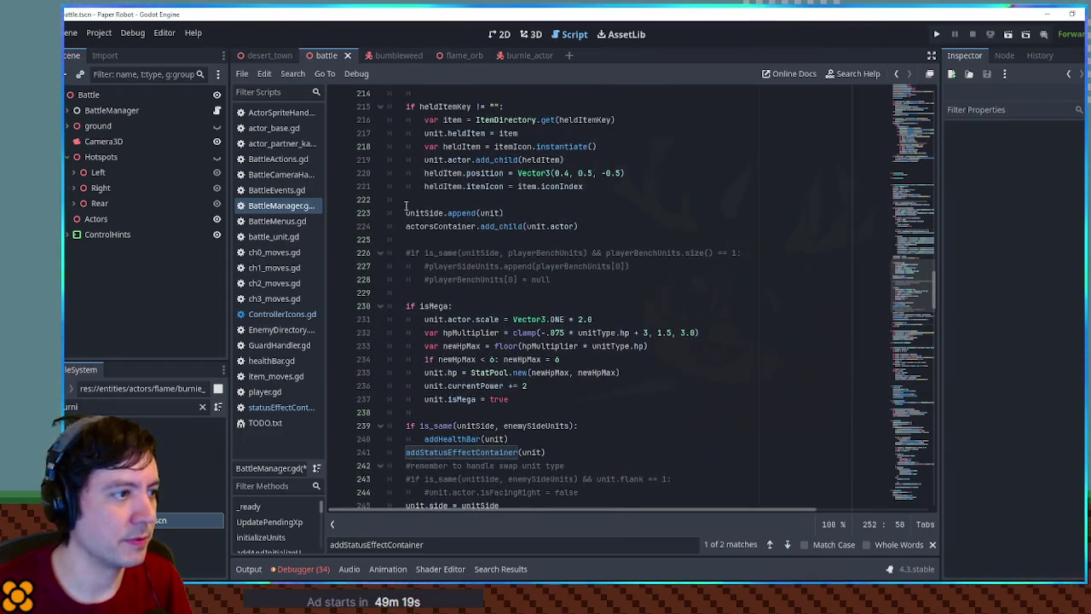
shift+click(406, 293)
key(ctrl+k)
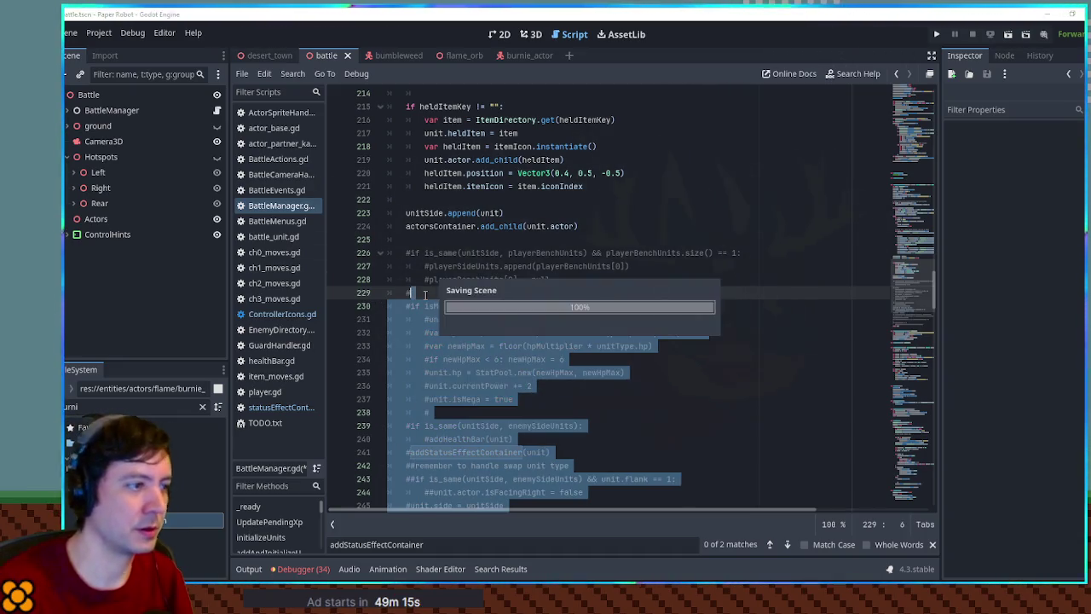
key(F5)
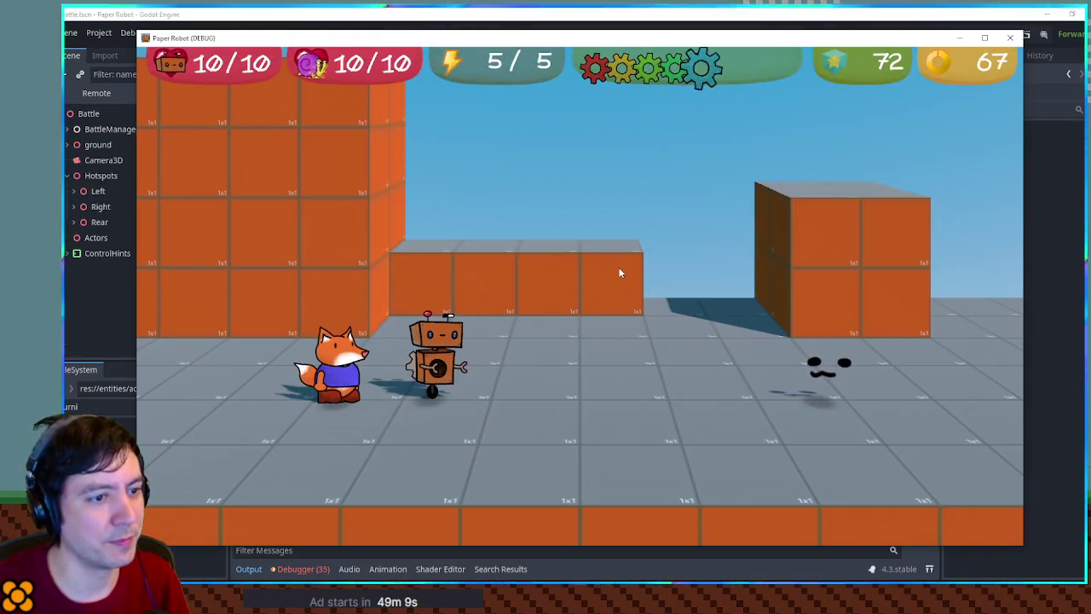
click(1017, 35)
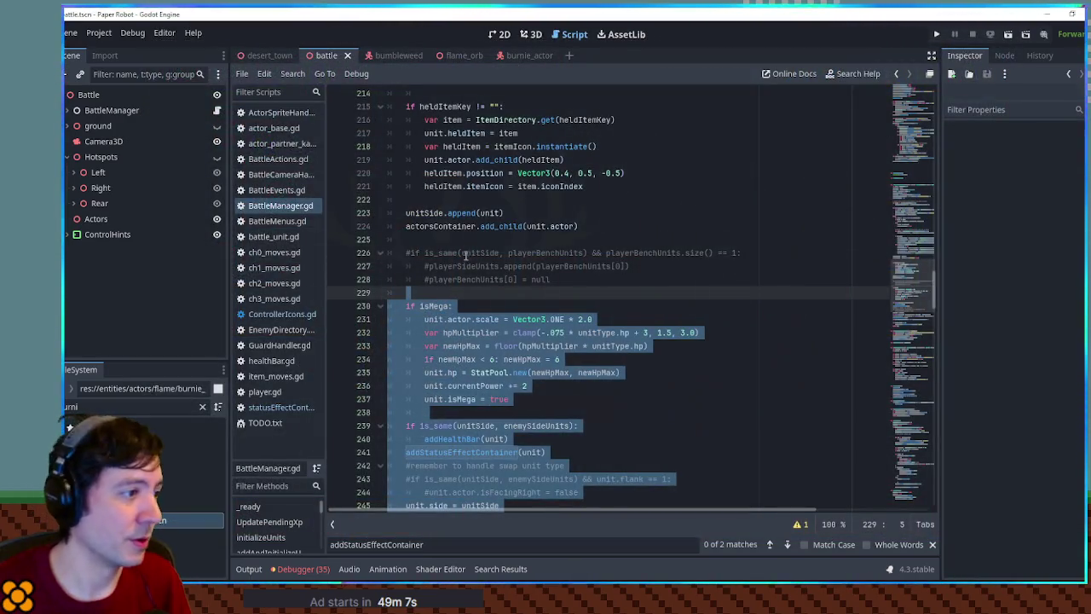
scroll(511, 315, up, 4)
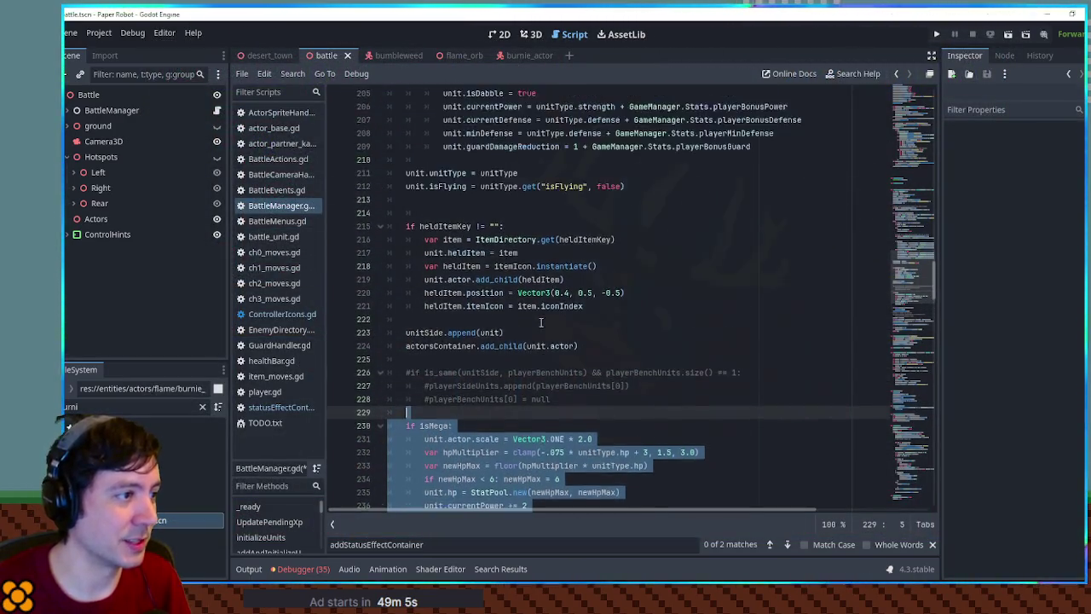
Close ControllerIcons.gd and open EnemyDirectory.gd to check Burnie's entry.
double_click(445, 266)
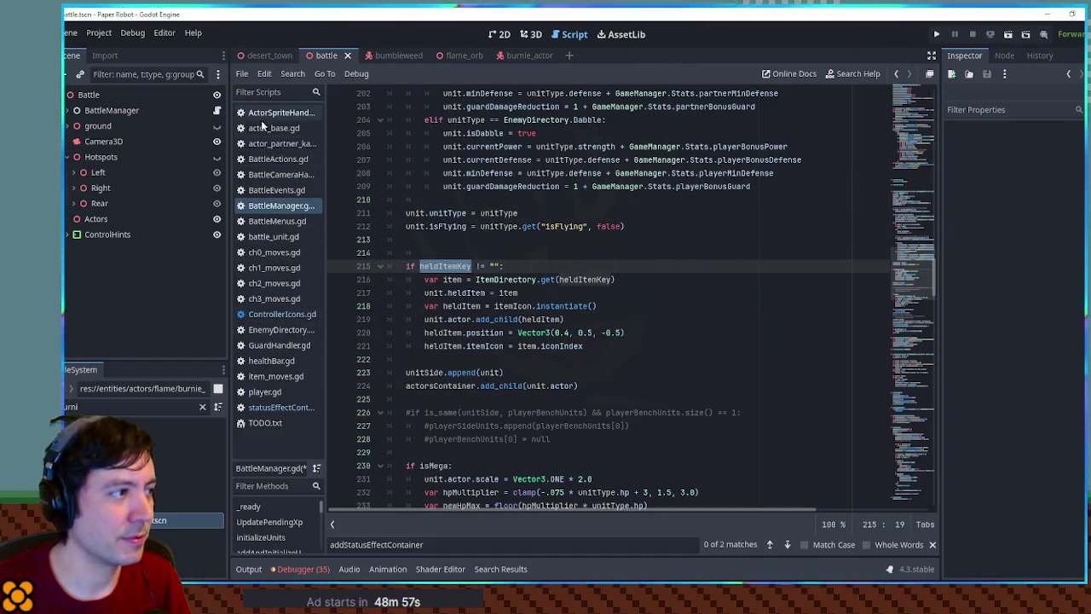
middle_click(271, 314)
click(270, 315)
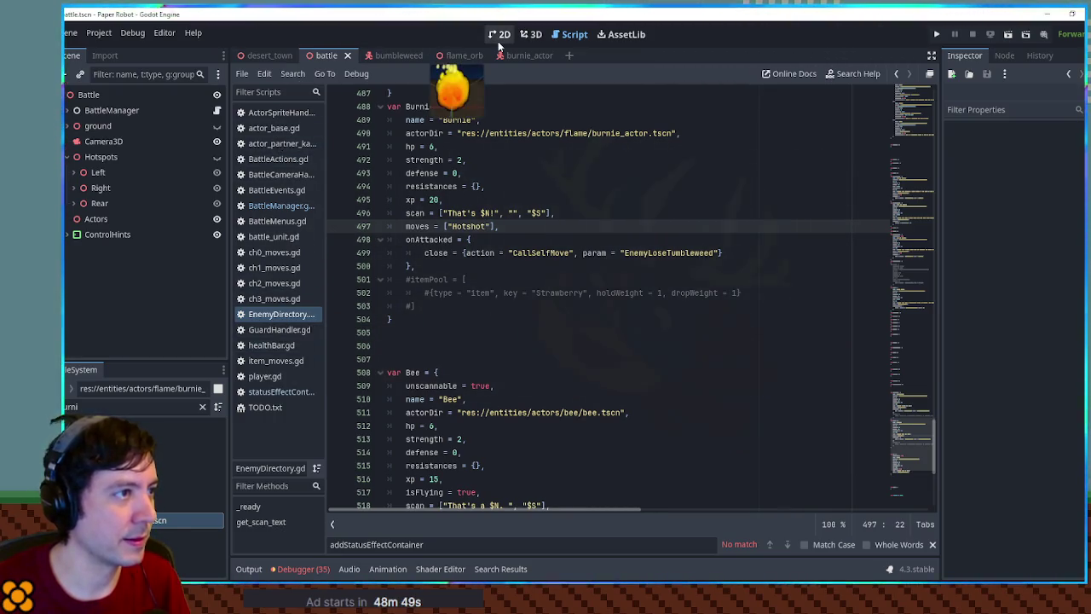
Return to BattleManager.gd and review the unit stat setup code around lines 182–212.
click(279, 205)
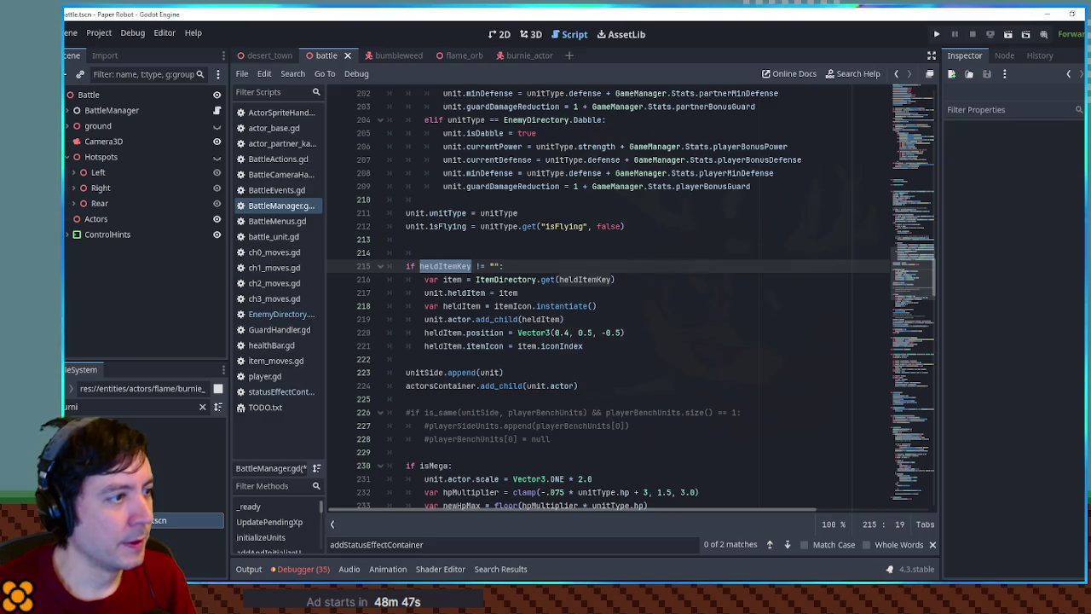
mouse_move(405, 213)
mouse_down()
mouse_move(418, 227)
mouse_move(467, 226)
mouse_up()
scroll(469, 246, up, 4)
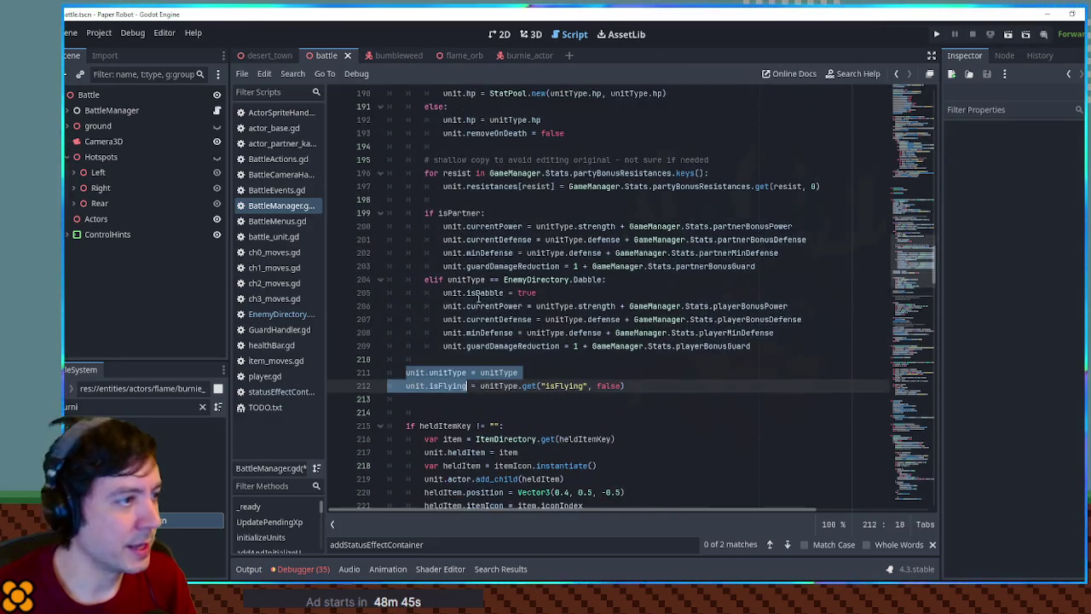
scroll(477, 304, up, 2)
scroll(445, 260, up, 3)
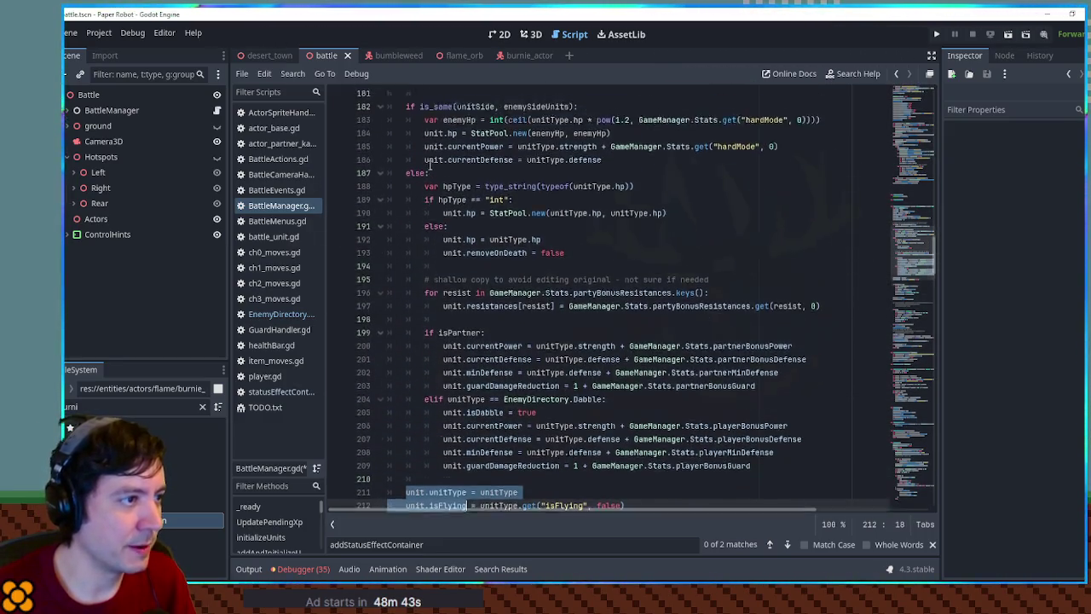
Locate the enemy call of addAndInitializeUnit in BattleManager.gd.
drag(425, 200, 471, 240)
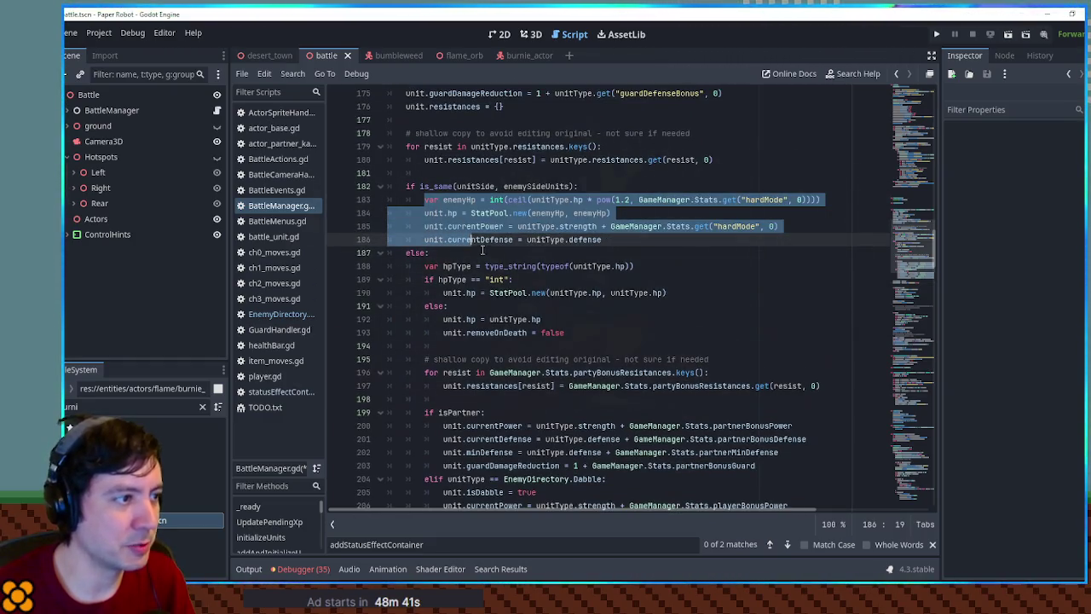
scroll(451, 281, up, 4)
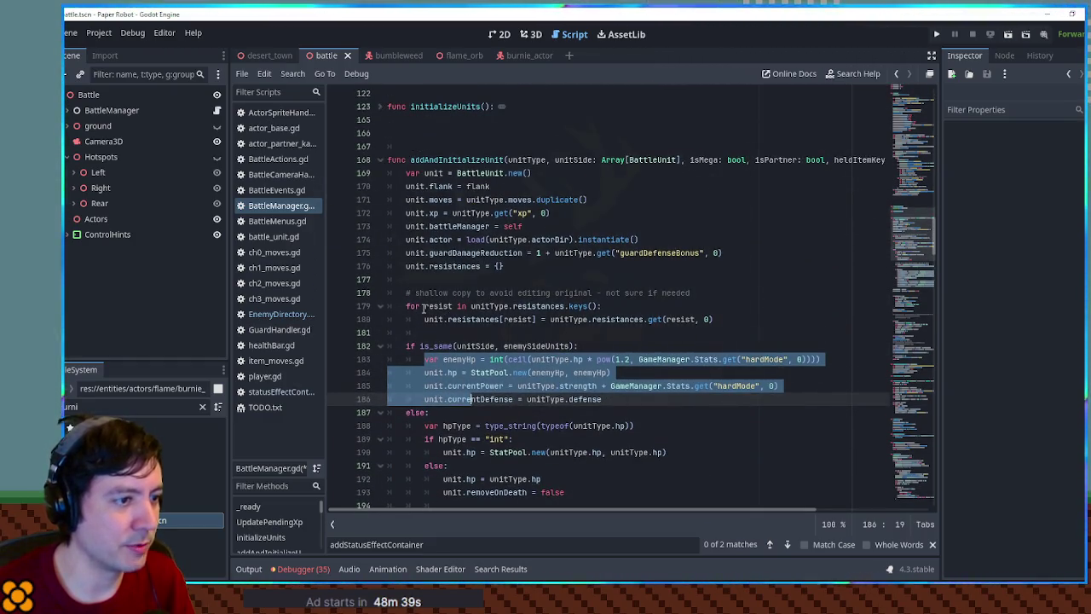
drag(517, 266, 408, 173)
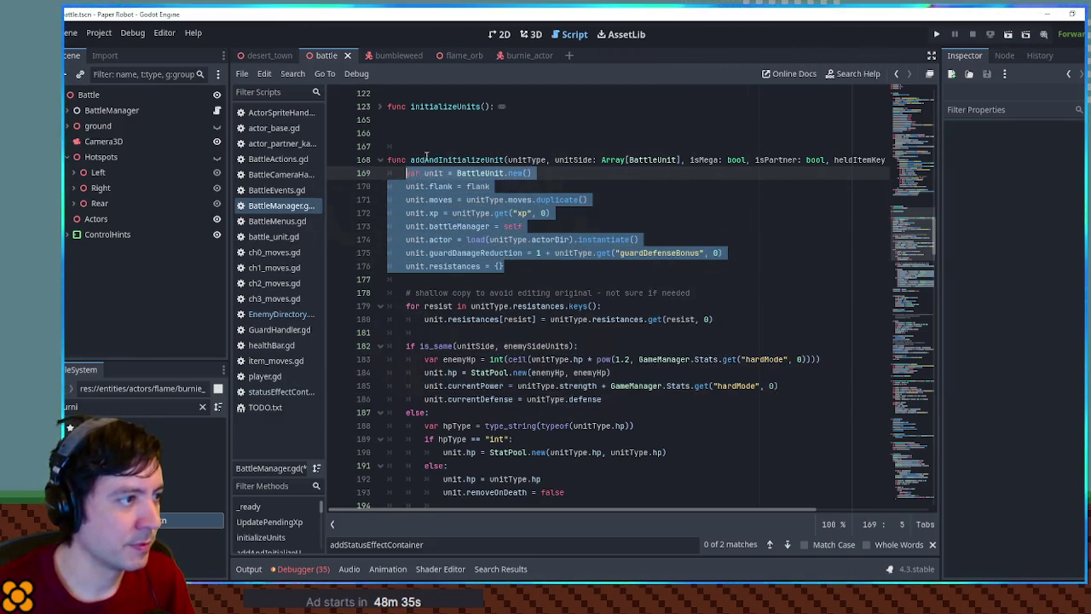
double_click(426, 159)
key(ctrl+f)
click(769, 544)
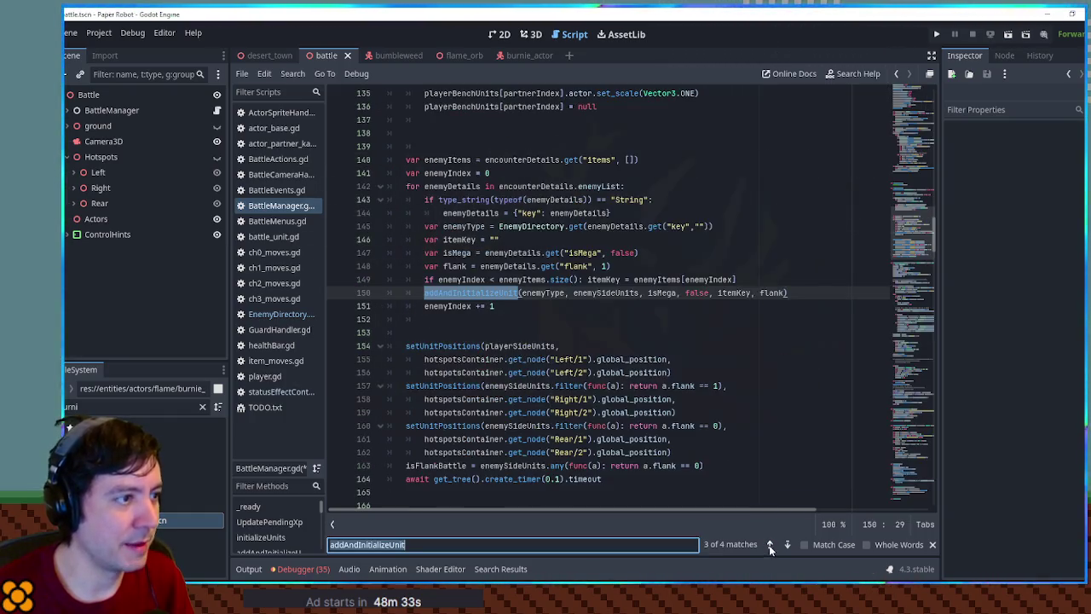
scroll(418, 230, down, 3)
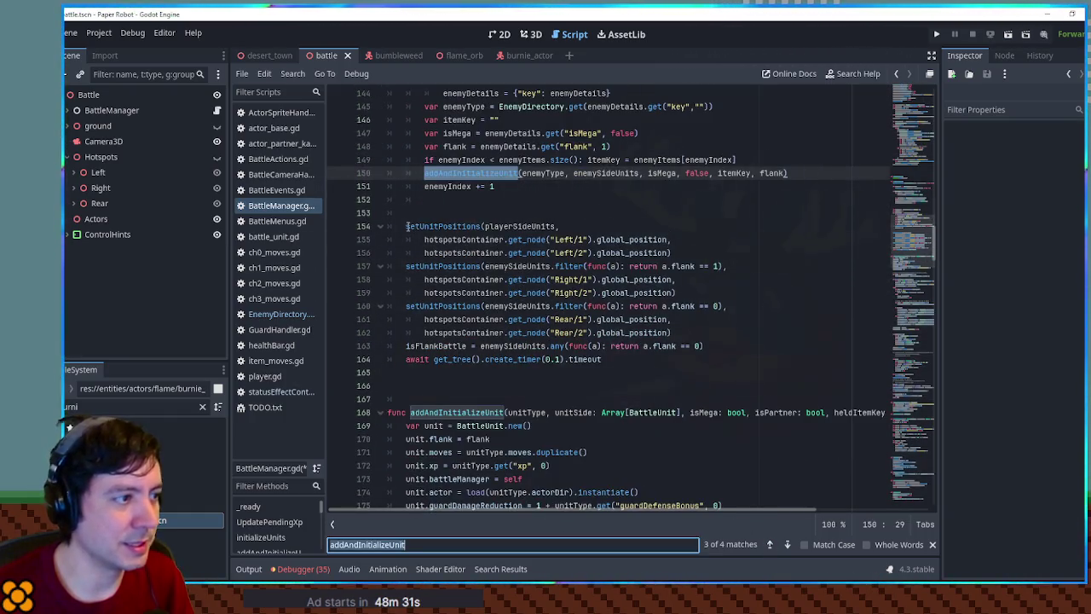
Comment out lines 154–163 (setUnitPositions and isFlankBattle), save, and run the game.
drag(407, 225, 629, 362)
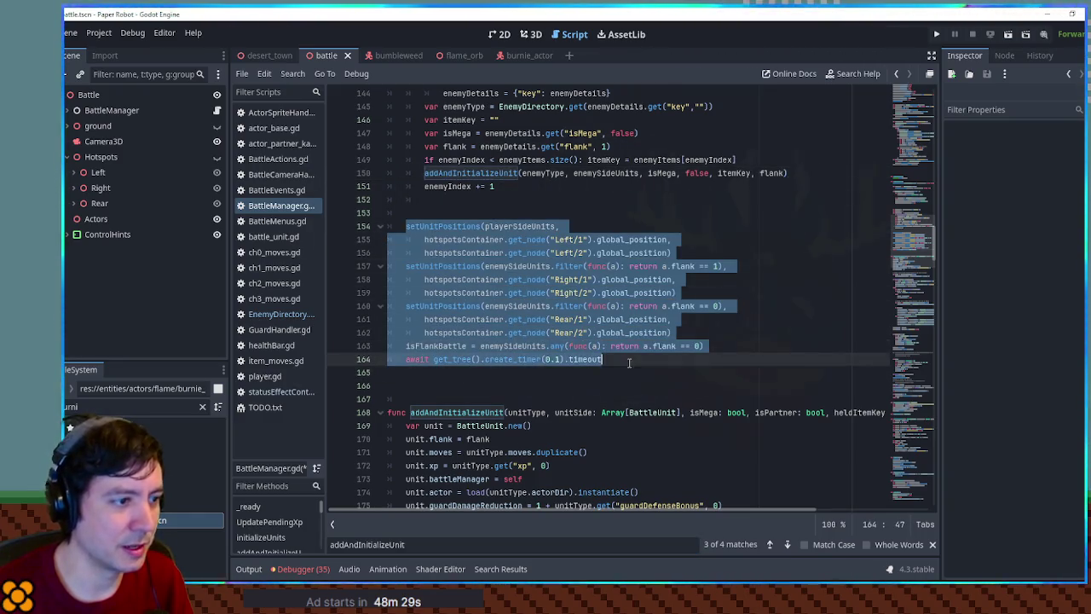
key(shift+Up)
key(shift+End)
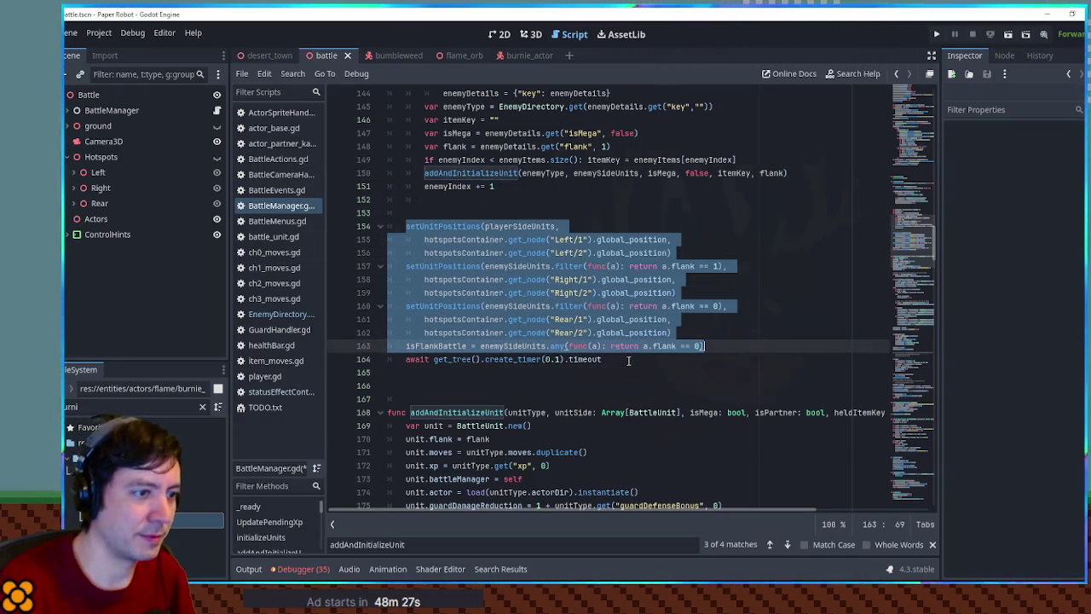
key(ctrl+k)
key(ctrl+s)
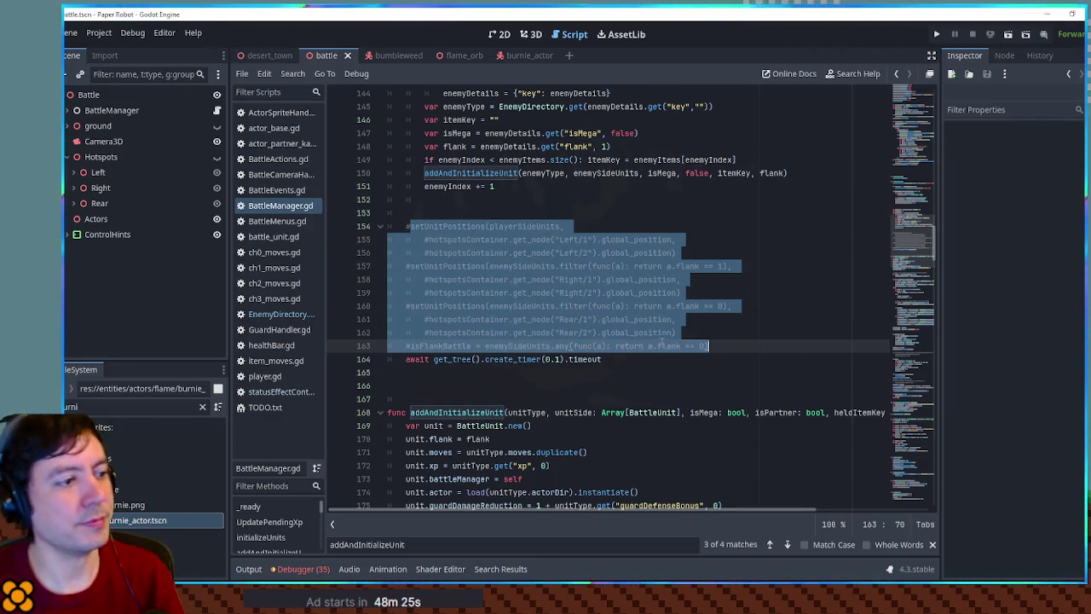
key(F5)
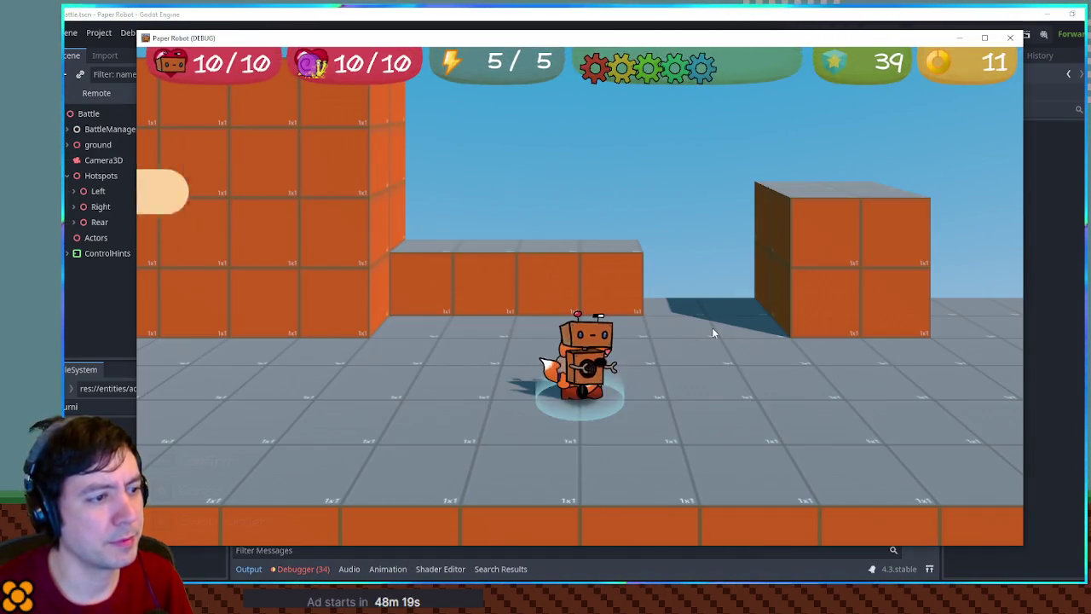
Stop the test run with F8 and undo to reactivate lines 154–163.
key(F8)
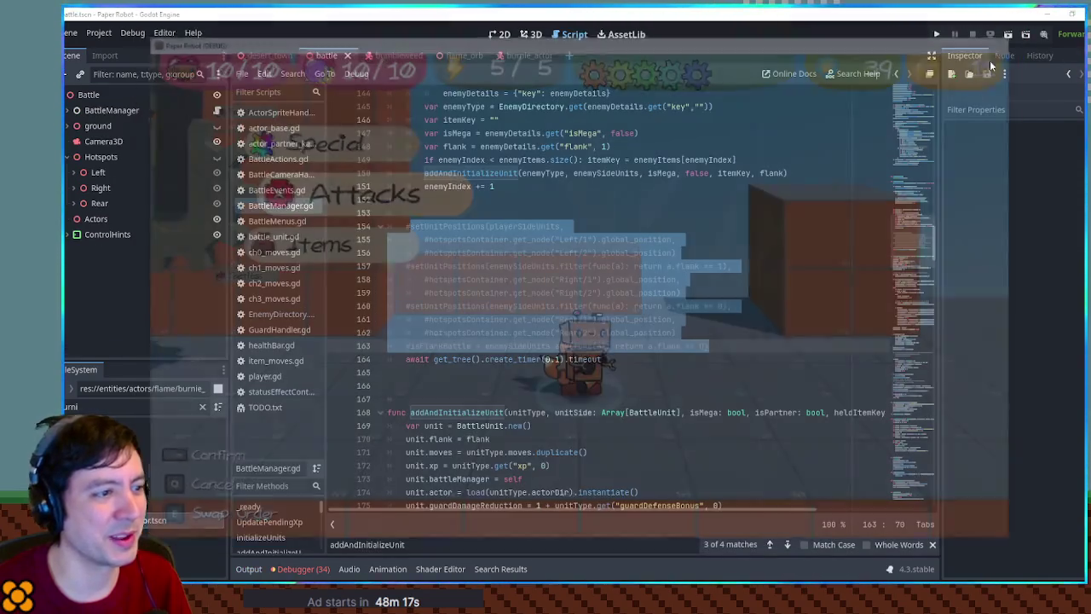
key(ctrl+z)
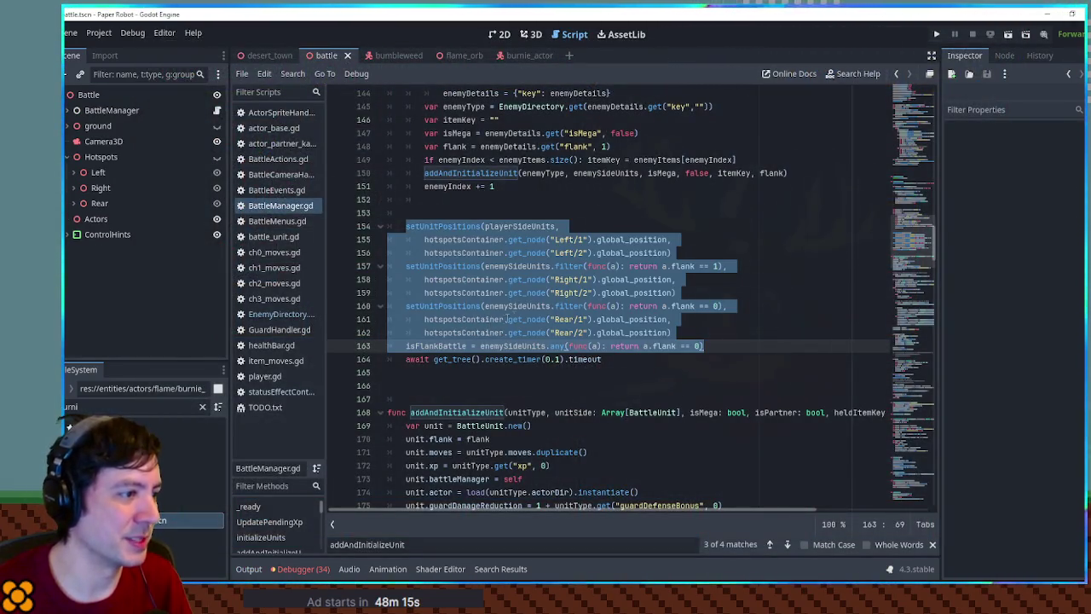
Look up initializeUnits and the decorDescendants variable in BattleManager.gd.
scroll(508, 318, down, 4)
scroll(474, 298, up, 9)
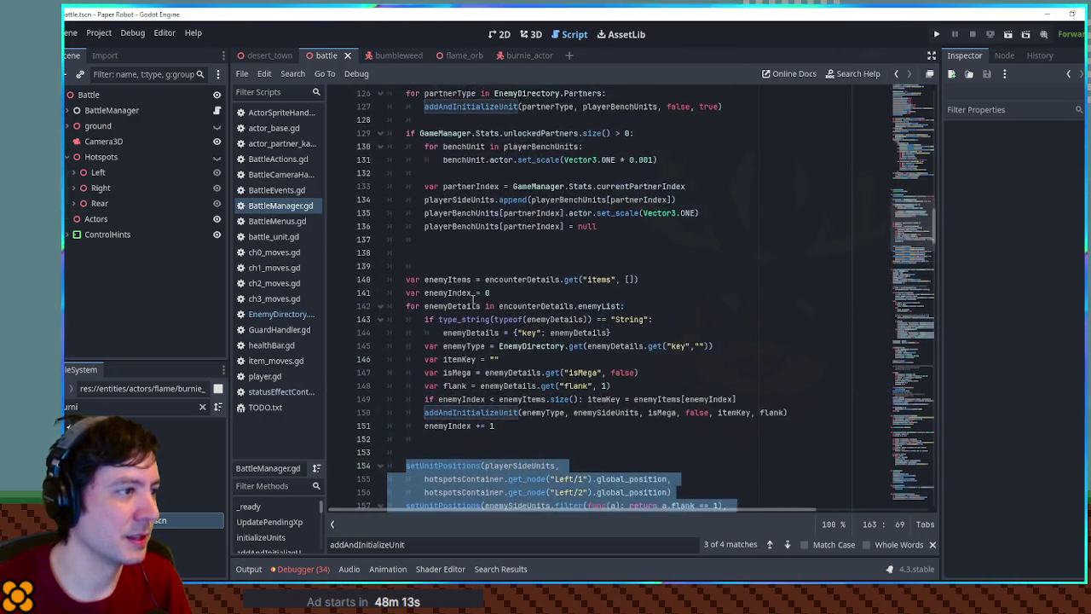
scroll(460, 298, up, 5)
double_click(430, 253)
key(ctrl+f)
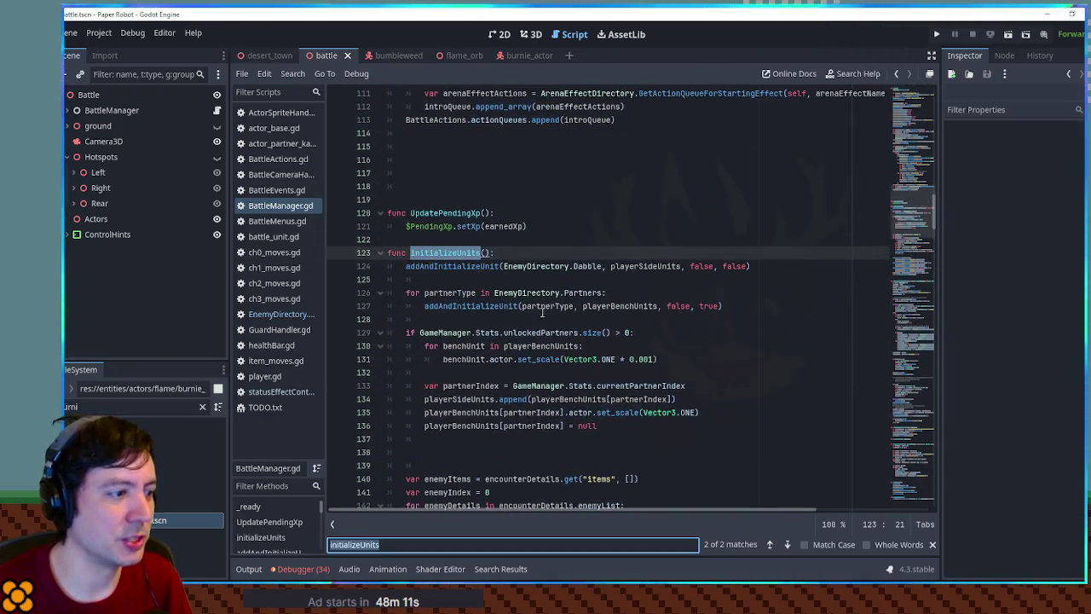
scroll(542, 310, up, 12)
scroll(537, 307, up, 8)
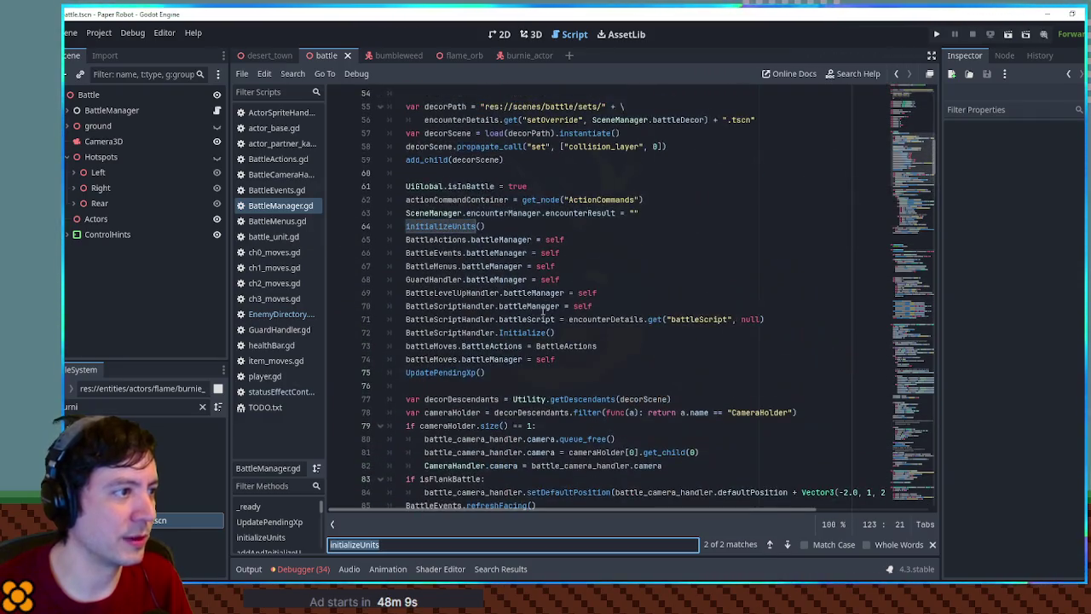
scroll(522, 299, down, 3)
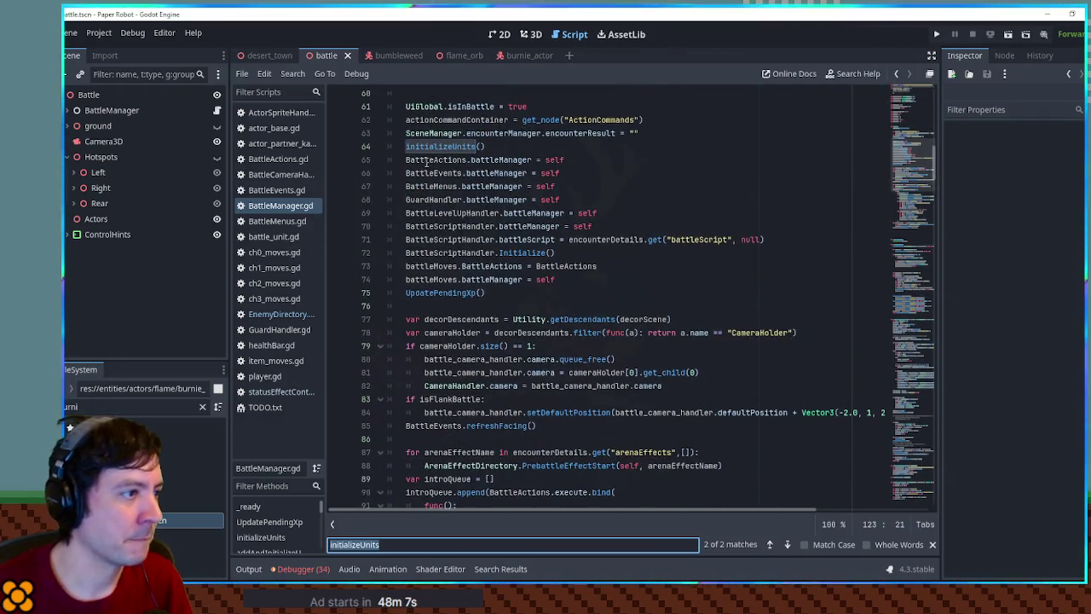
scroll(426, 279, down, 4)
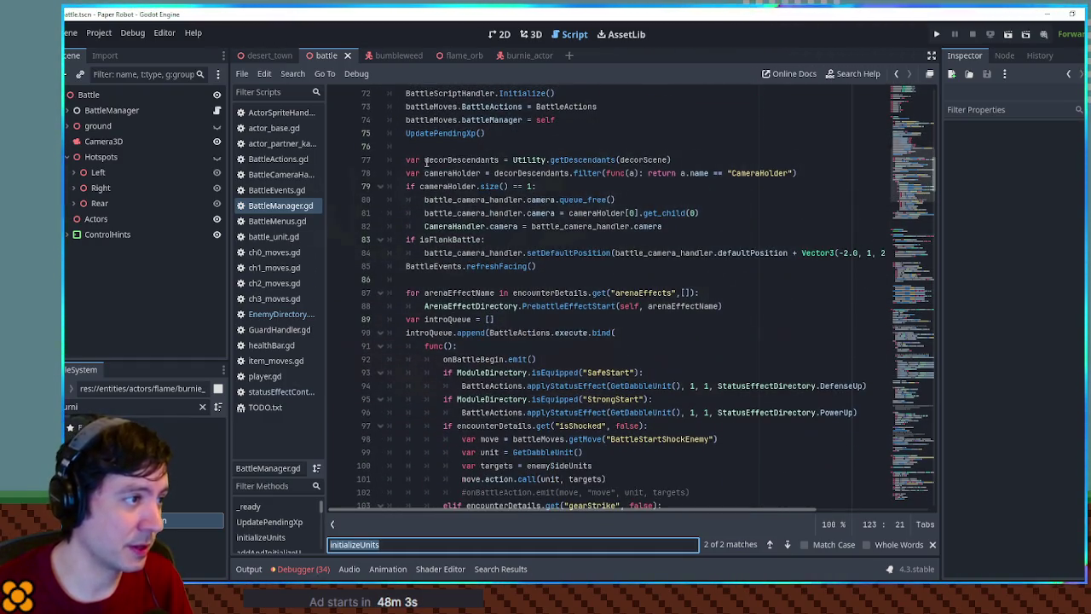
double_click(443, 161)
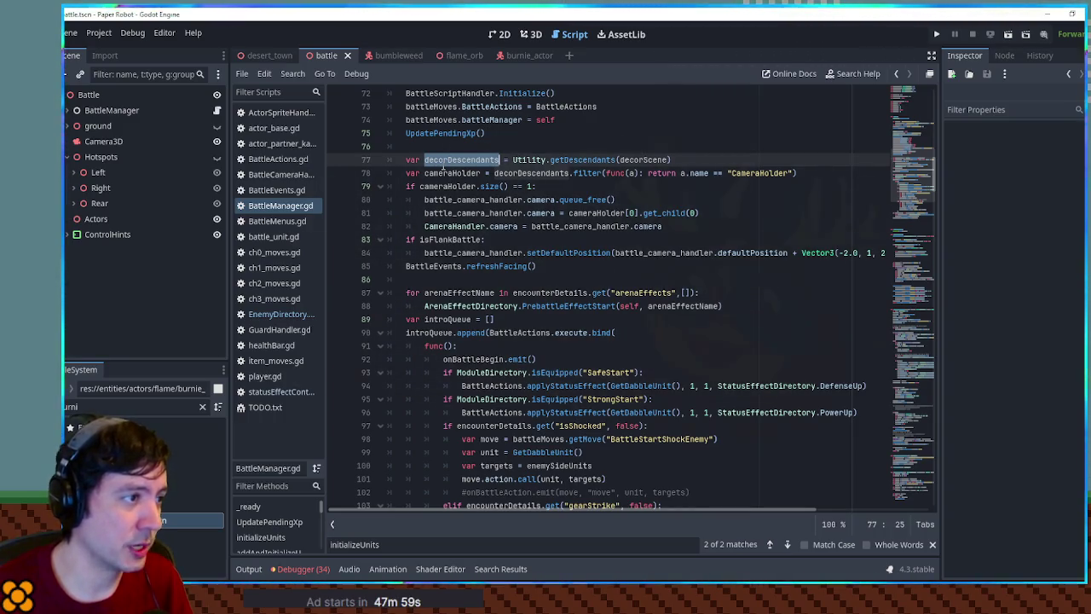
scroll(437, 214, down, 4)
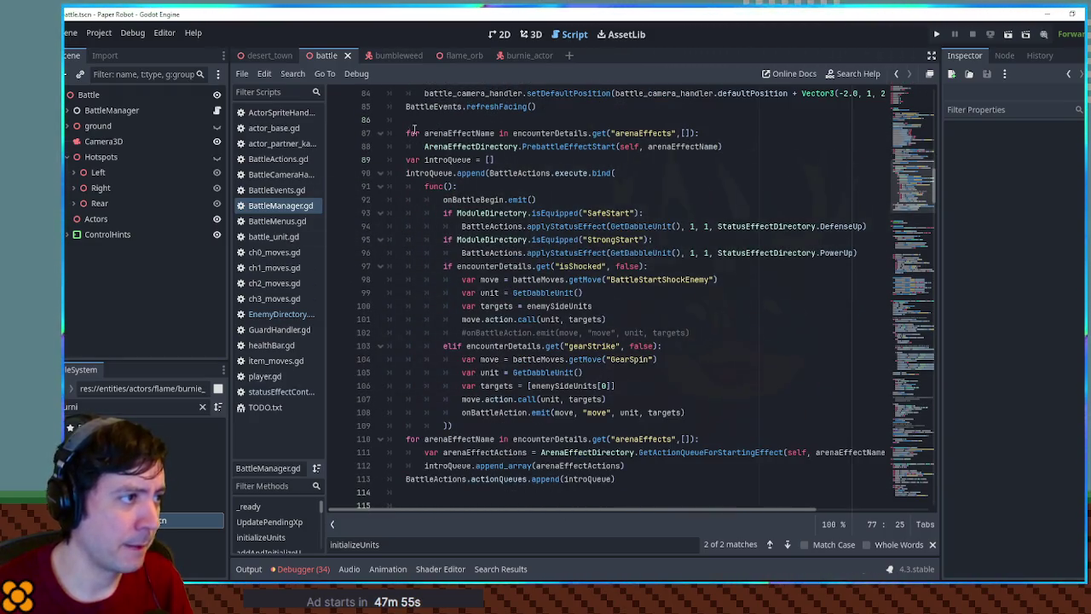
Comment out the intro queue and arena effect setup, lines 85–113.
click(406, 106)
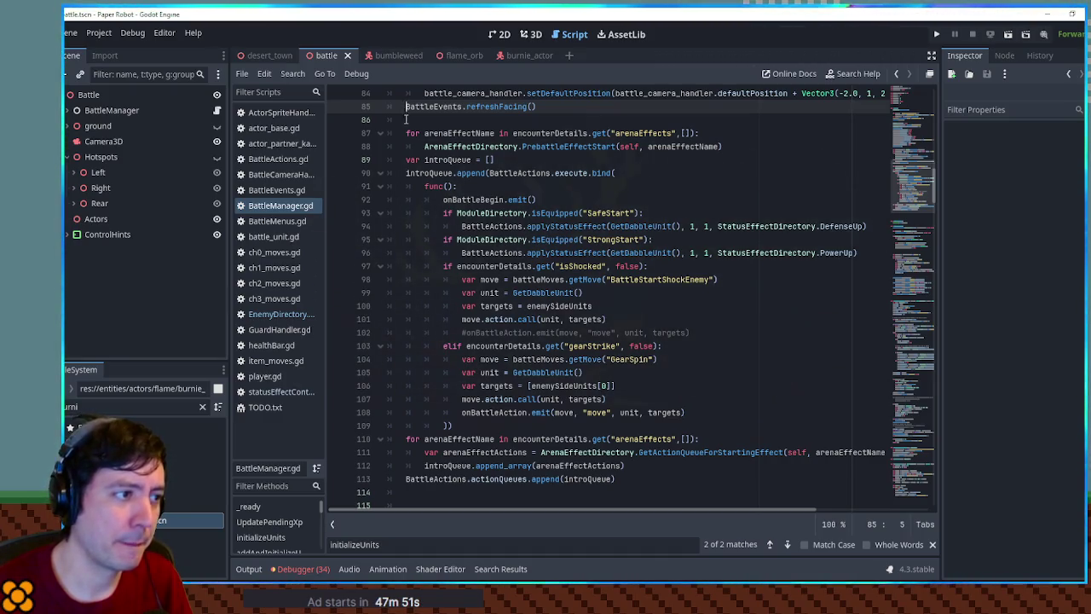
scroll(407, 120, down, 4)
shift+click(627, 322)
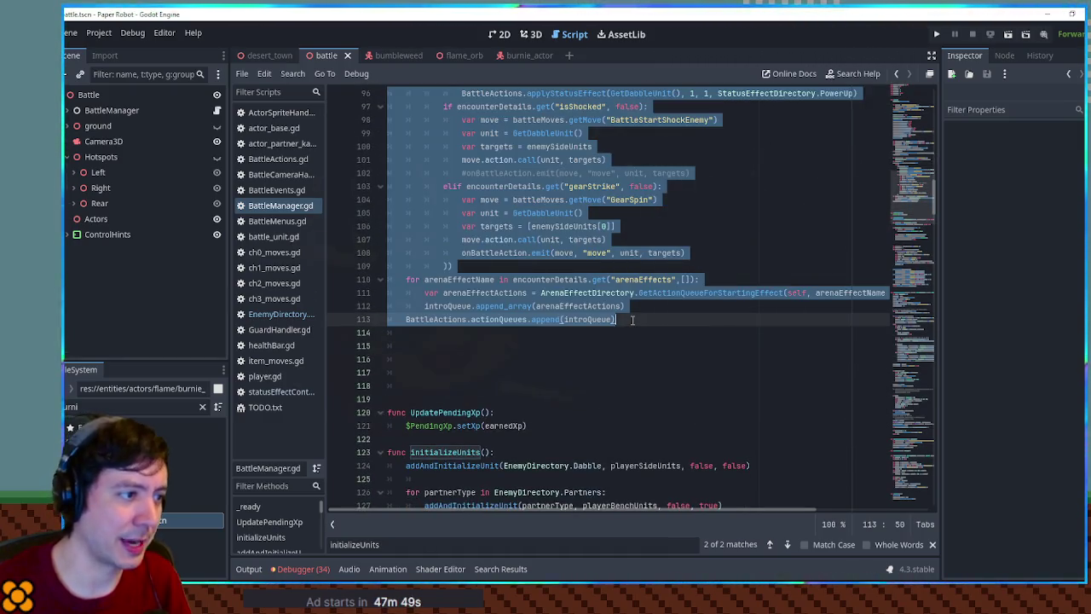
key(ctrl+k)
scroll(631, 314, up, 4)
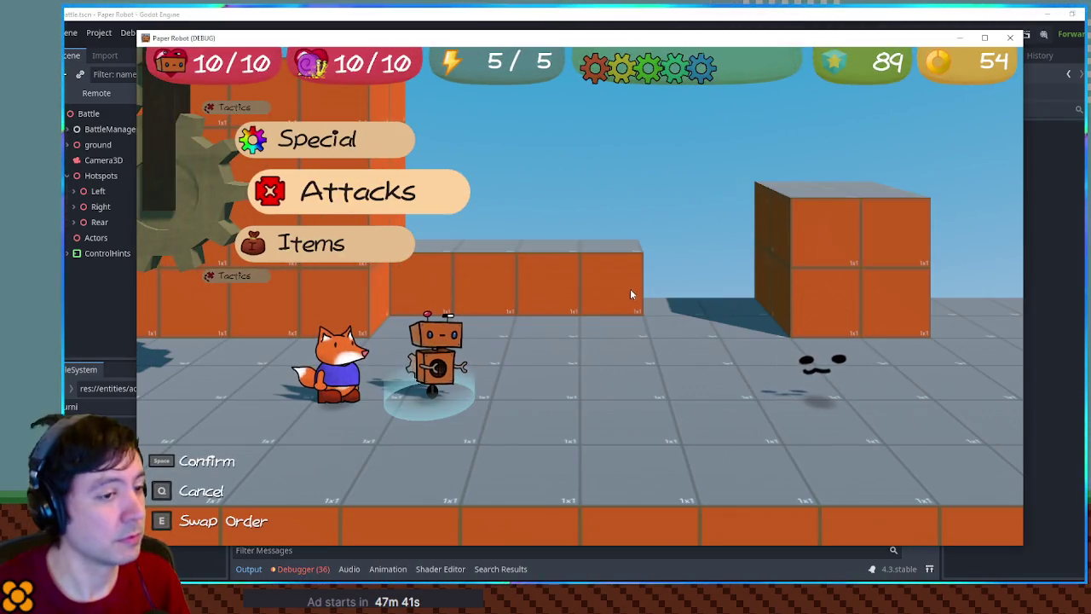
Leave the test battle and save BattleManager.gd with lines 85–113 restored.
click(1039, 83)
key(ctrl+s)
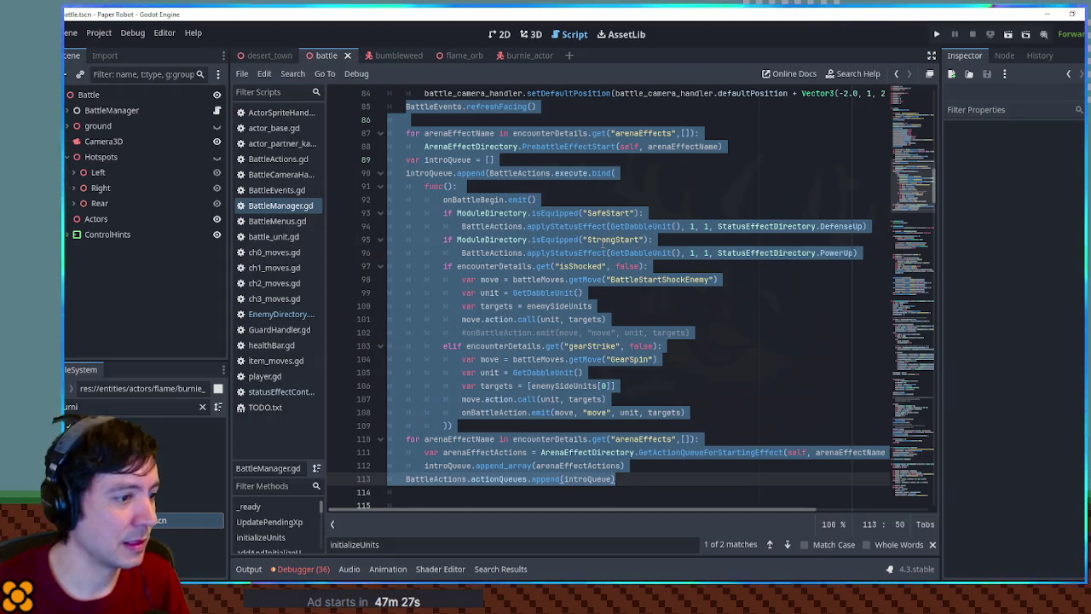
Search actor_base.gd for 'facingright', step through the matches, then bring up the burnie_actor scene.
click(275, 128)
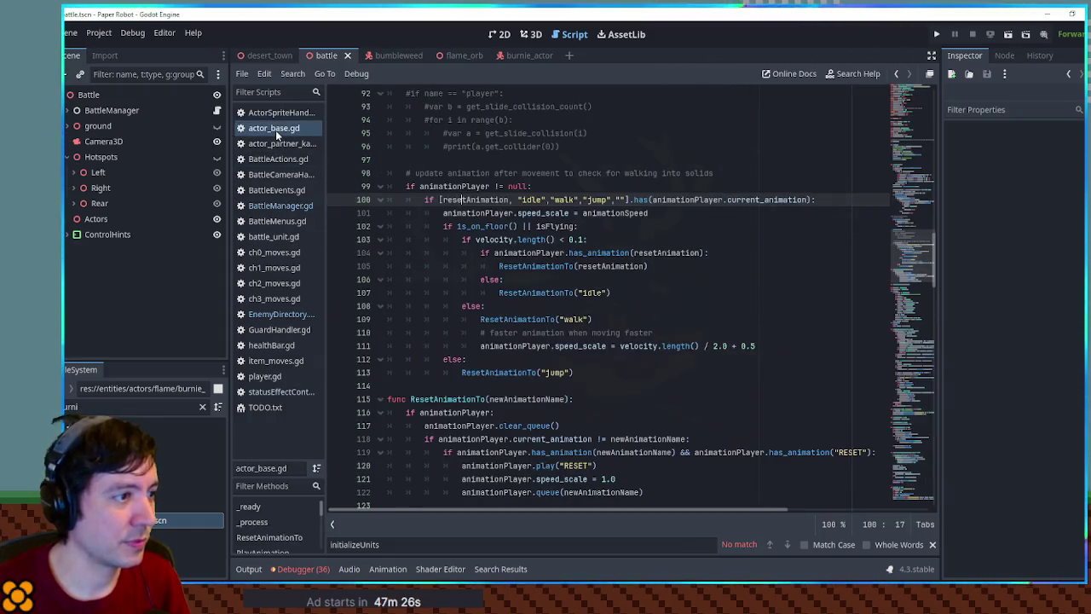
click(803, 294)
key(ctrl+f)
text(fac)
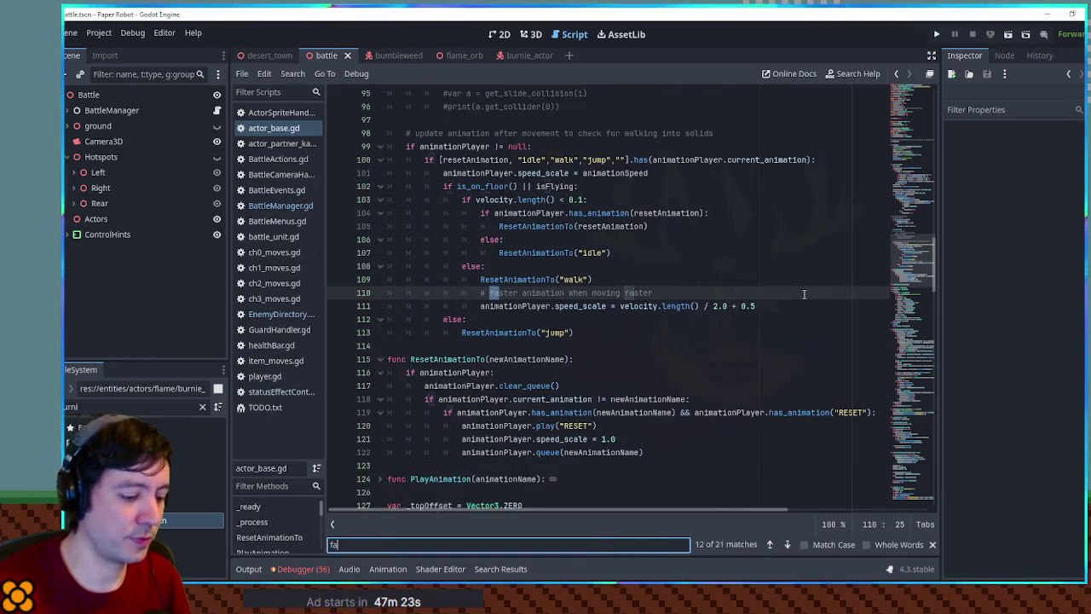
text(ingright)
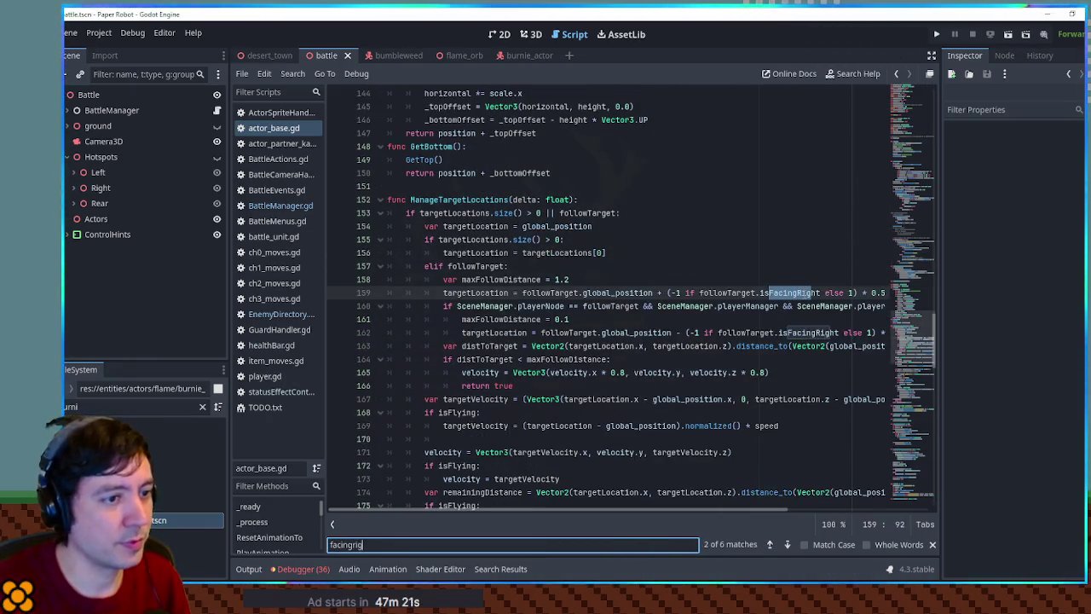
key(Return)
key(Return)
key(Return)
key(Return)
key(Return)
key(Return)
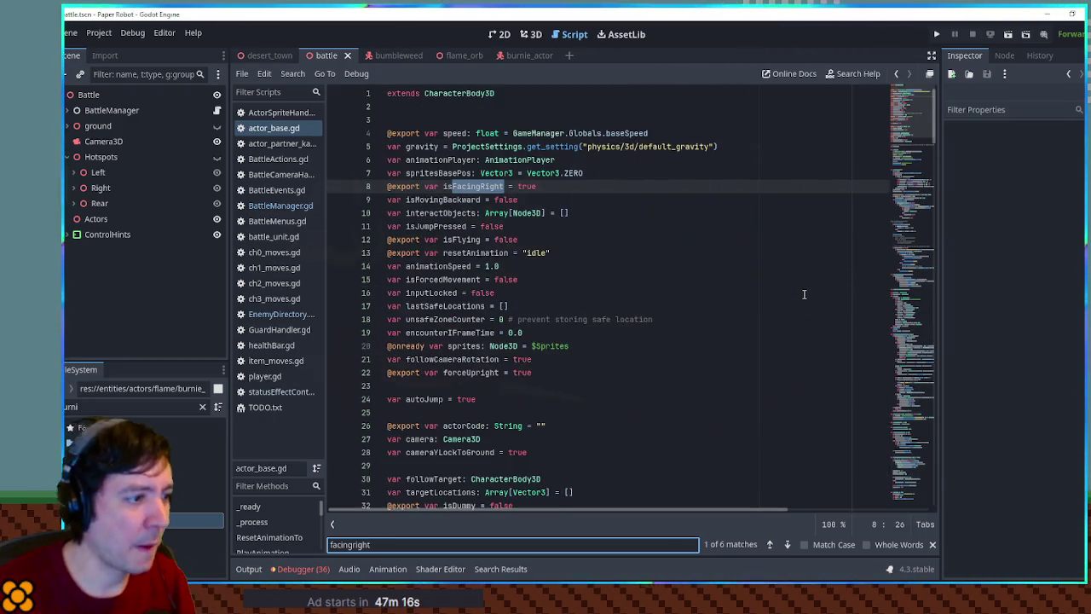
key(Return)
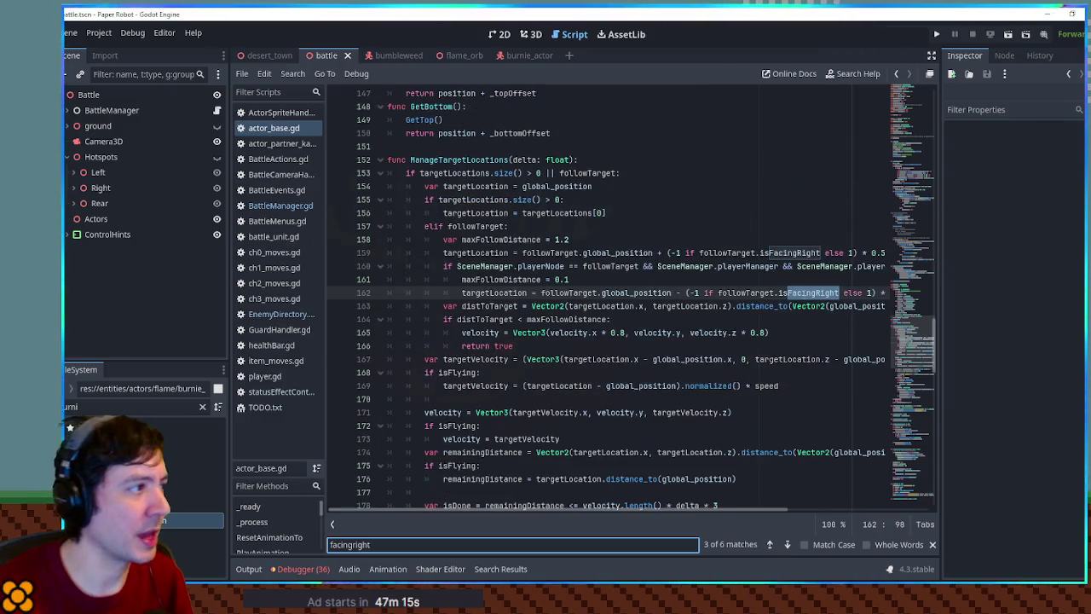
click(528, 60)
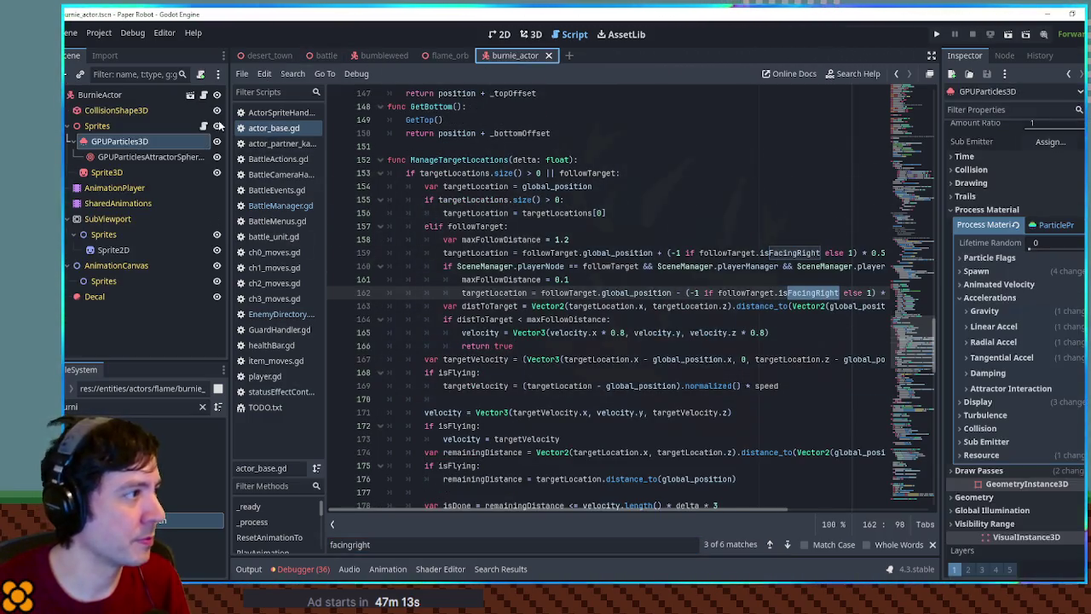
In ActorSpriteHandler.gd, find isFacingRight and highlight the uses of targetSpriteRotation and sprite3d.
click(723, 237)
key(ctrl+f)
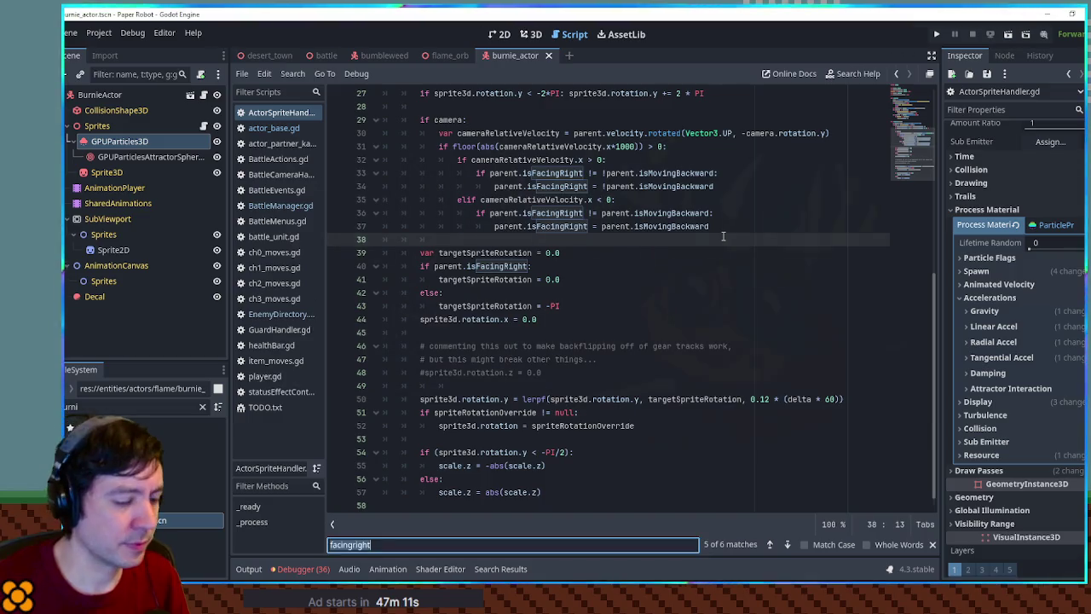
text(isfacingright)
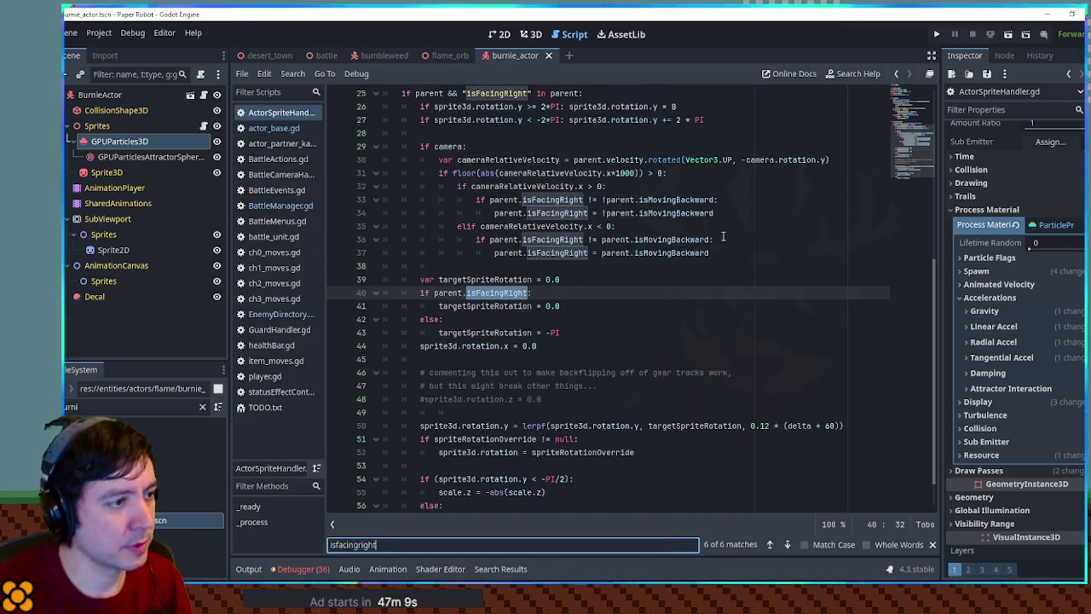
scroll(490, 270, down, 1)
double_click(489, 267)
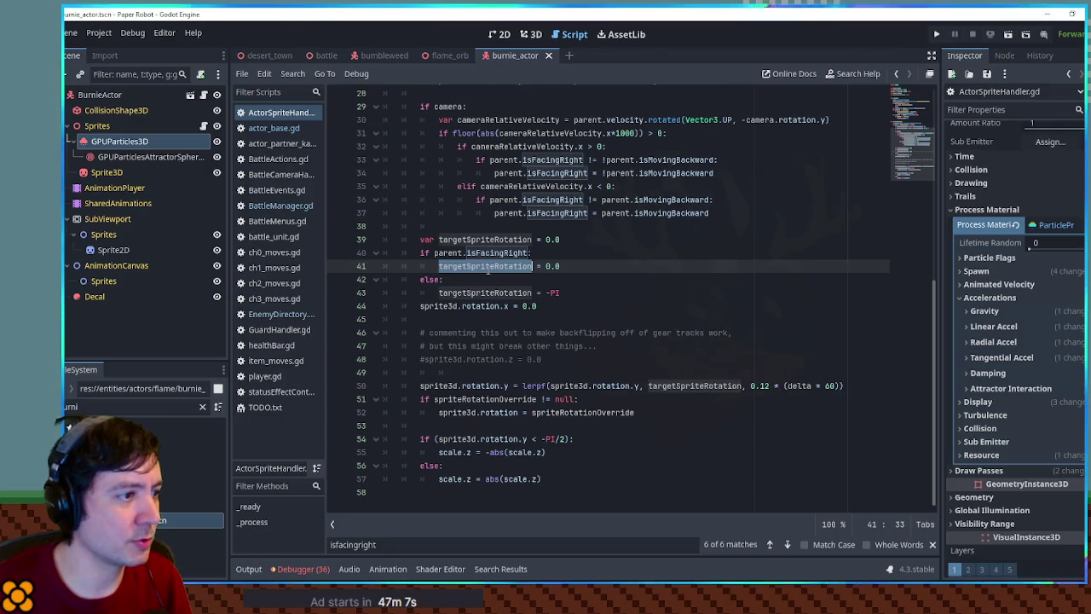
double_click(459, 385)
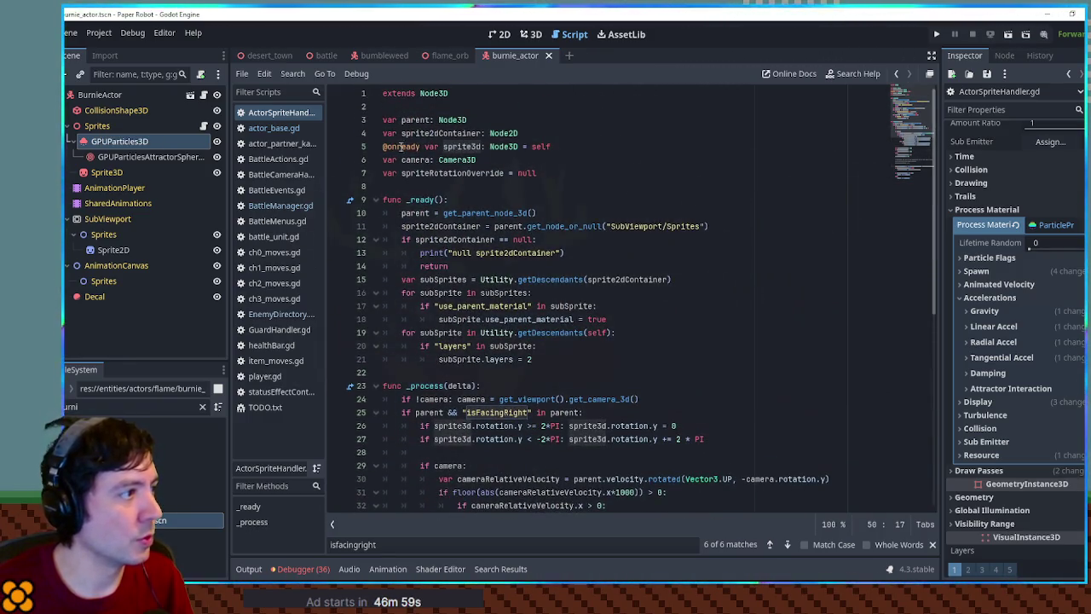
Inspect the Sprites node's properties and view burnie_actor's flame sprite in the 3D view.
click(106, 125)
scroll(575, 275, down, 4)
scroll(574, 274, down, 2)
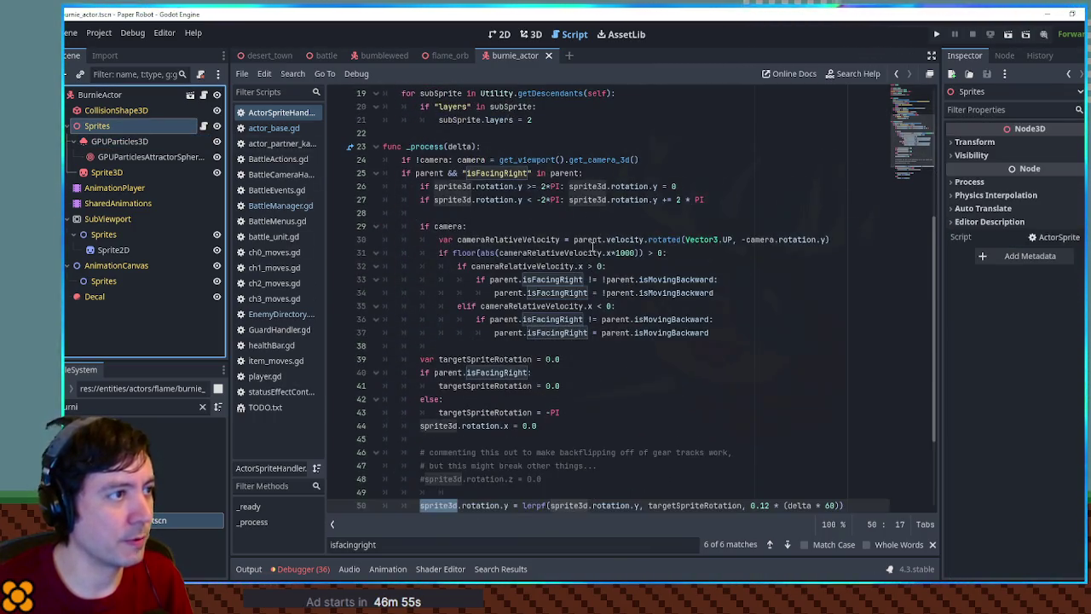
key(ctrl+F2)
mouse_move(478, 255)
mouse_down()
mouse_move(658, 287)
mouse_move(813, 280)
mouse_move(638, 272)
mouse_move(642, 300)
mouse_up()
Test-rotate the Sprites node around Y, then reset its Rotation Y to 0.
key(f)
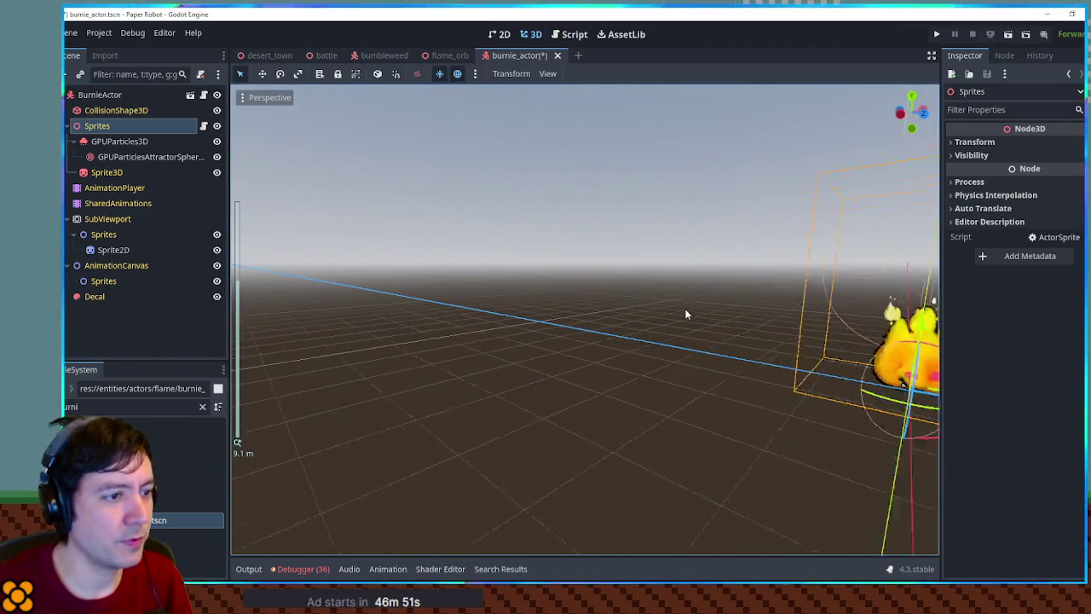
scroll(592, 297, up, 3)
click(119, 110)
click(102, 126)
click(975, 141)
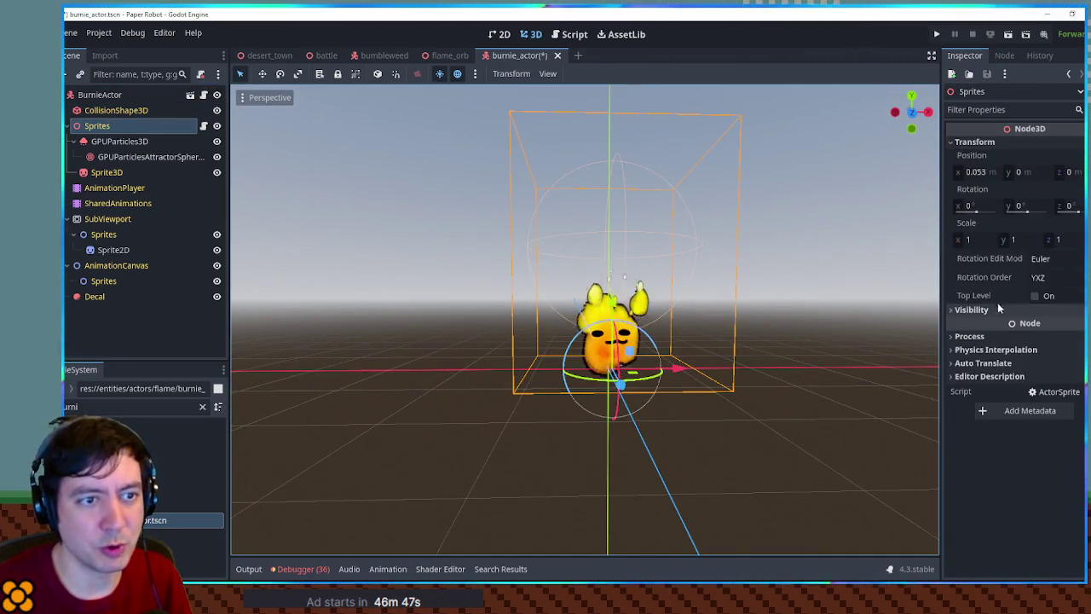
mouse_move(1027, 209)
mouse_down()
mouse_move(959, 209)
mouse_move(1019, 205)
mouse_move(993, 205)
mouse_up()
text(0.5)
key(Return)
Save the burnie_actor scene and return to the sprite-handler script.
mouse_move(725, 241)
mouse_down()
mouse_move(756, 296)
mouse_move(753, 333)
mouse_move(574, 271)
mouse_up()
key(ctrl+s)
scroll(578, 296, up, 2)
key(f)
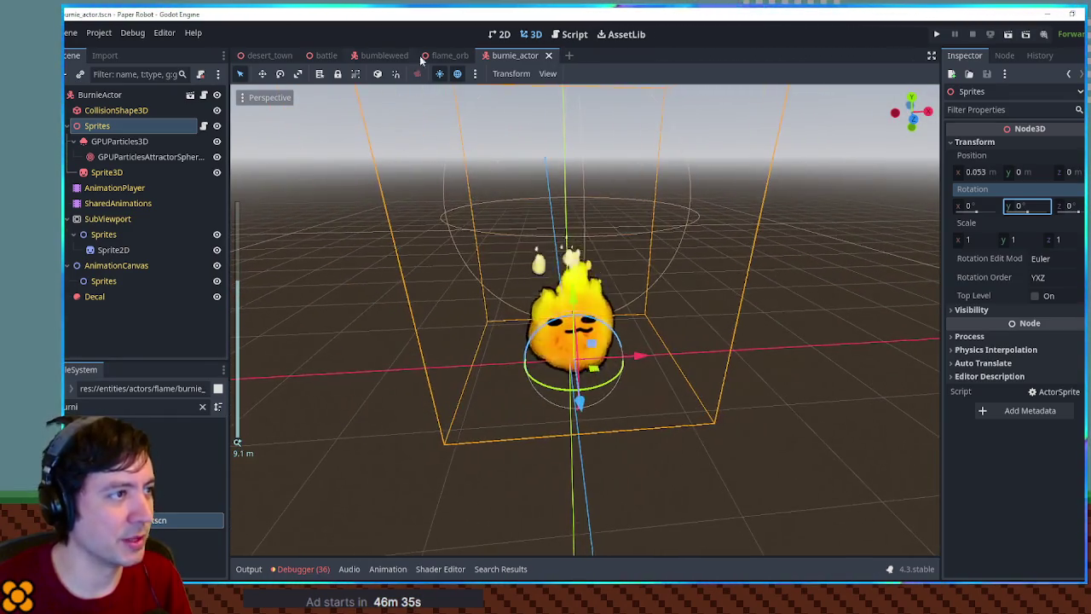
click(567, 34)
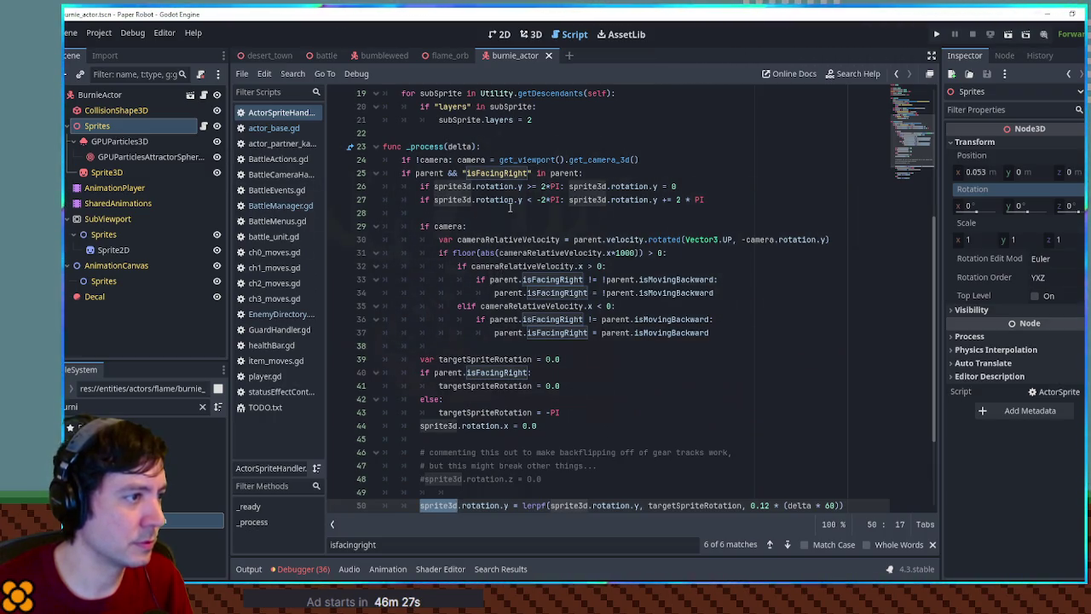
Comment out lines 25–57 of ActorSpriteHandler.gd with Ctrl+K and save.
scroll(511, 213, down, 3)
scroll(495, 394, up, 3)
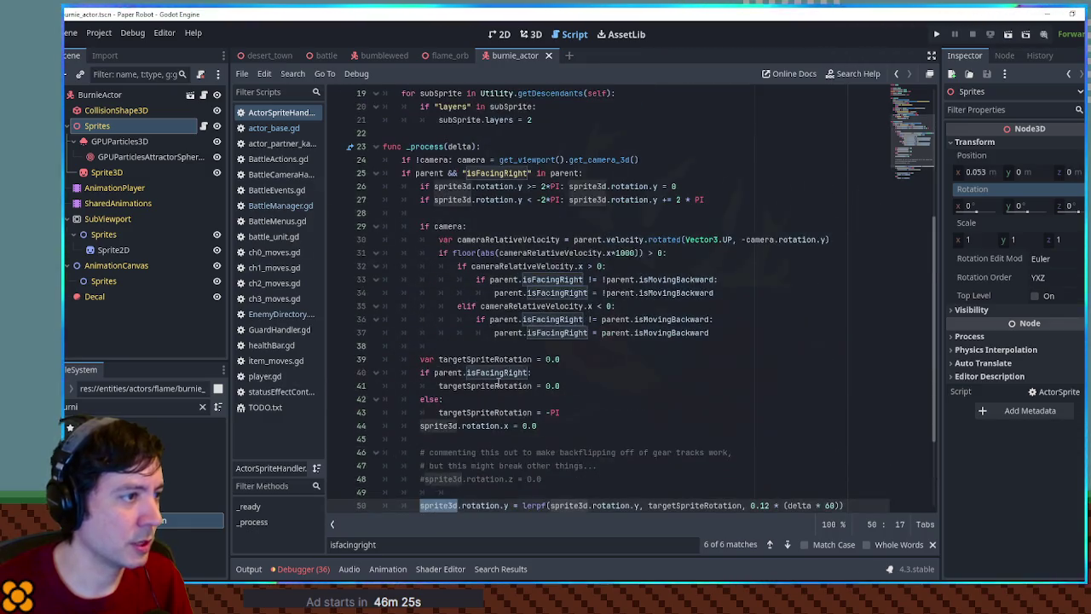
double_click(497, 173)
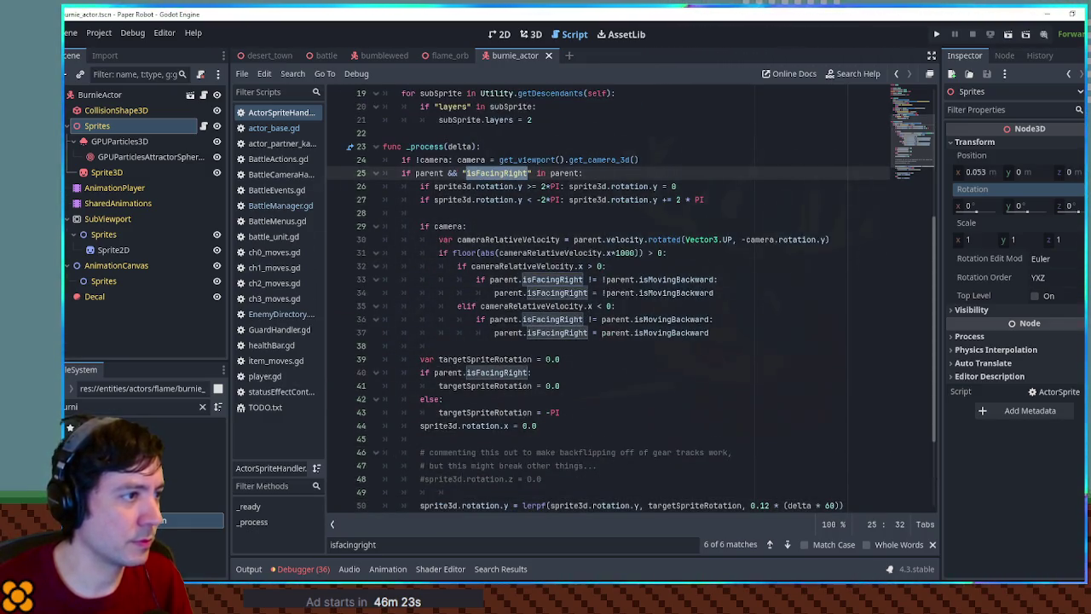
click(403, 173)
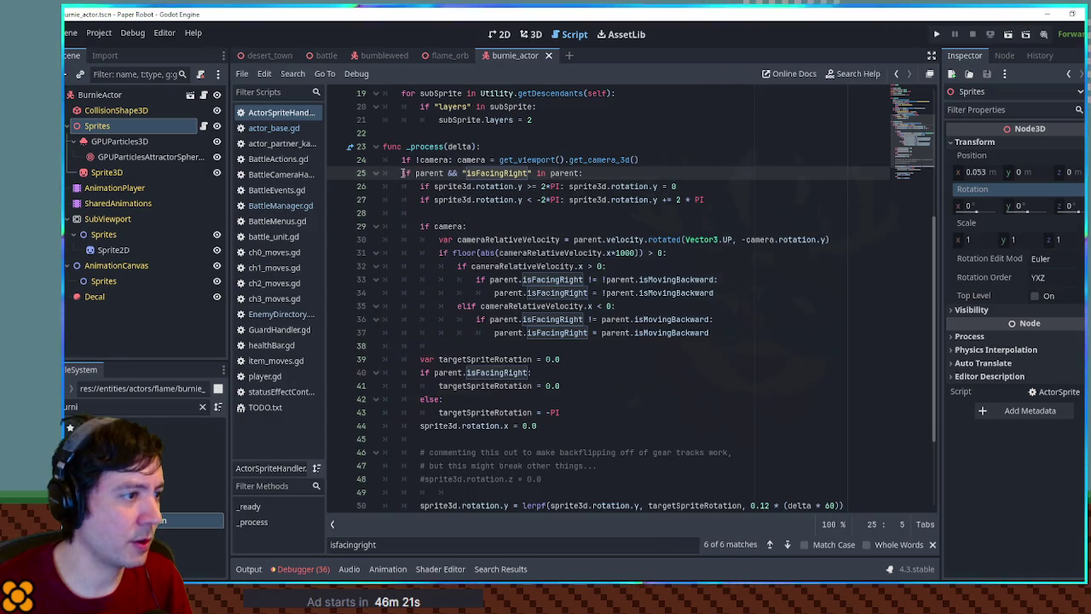
scroll(405, 179, down, 3)
shift+click(564, 480)
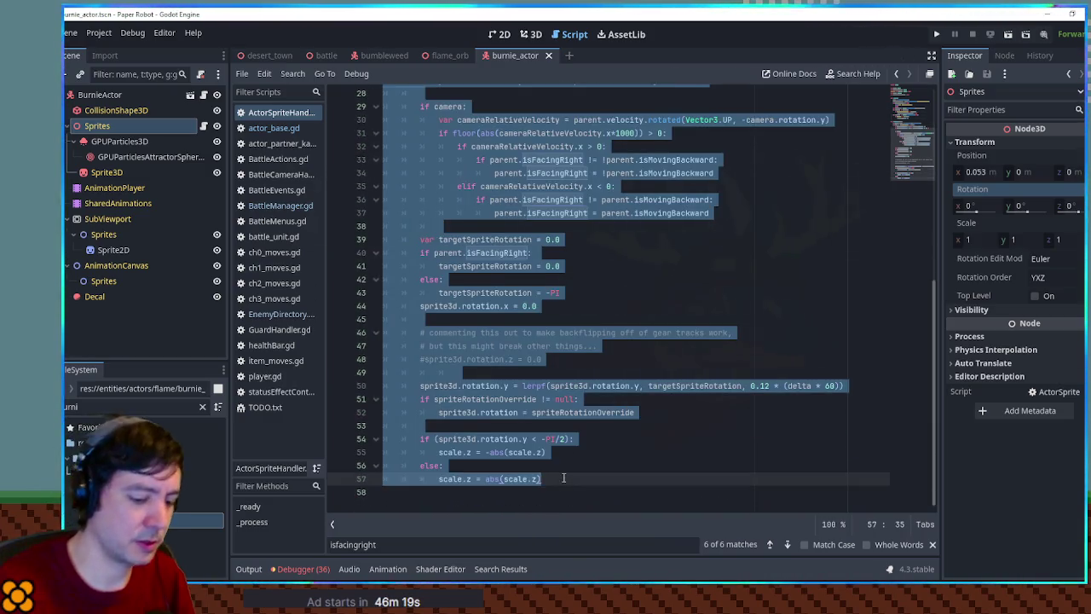
key(ctrl+k)
key(ctrl+s)
Test-run the battle scene, close the game, and uncomment the sprite-flip block.
click(320, 56)
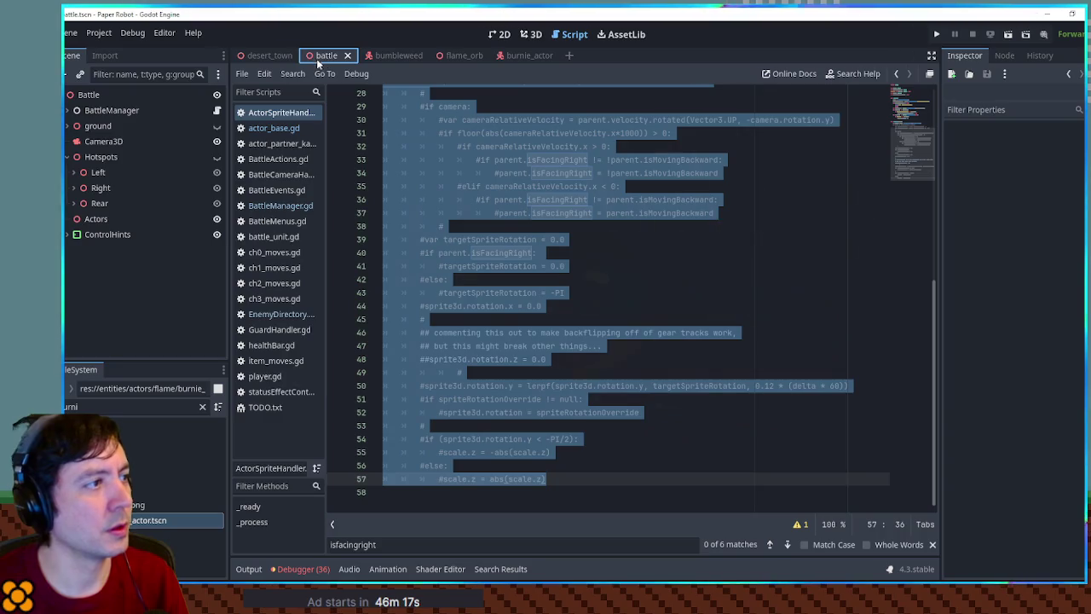
key(F6)
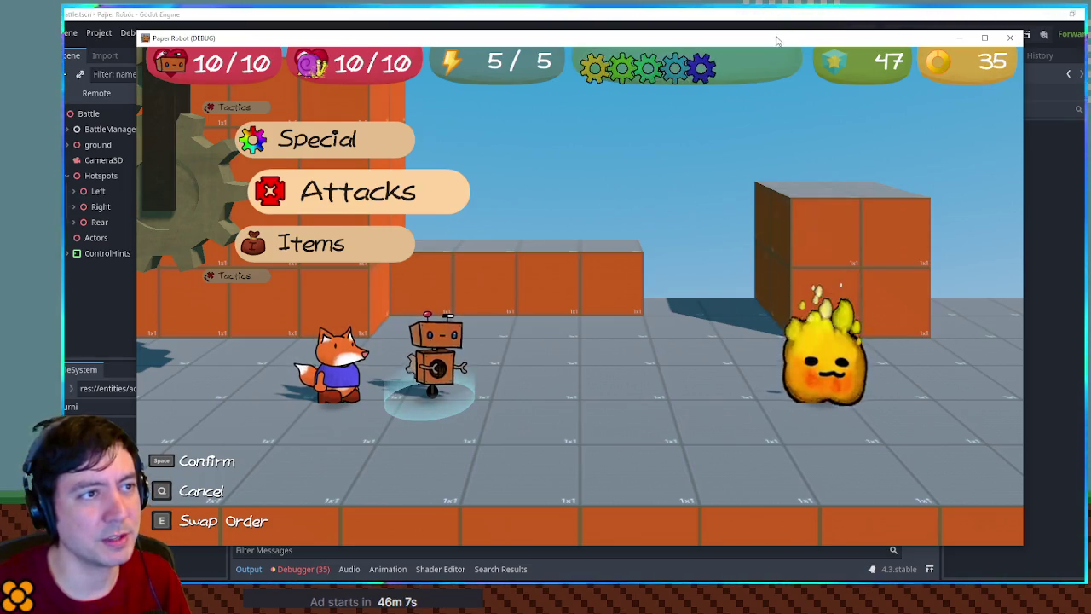
key(F8)
key(ctrl+k)
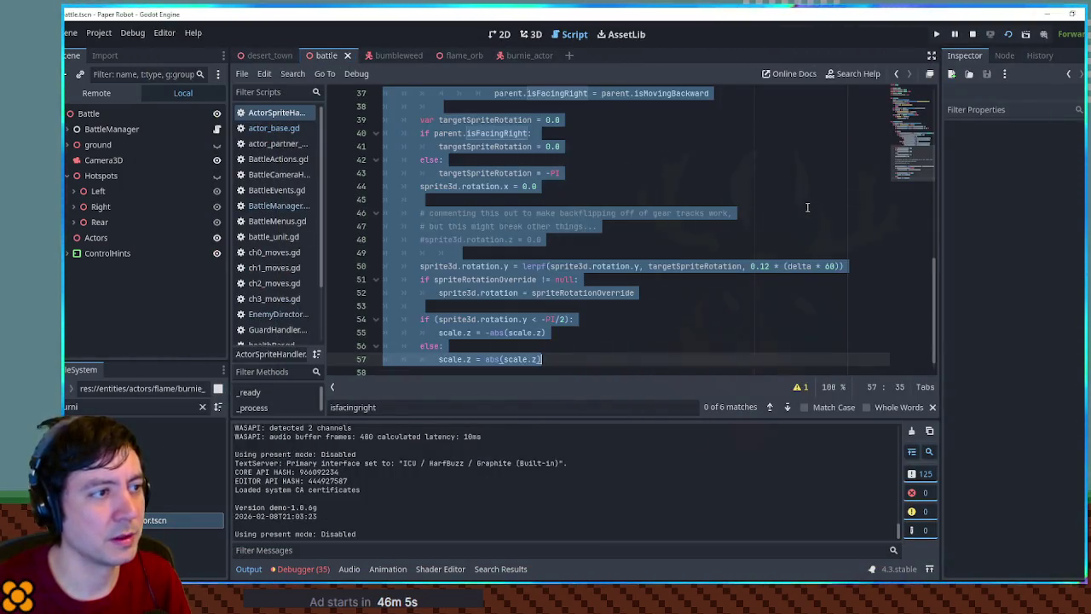
key(ctrl+s)
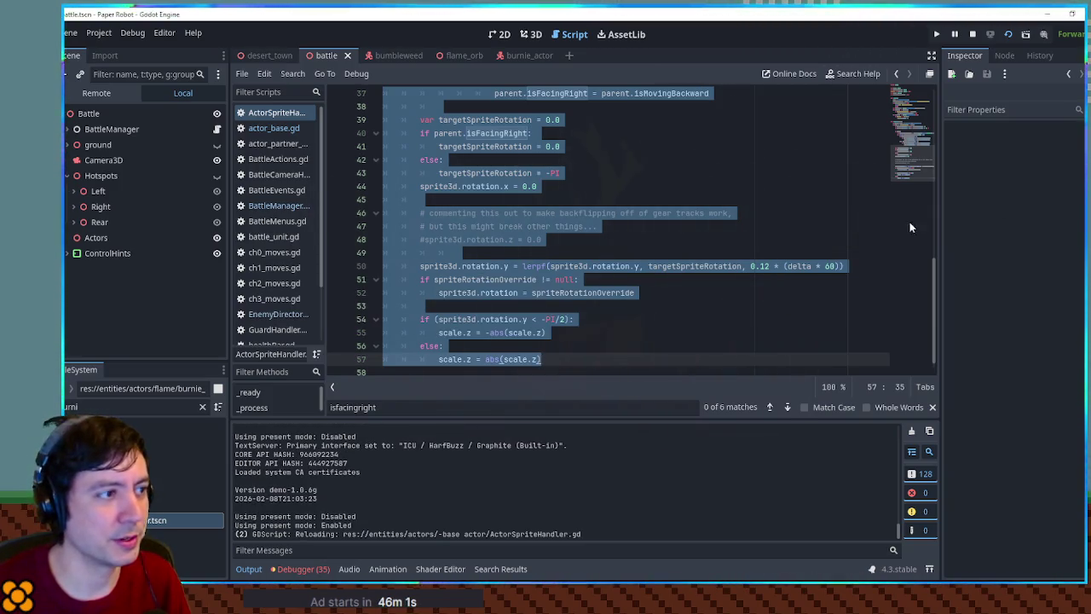
click(849, 232)
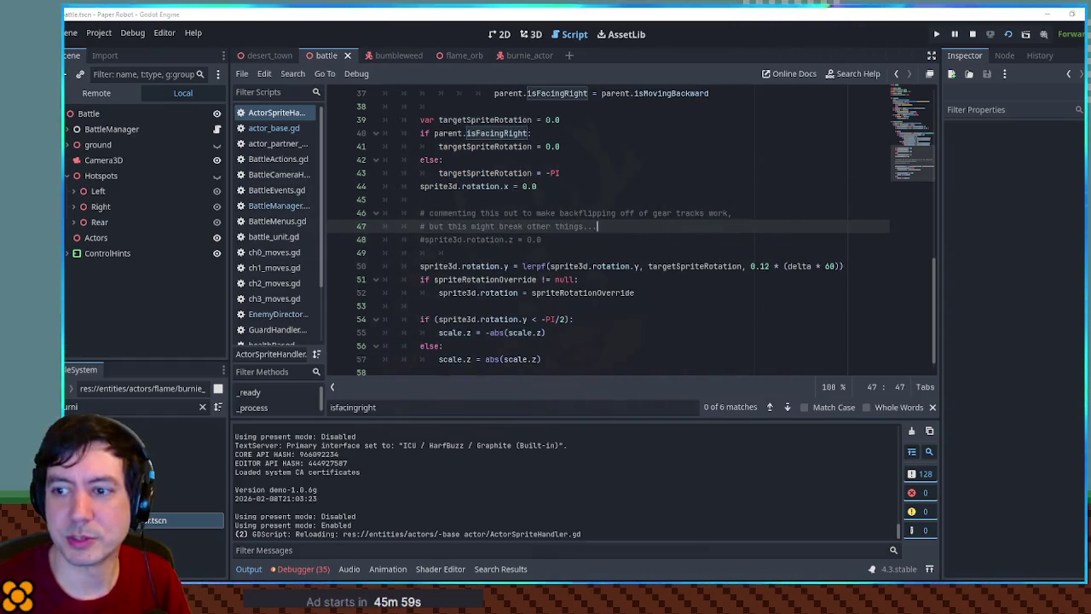
key(ctrl+j)
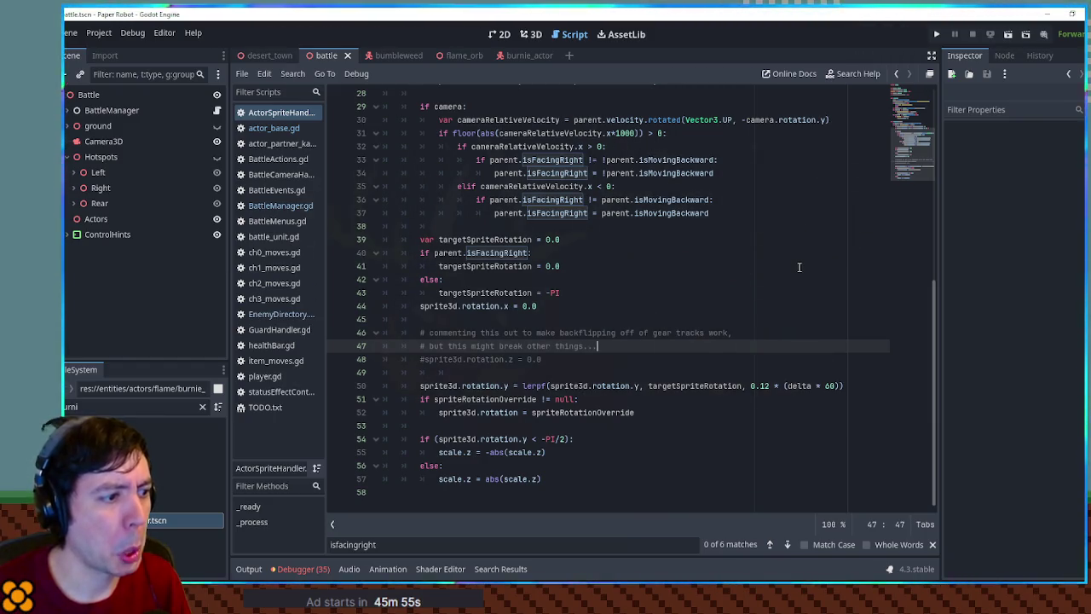
double_click(452, 439)
double_click(451, 452)
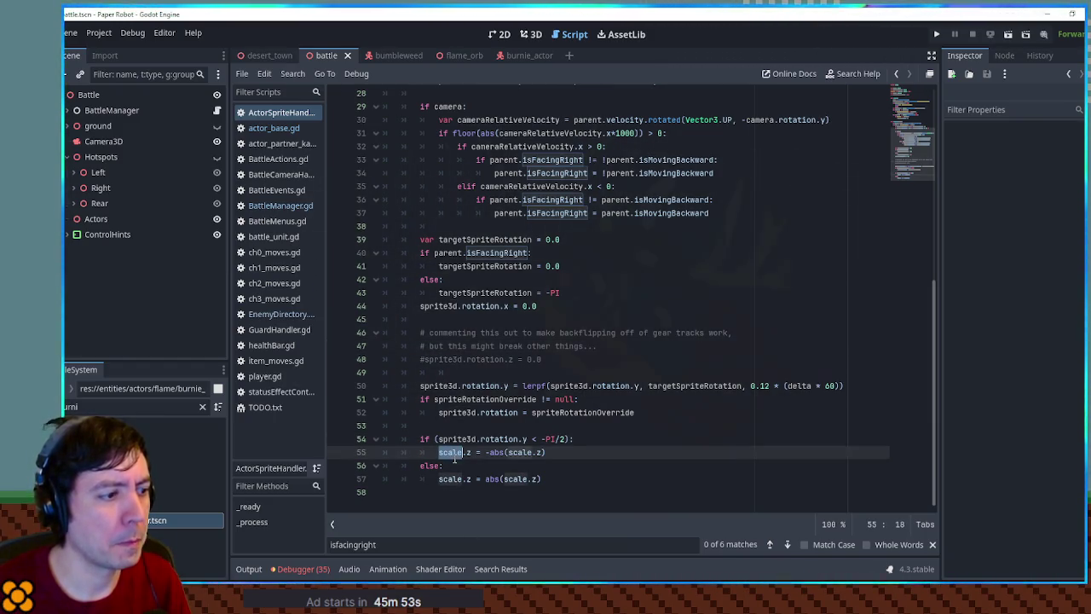
drag(420, 439, 475, 479)
key(ctrl+k)
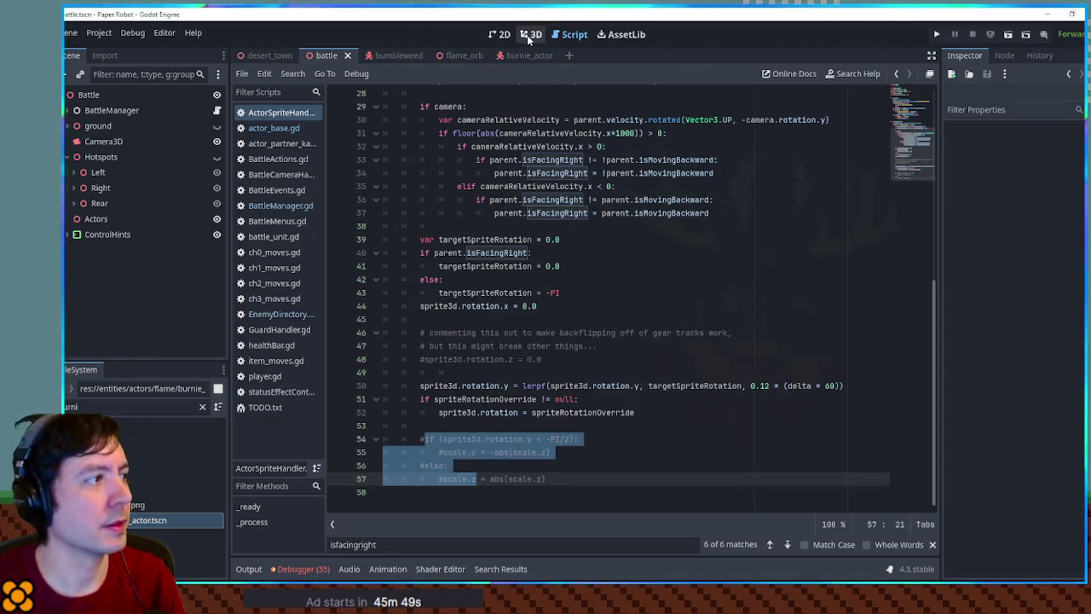
key(F5)
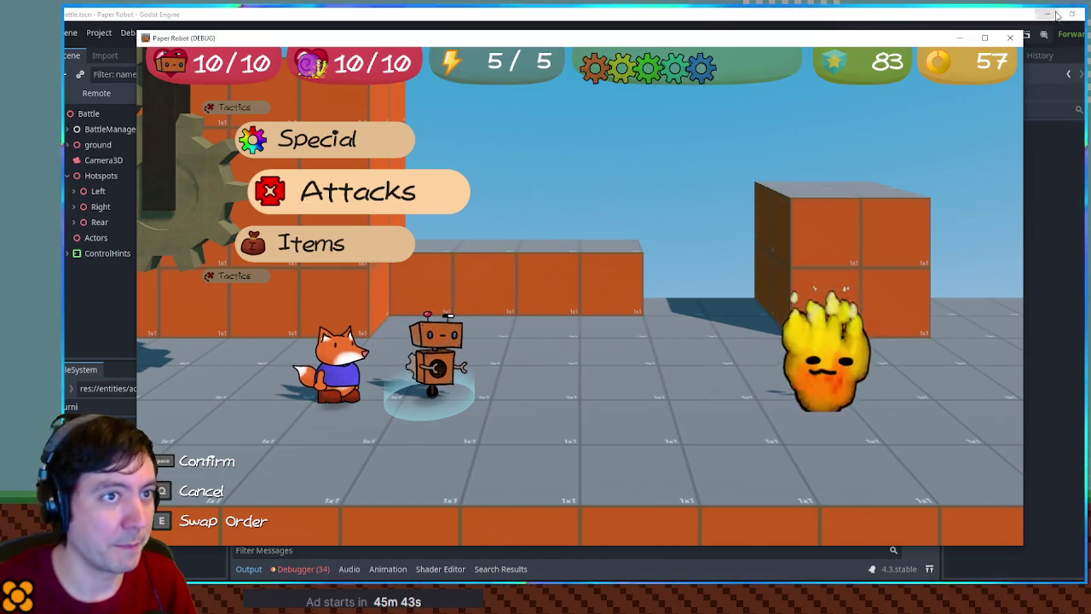
click(1010, 38)
key(ctrl+s)
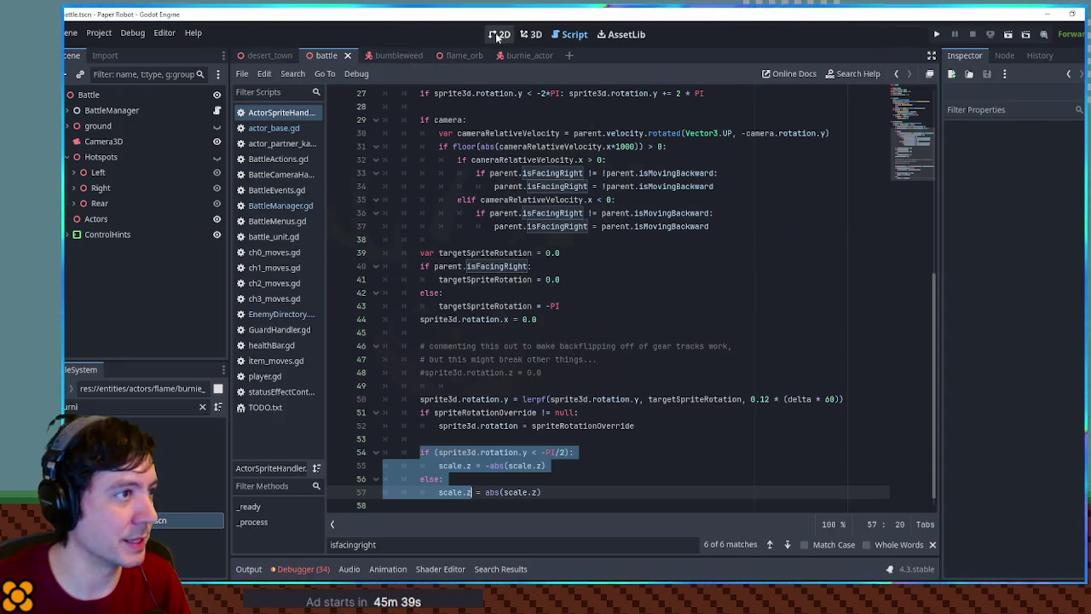
click(533, 35)
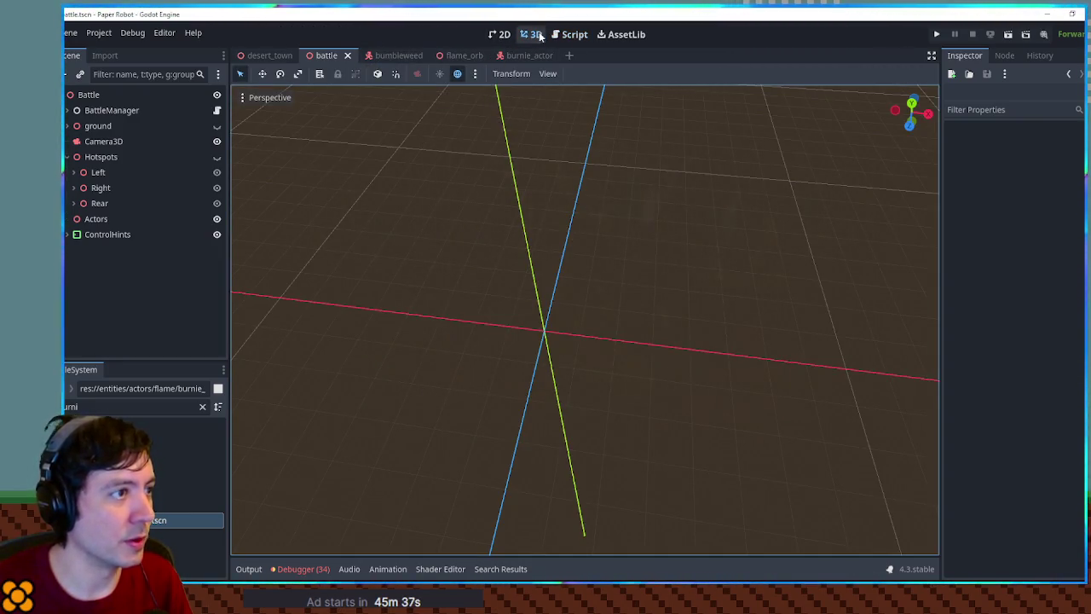
In burnie_actor, try a Sprites X scale of -1, revert it to 1, and save.
click(533, 55)
click(112, 140)
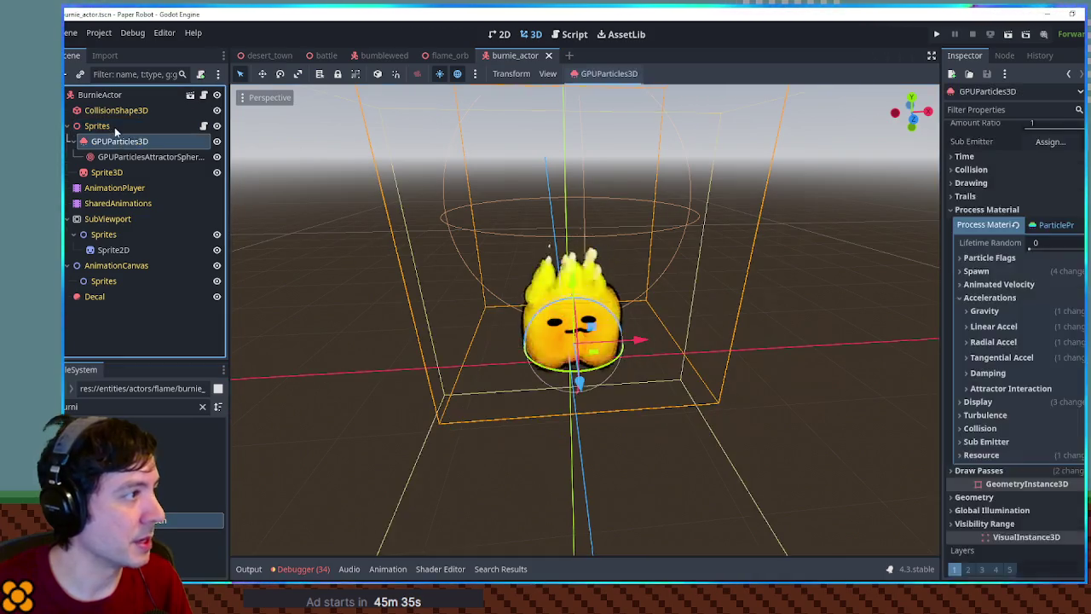
click(102, 126)
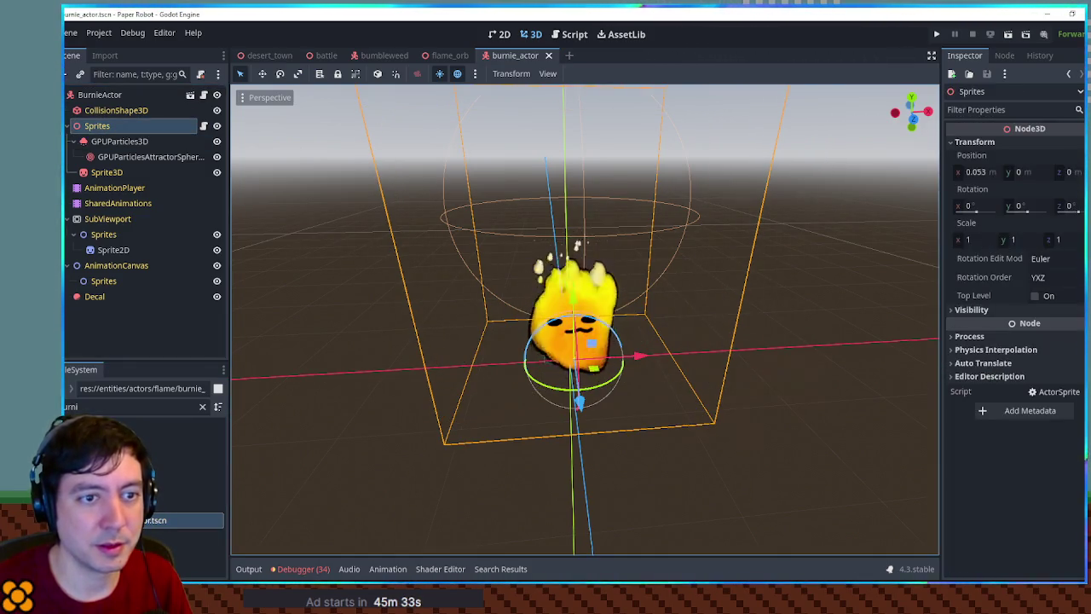
click(974, 240)
text(-1)
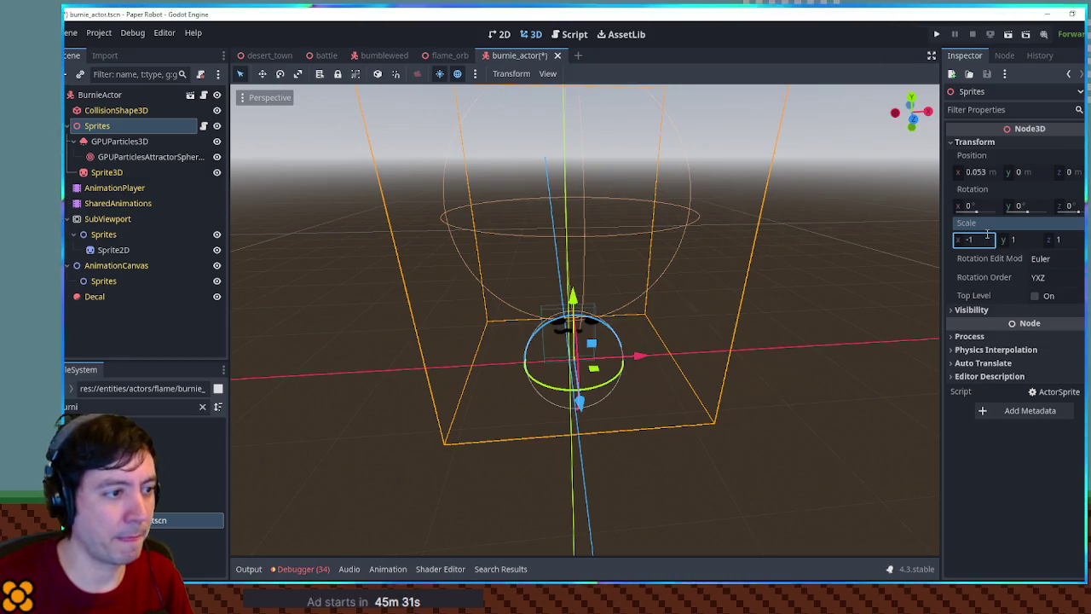
key(ctrl+z)
key(ctrl+s)
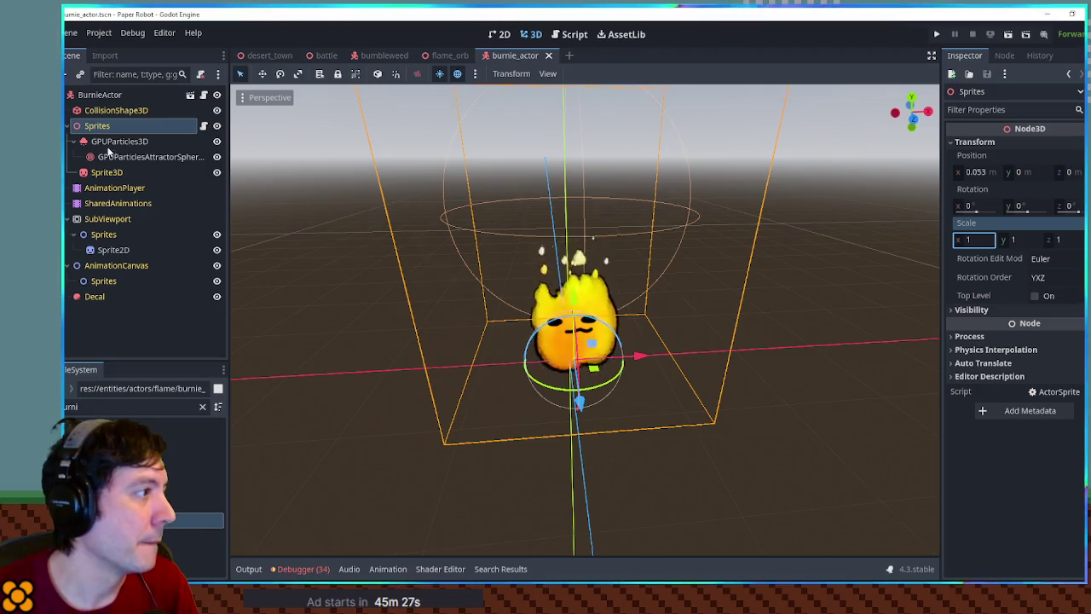
Move GPUParticles3D out of Sprites to sit directly under BurnieActor and save.
drag(109, 141, 106, 126)
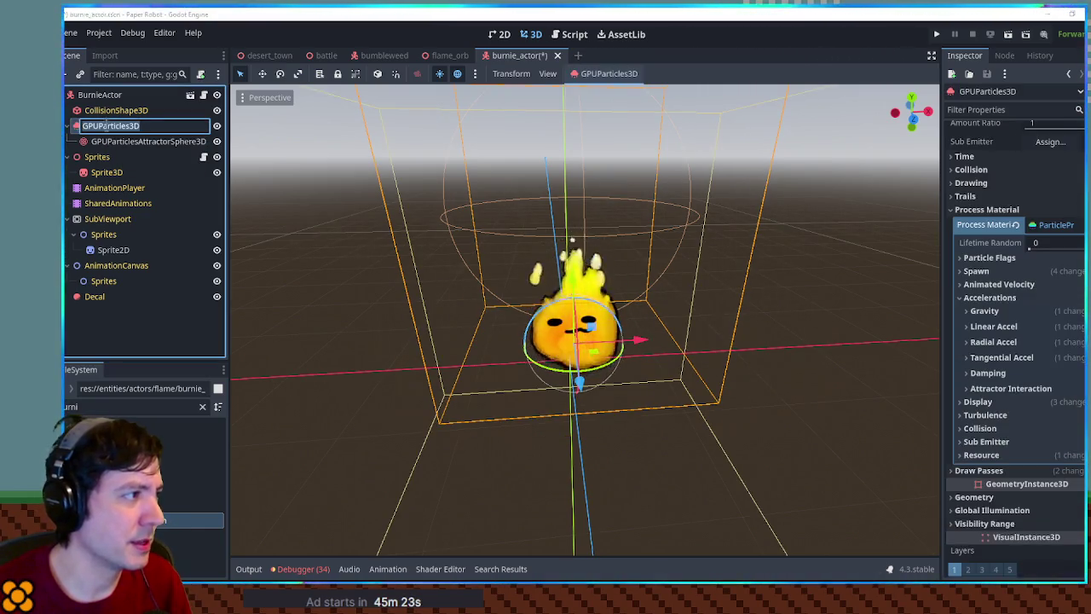
key(ctrl+s)
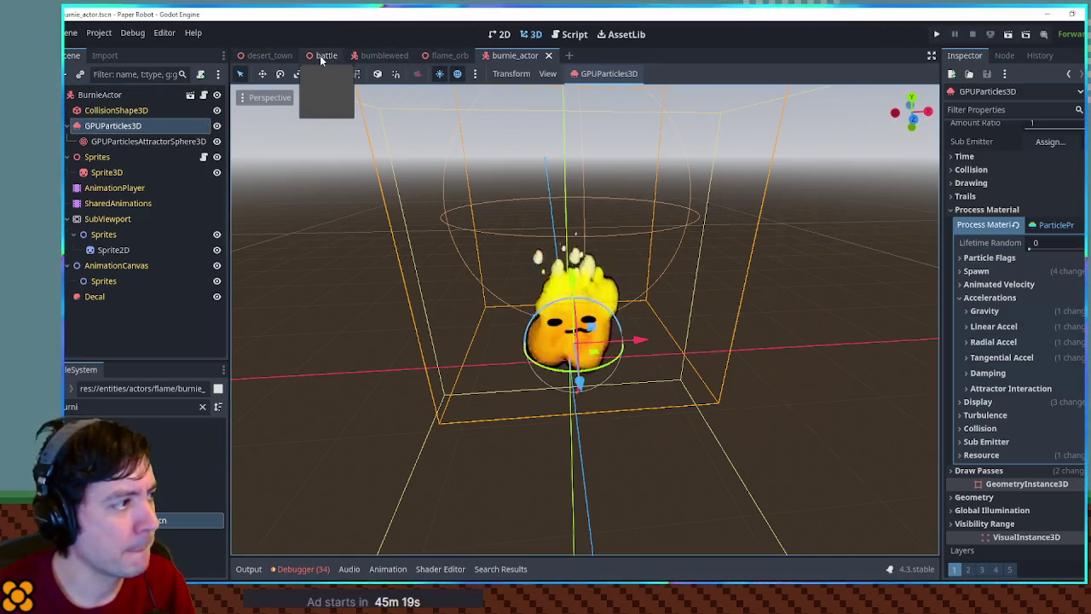
click(321, 55)
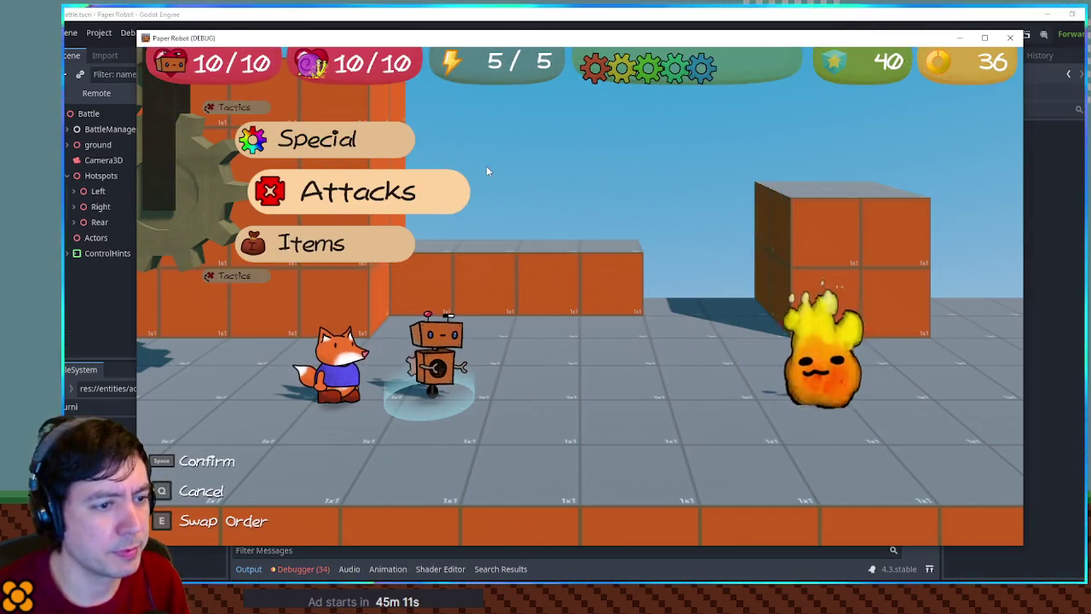
In the test battle, choose Change partners from the fox's Tactics, then stop the crashed game.
key(Up)
key(Up)
key(space)
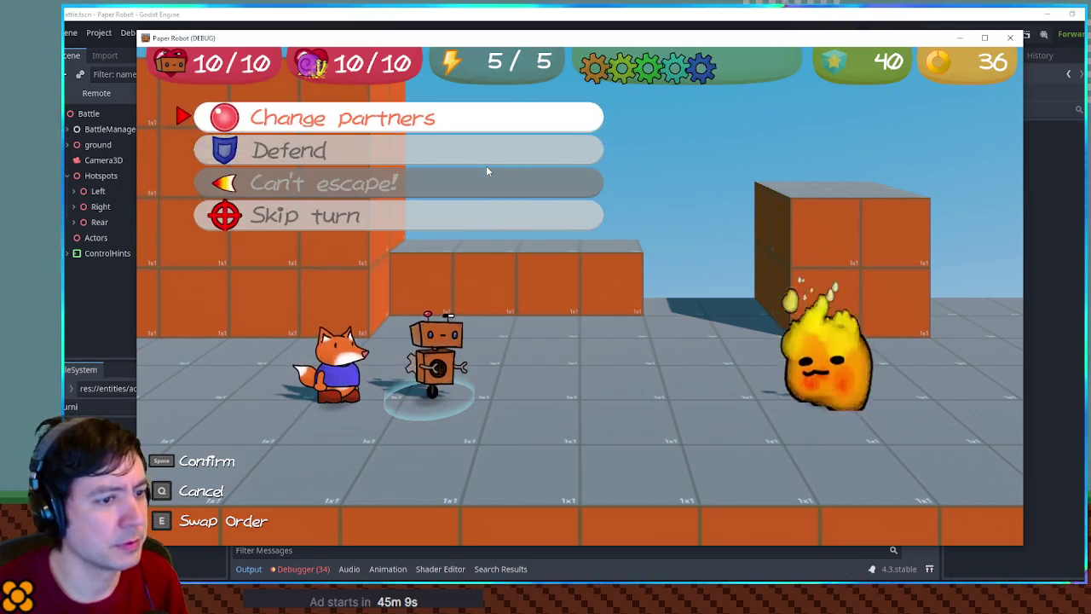
key(space)
key(Up)
key(space)
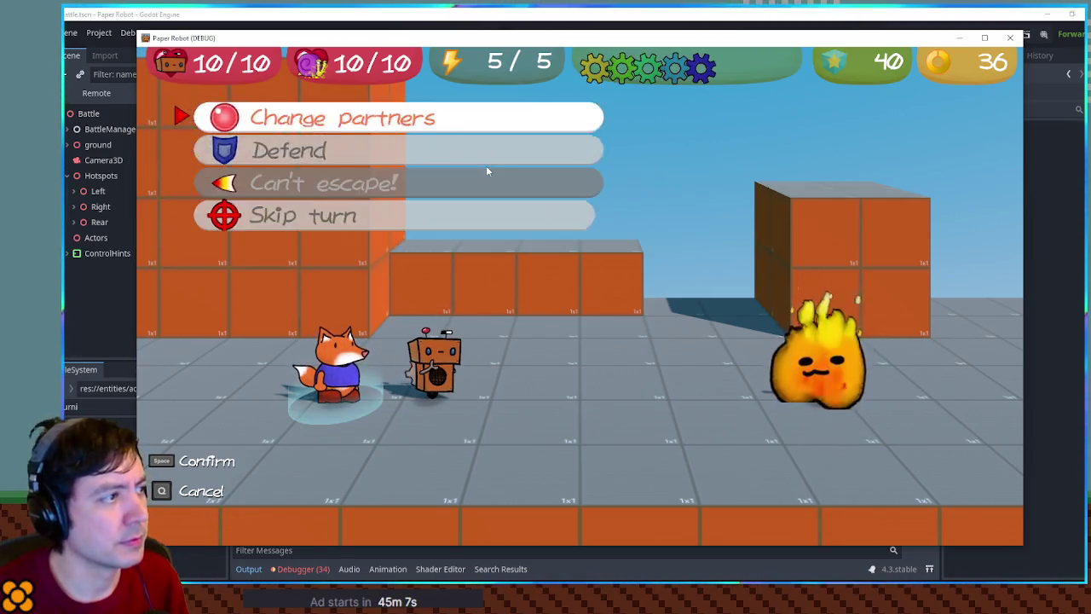
key(space)
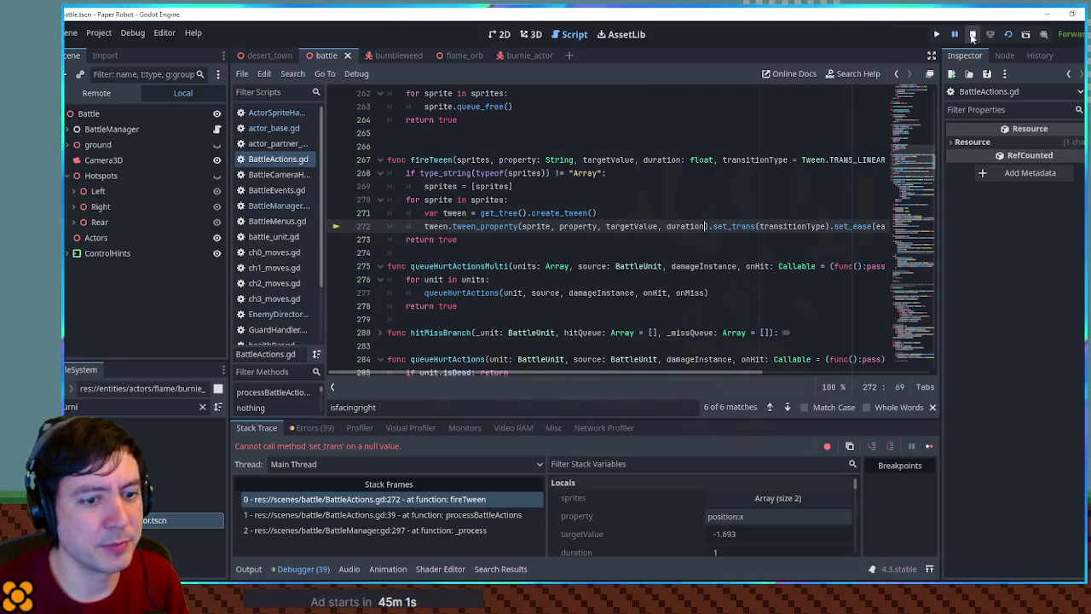
click(972, 36)
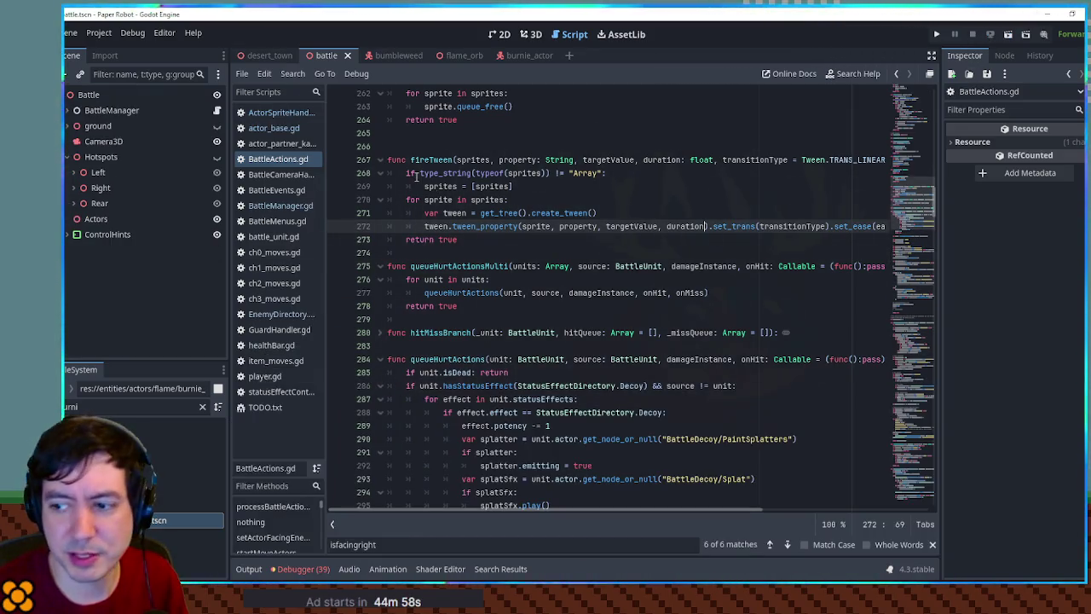
Close the open battle scripts and open ch3_moves.gd at the Hotshot move.
middle_click(274, 115)
middle_click(274, 115)
middle_click(273, 115)
middle_click(273, 115)
middle_click(274, 115)
middle_click(274, 115)
middle_click(273, 115)
middle_click(273, 115)
middle_click(274, 115)
middle_click(275, 190)
middle_click(275, 190)
middle_click(274, 190)
middle_click(274, 190)
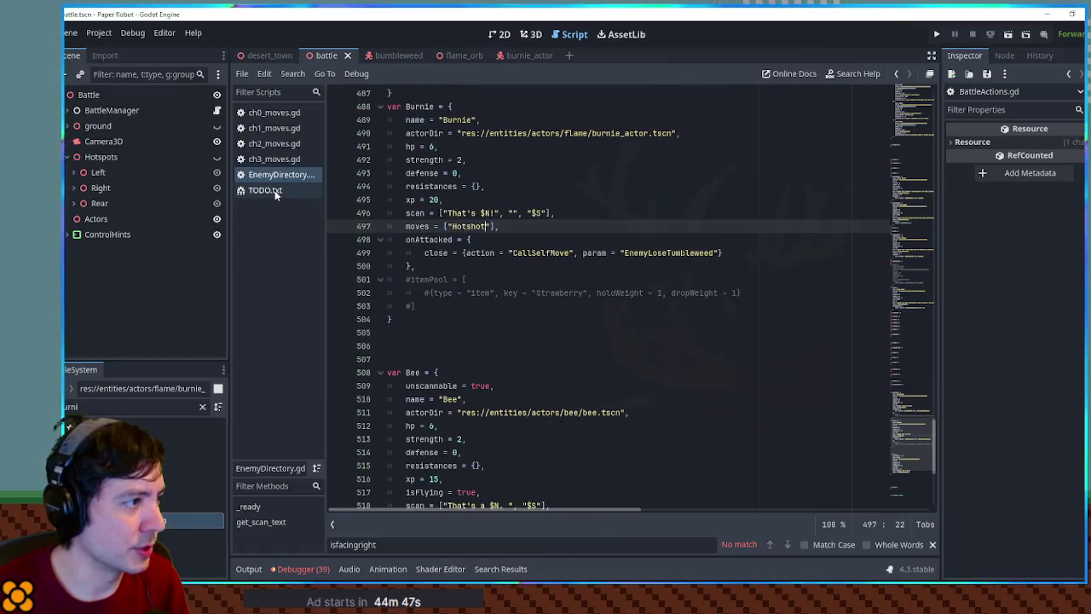
click(273, 158)
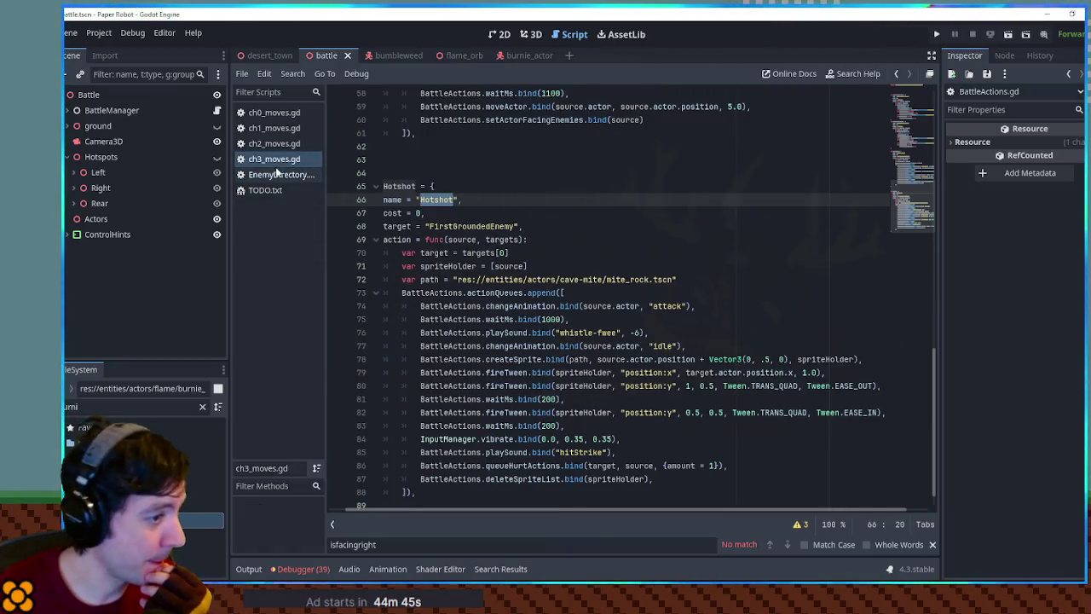
Inspect fireTween, spriteHolder and the target argument on line 79 of the Hotshot action.
double_click(508, 372)
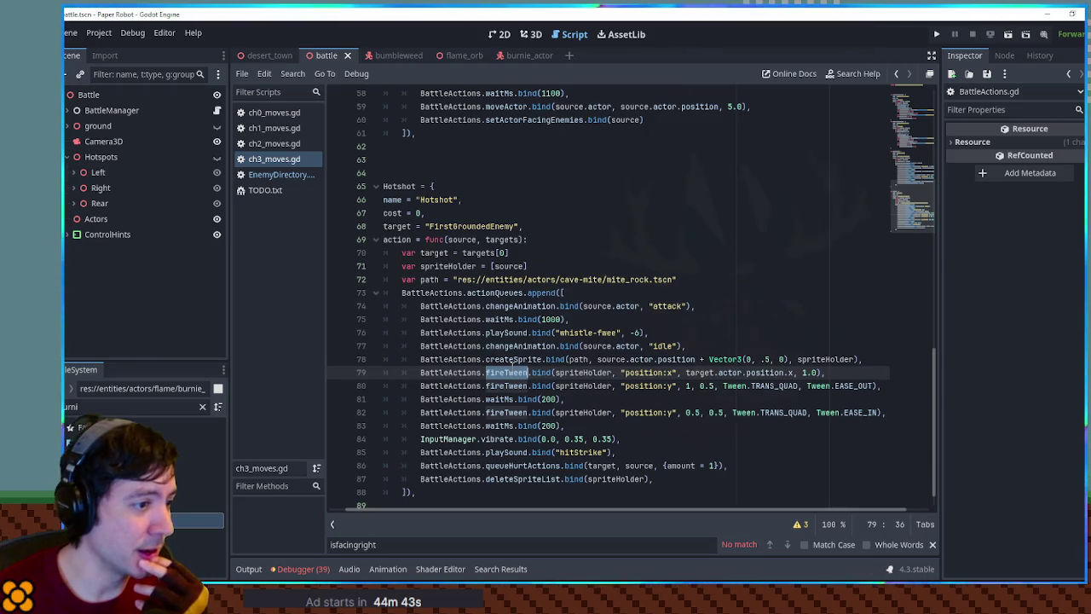
double_click(587, 373)
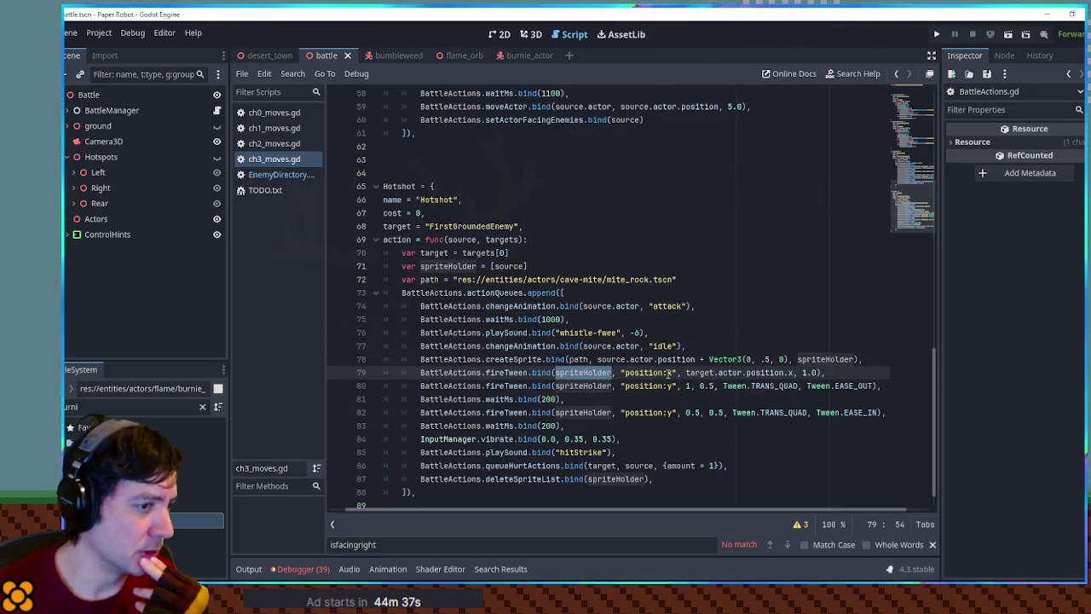
click(303, 568)
click(298, 568)
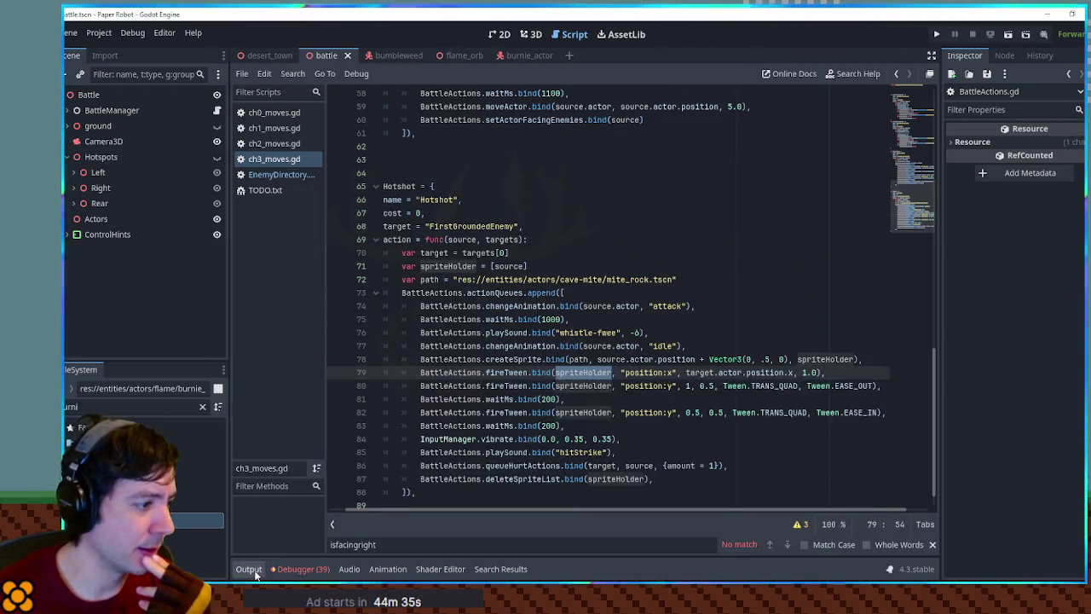
click(248, 568)
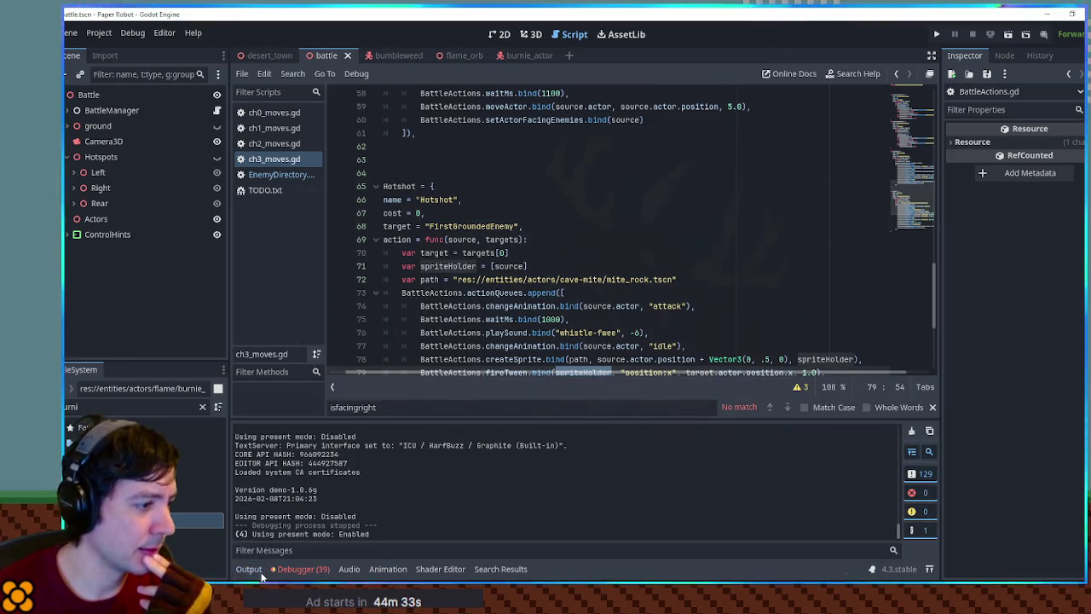
click(248, 568)
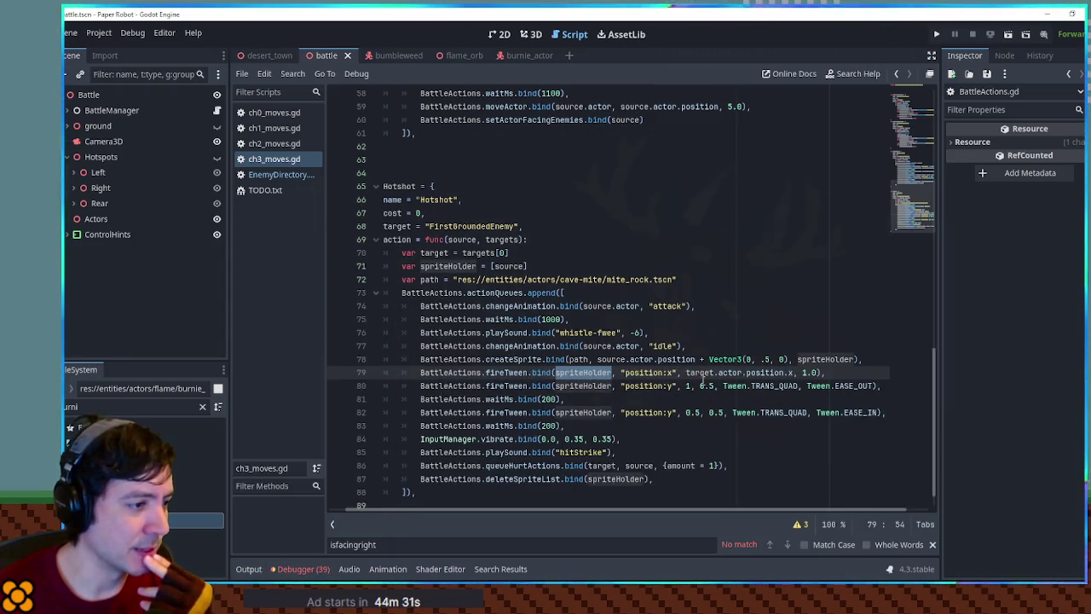
double_click(503, 372)
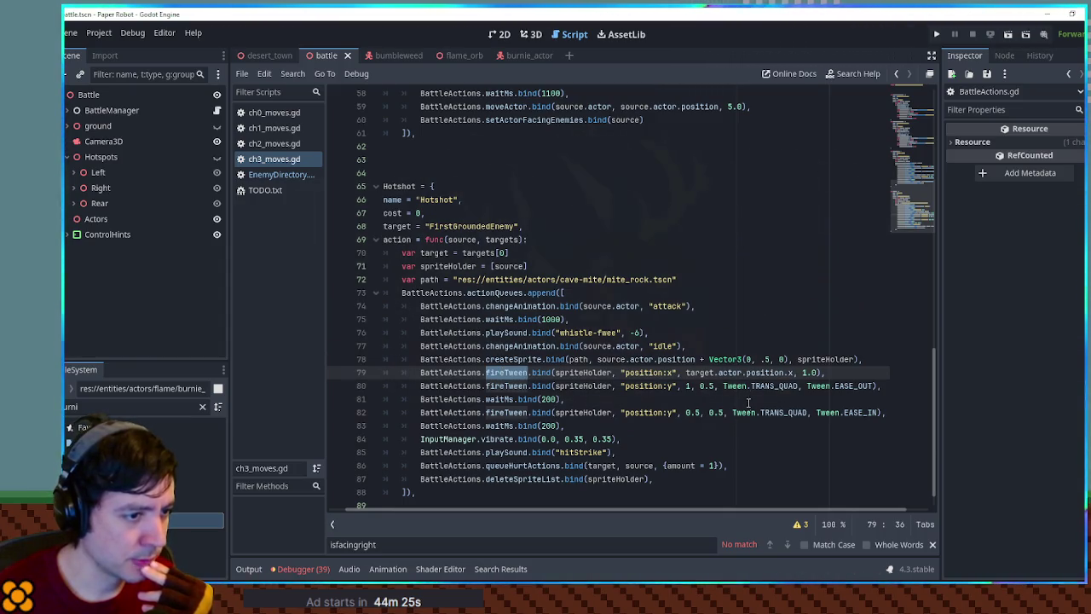
drag(687, 373, 796, 373)
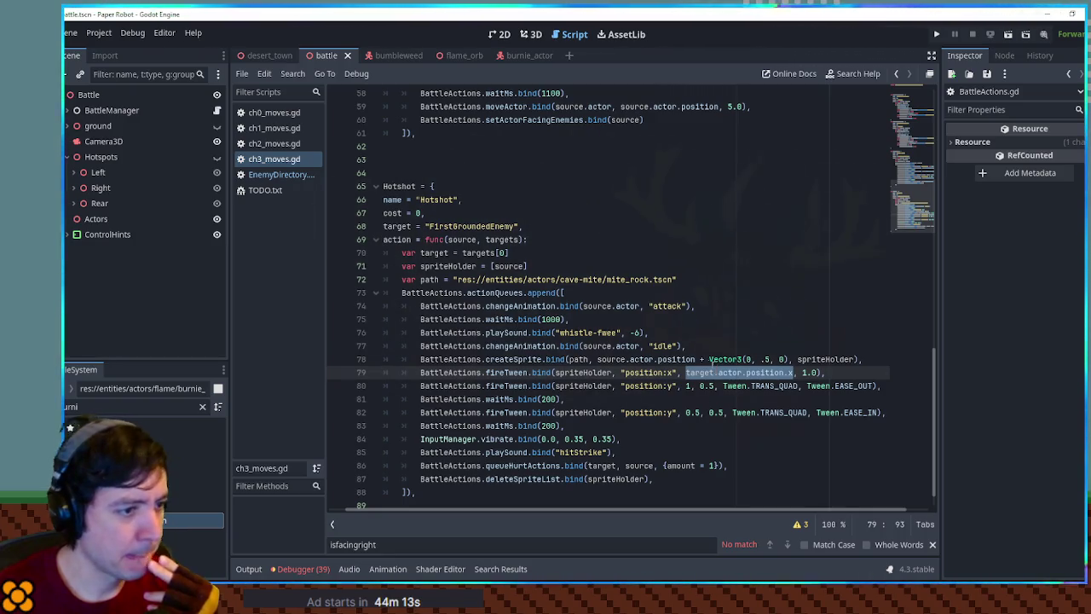
click(706, 359)
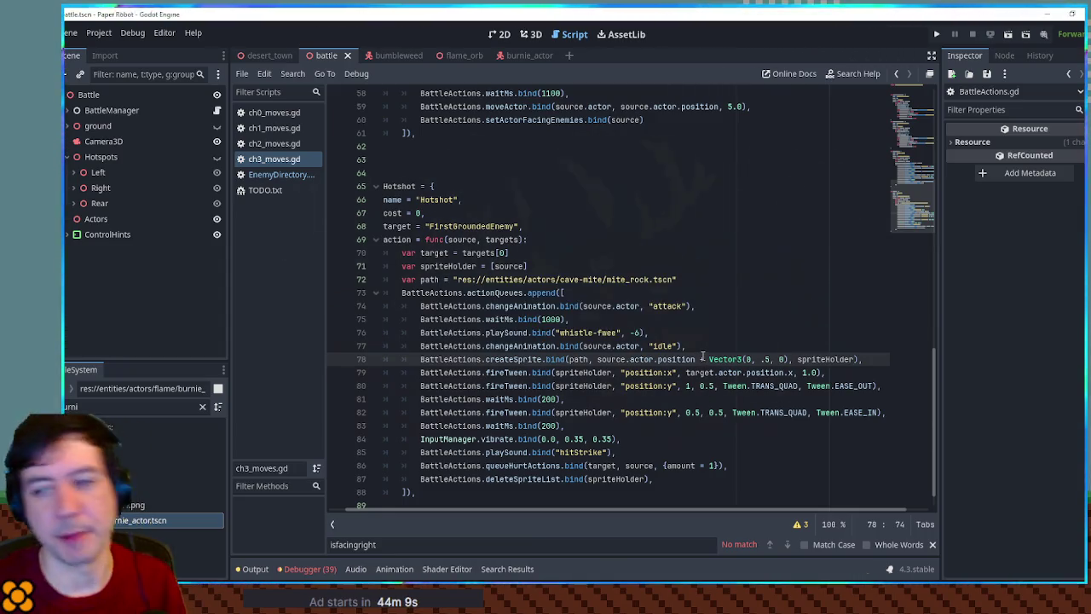
Run the project, open and exit Attacks, change partners to the fox, and choose Defend.
key(F5)
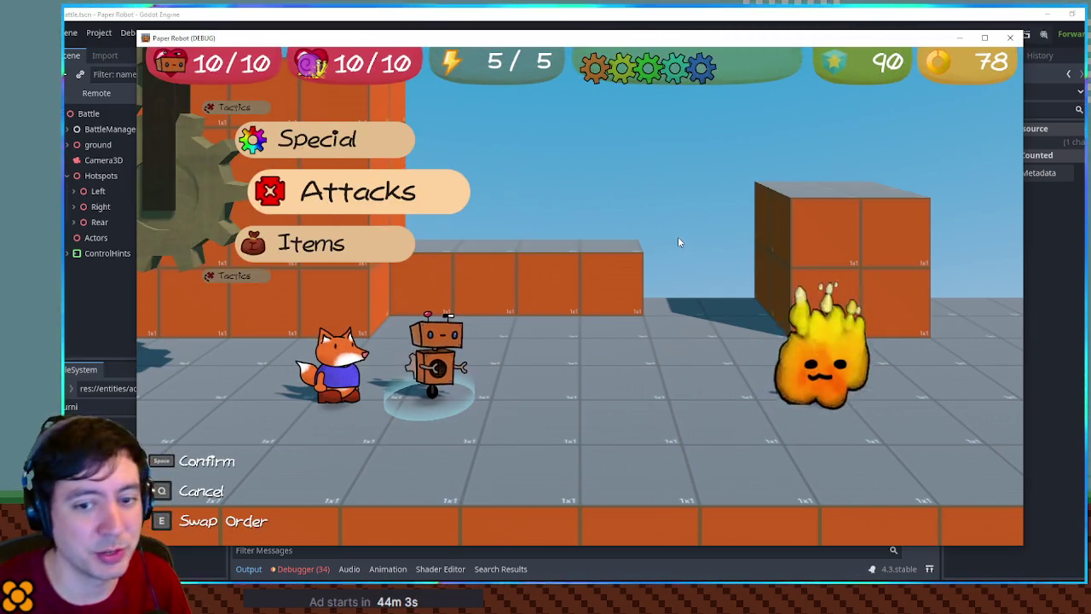
key(space)
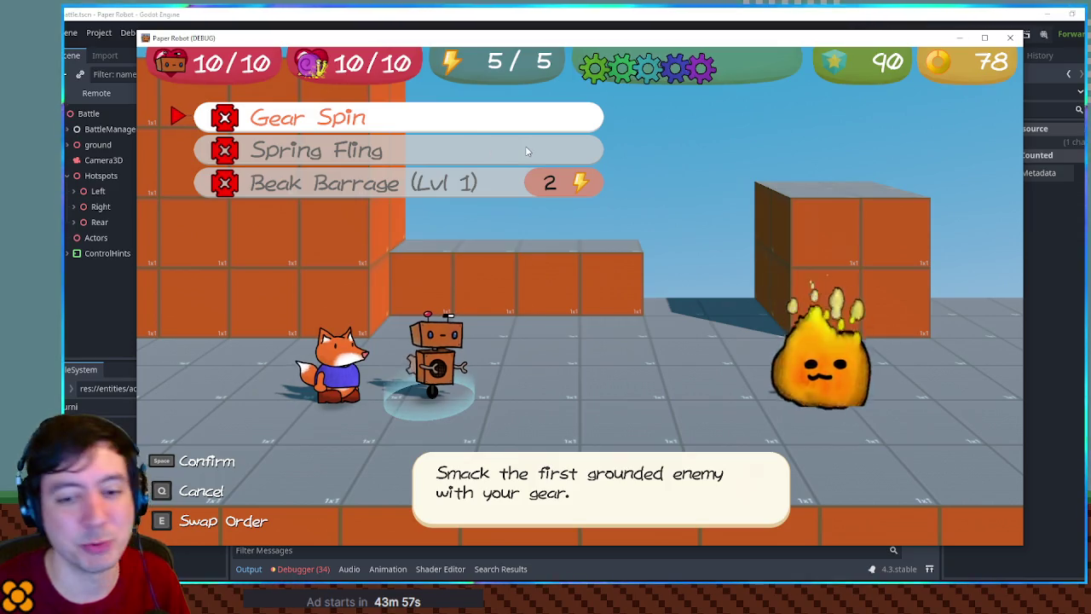
key(q)
key(Down)
key(space)
key(space)
key(Up)
key(space)
key(Down)
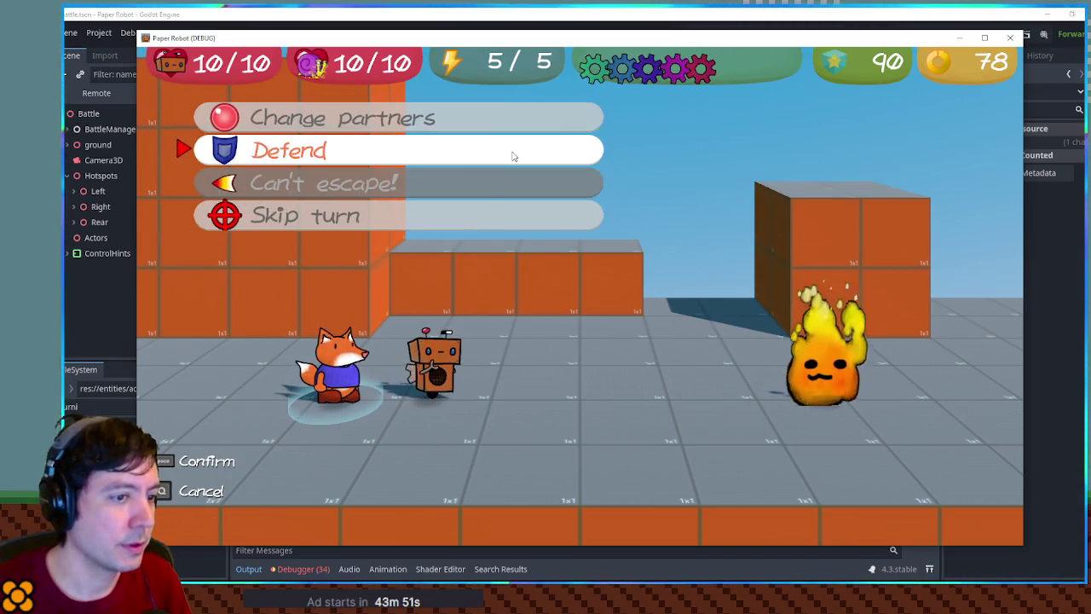
key(space)
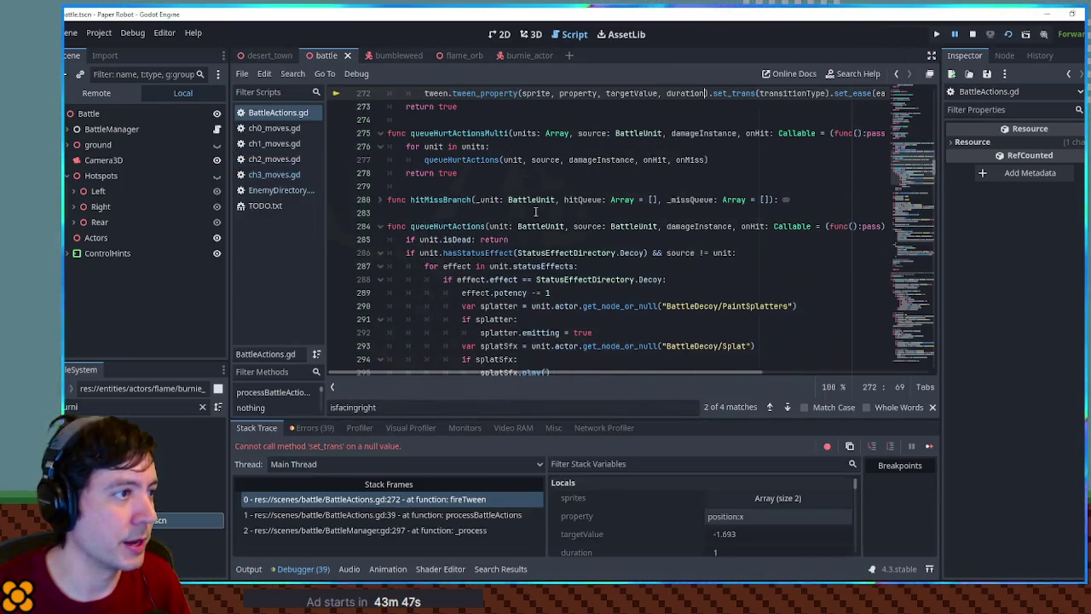
Inspect variable values in fireTween on line 272 of BattleActions.gd.
scroll(545, 204, up, 3)
click(574, 175)
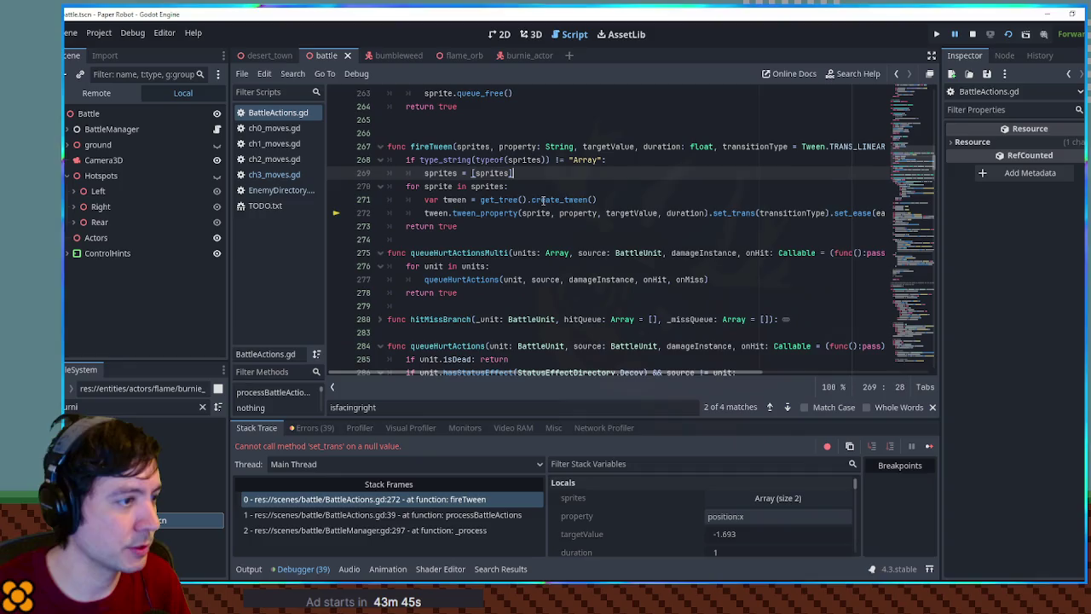
mouse_move(536, 217)
mouse_move(583, 215)
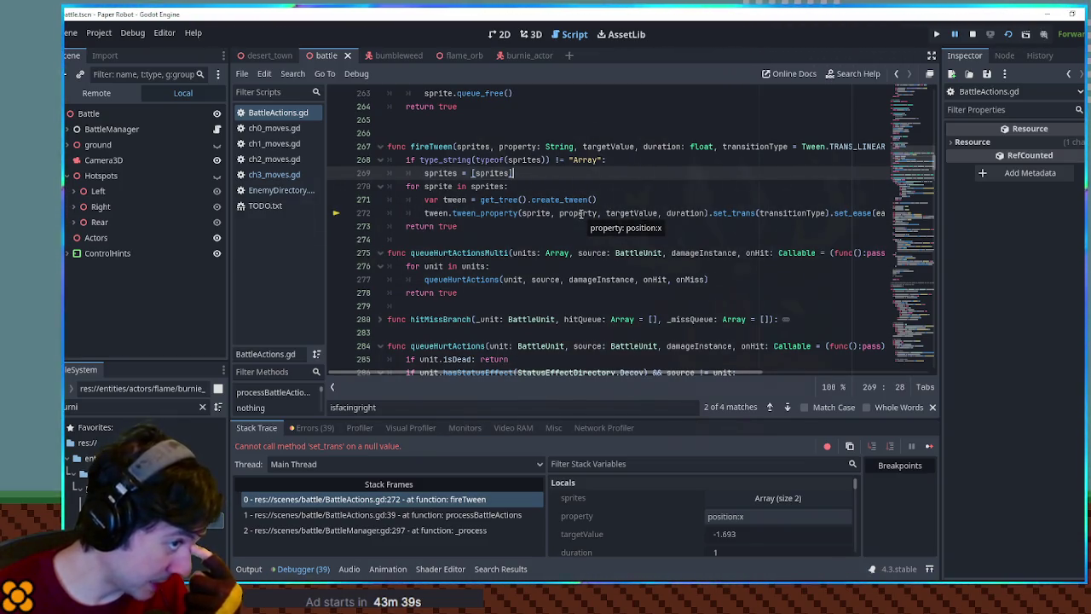
mouse_move(639, 213)
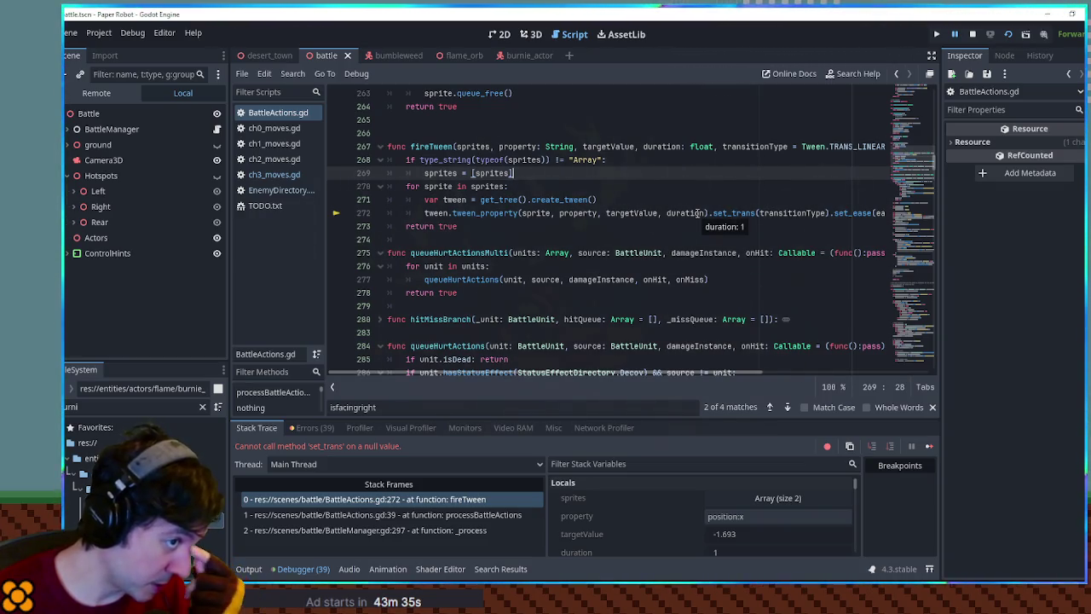
mouse_move(792, 217)
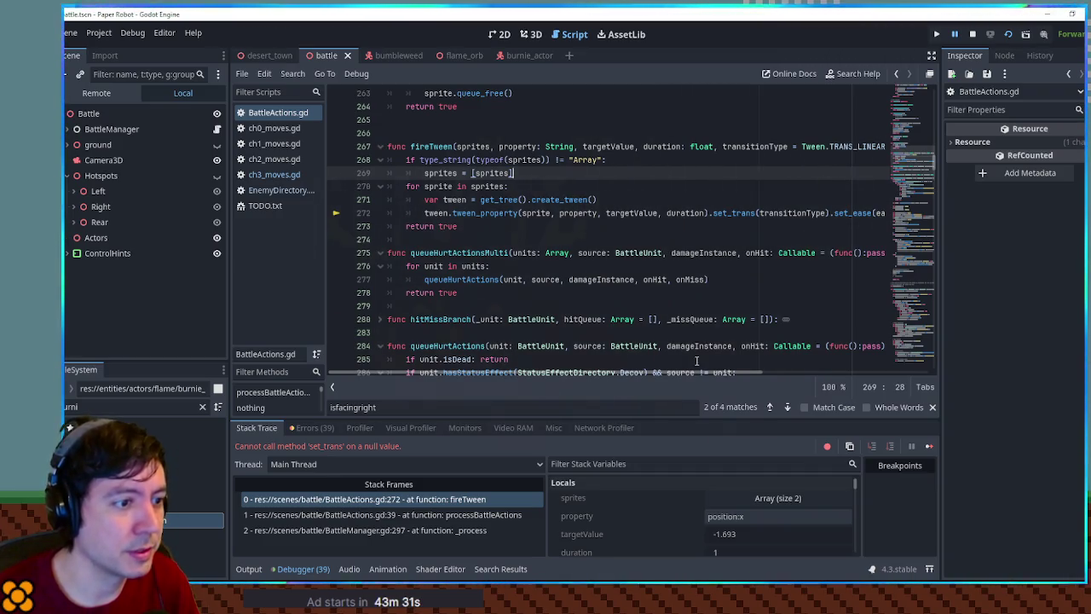
Select and examine the tween_property call on line 272.
drag(713, 372, 794, 374)
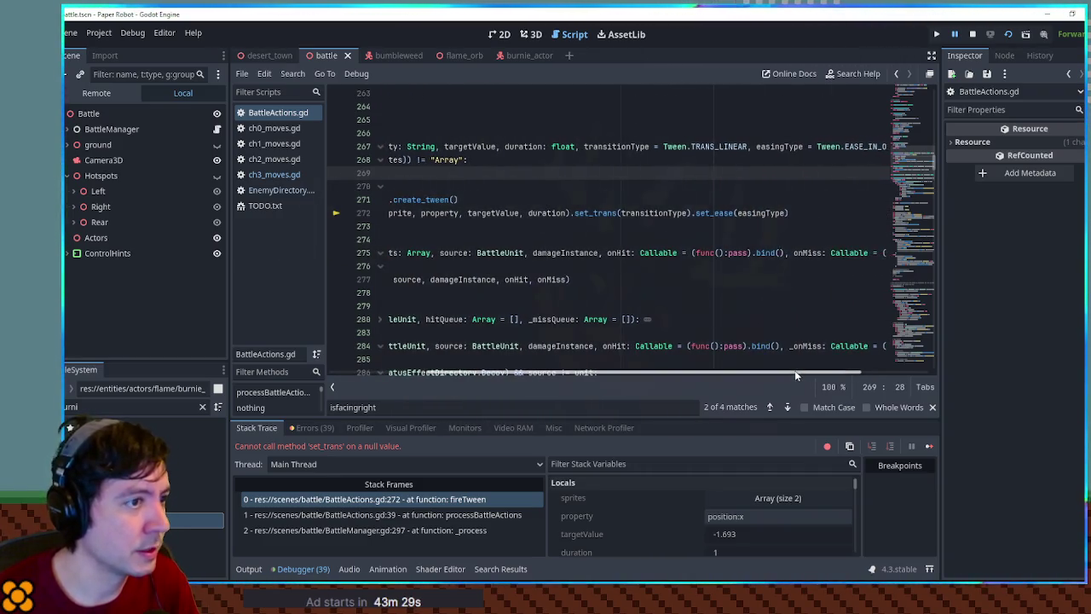
drag(708, 372, 555, 373)
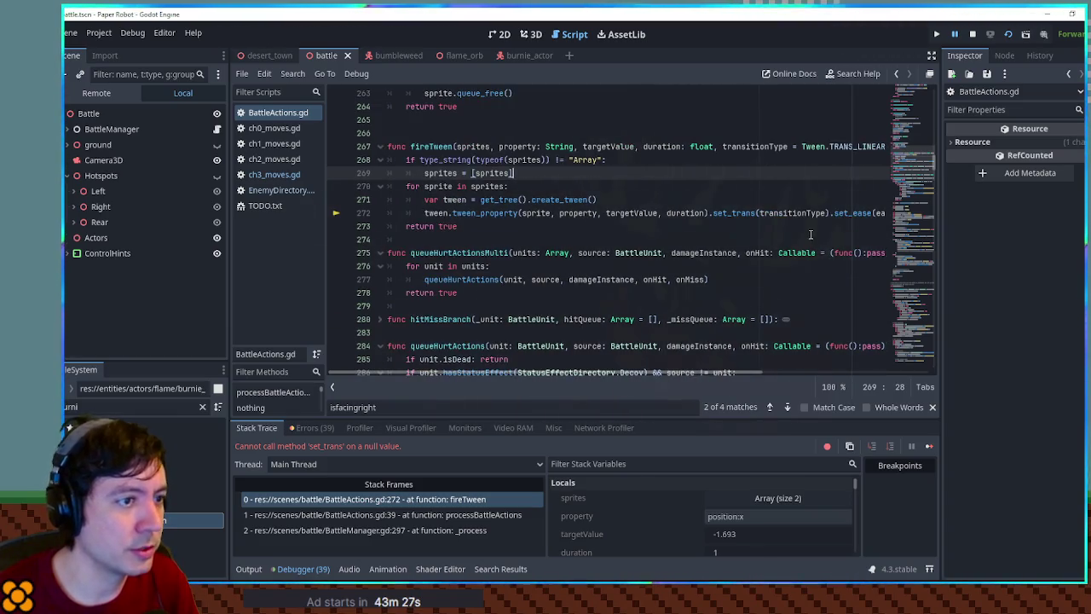
mouse_move(721, 373)
mouse_down()
mouse_move(806, 378)
mouse_move(721, 372)
mouse_up()
drag(709, 212, 452, 213)
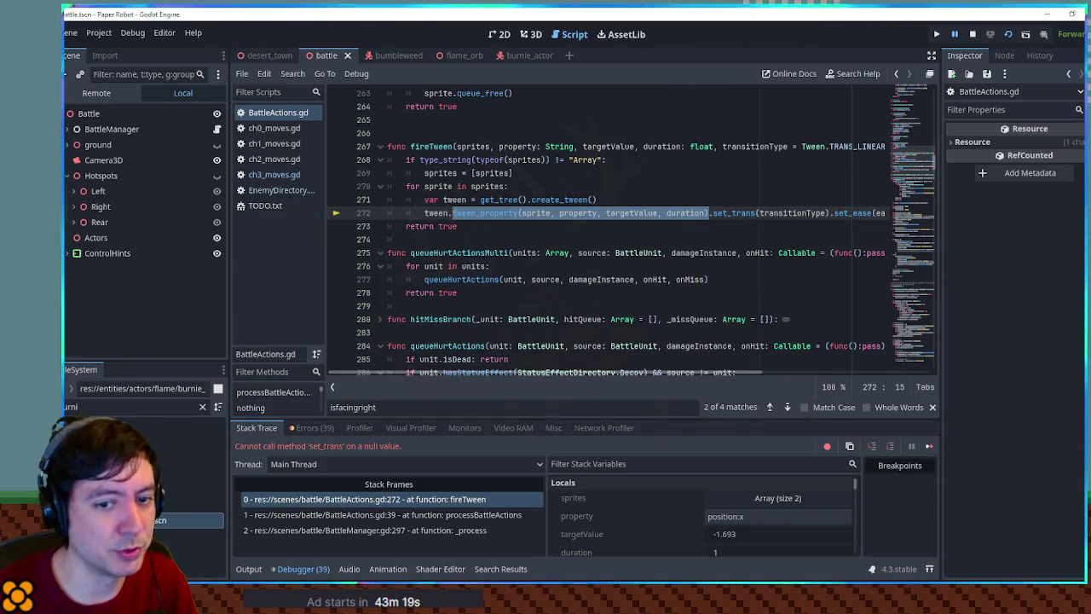
click(609, 199)
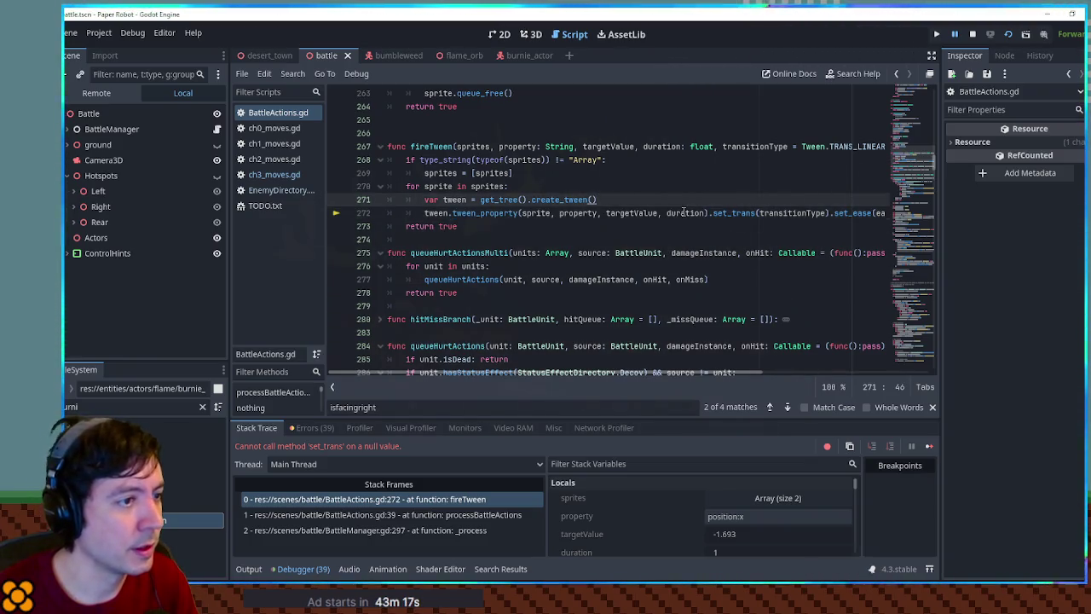
mouse_move(645, 212)
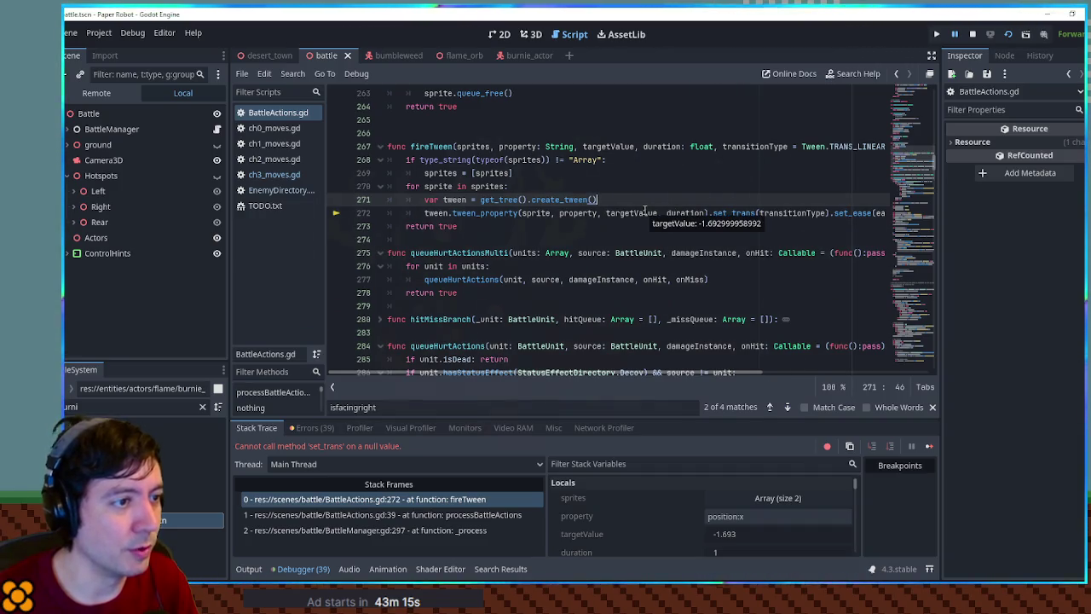
mouse_move(589, 209)
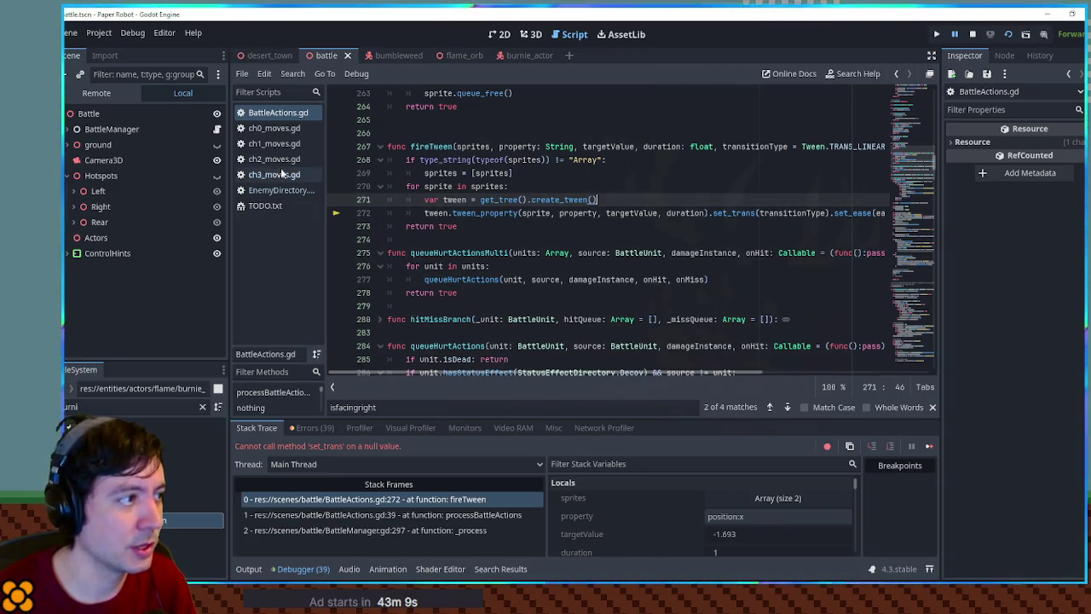
Open ch1_moves.gd at the enemy Rock Throw action and stop the running game.
click(274, 143)
scroll(674, 275, down, 2)
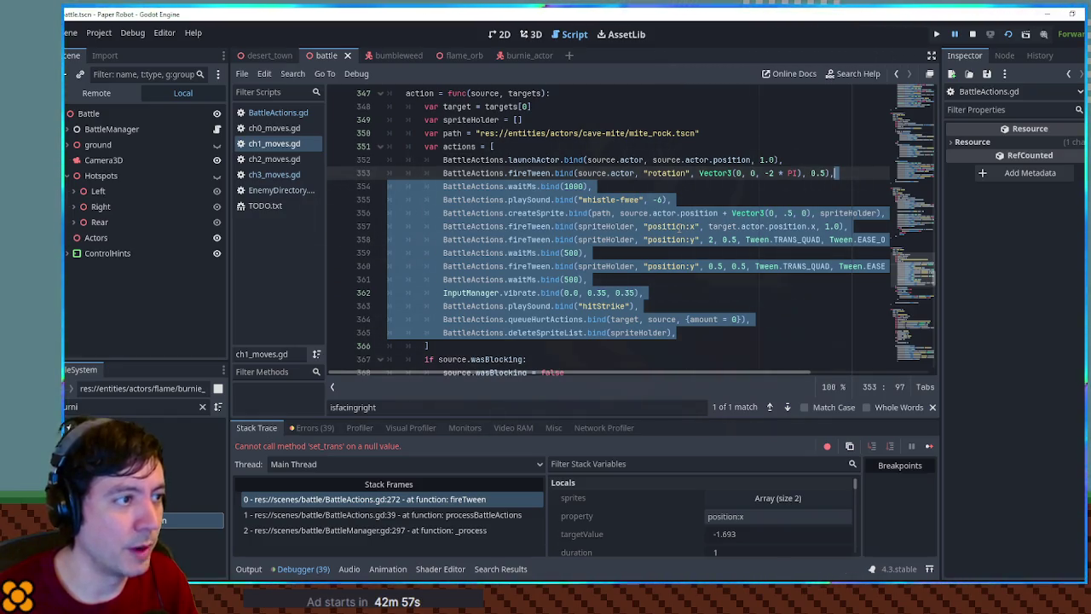
click(973, 37)
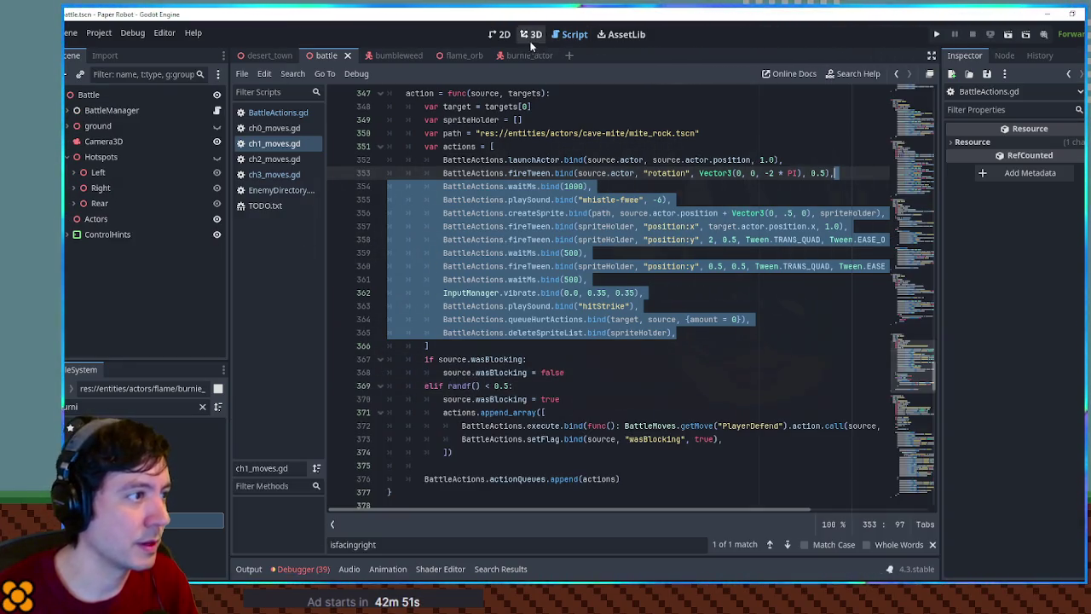
Filter the script list with 'battle mana' and select the name EnemyRockThrow.
triple_click(137, 406)
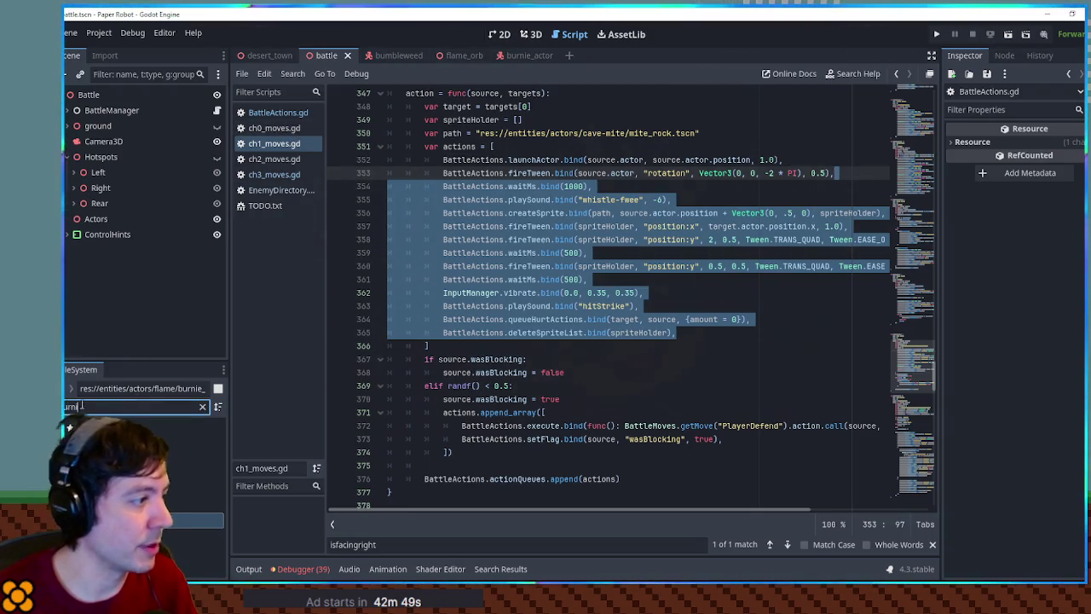
text(statue)
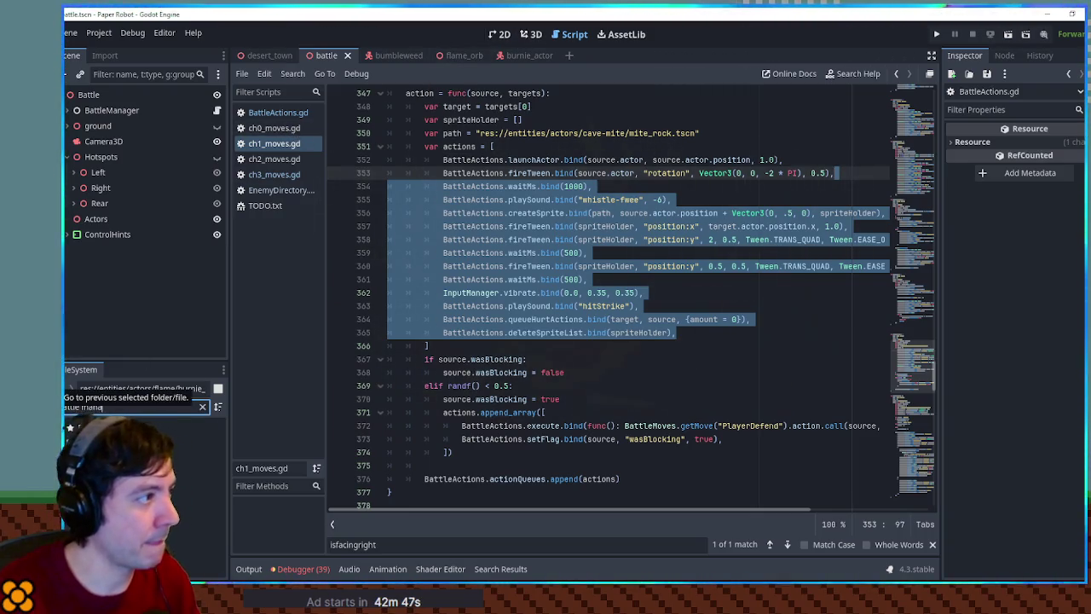
key(ctrl+a)
text(battle mana)
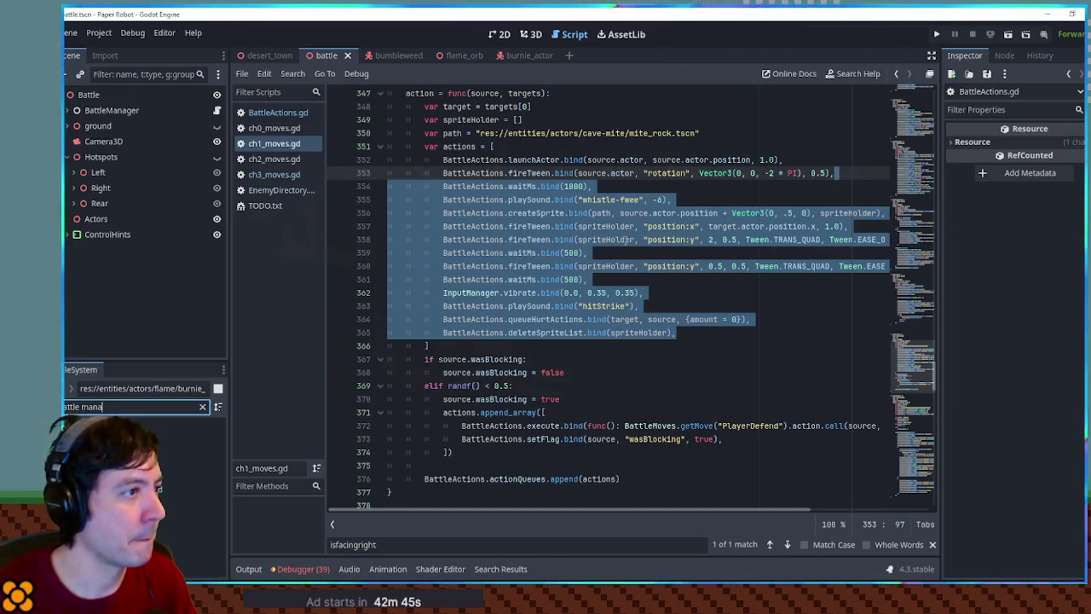
scroll(630, 292, up, 4)
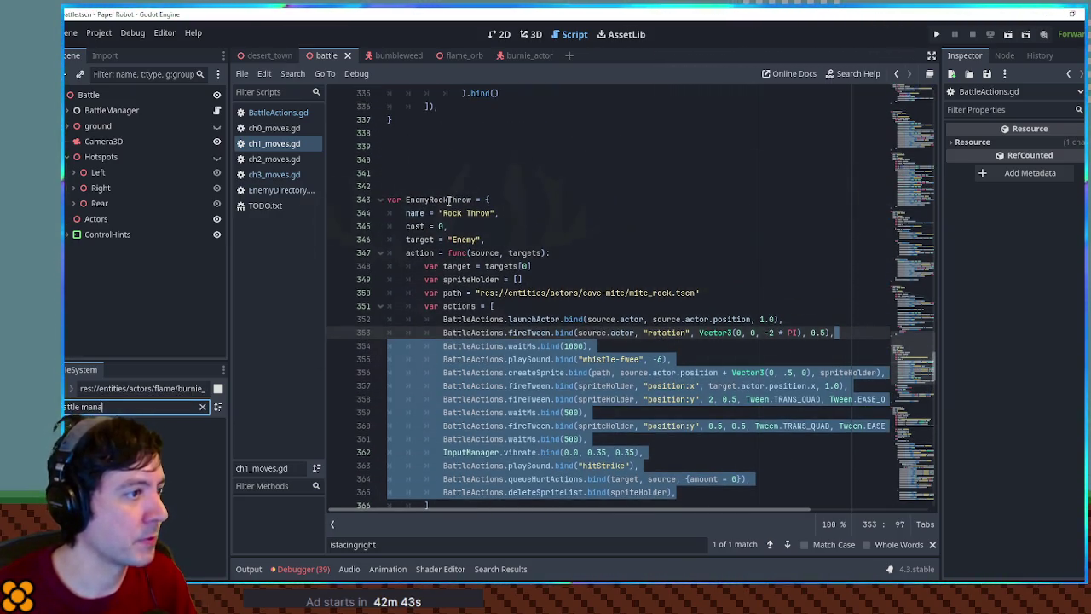
double_click(438, 199)
key(ctrl+c)
Replace Hotshot with EnemyRockThrow in Burnie's moves in EnemyDirectory.gd and run the game.
click(274, 174)
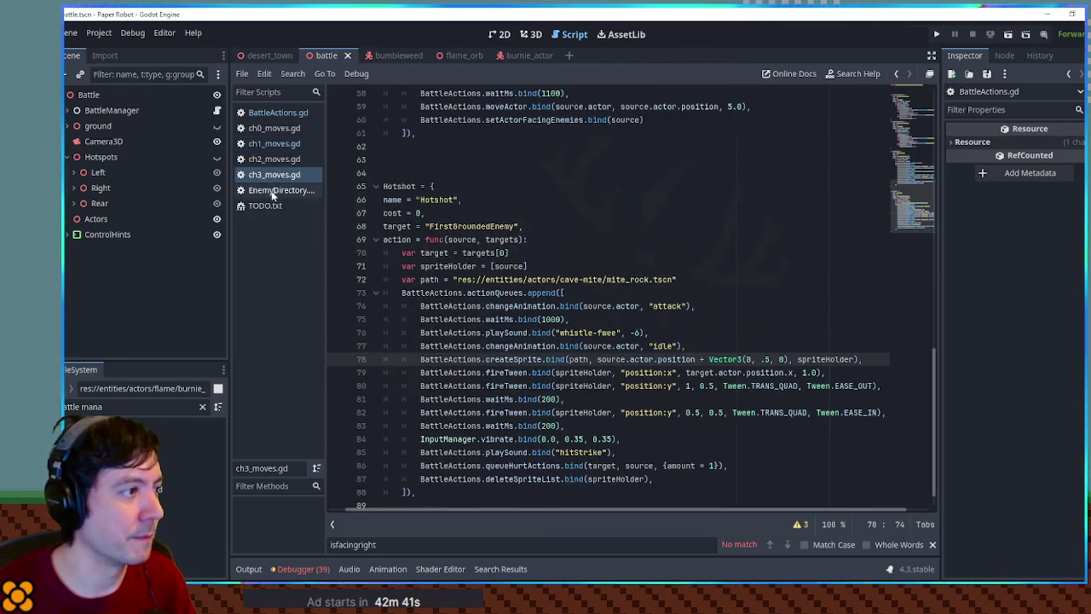
click(274, 190)
double_click(485, 226)
key(ctrl+v)
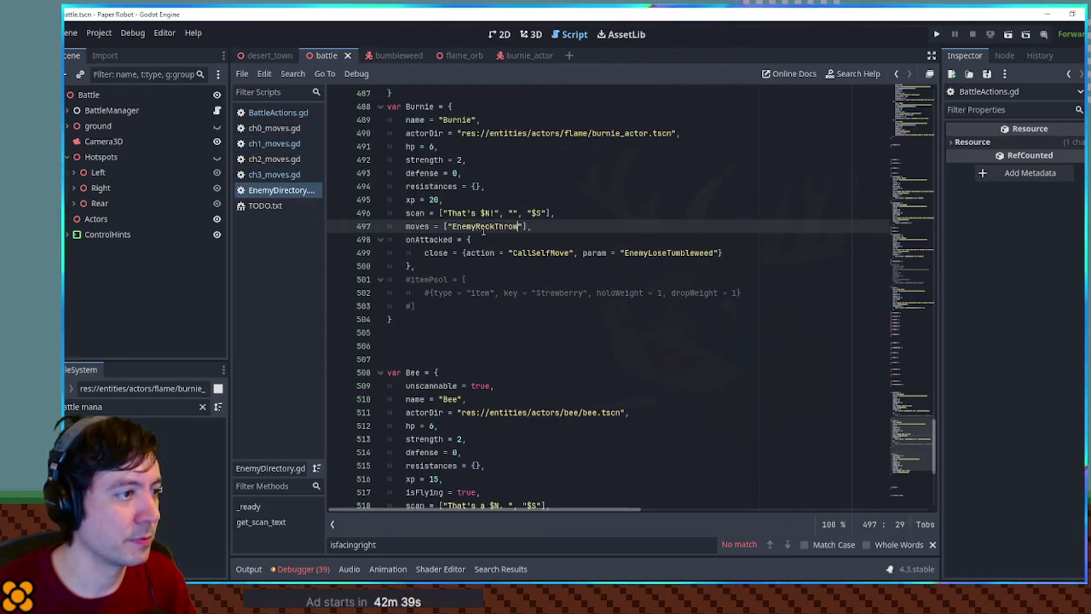
key(F6)
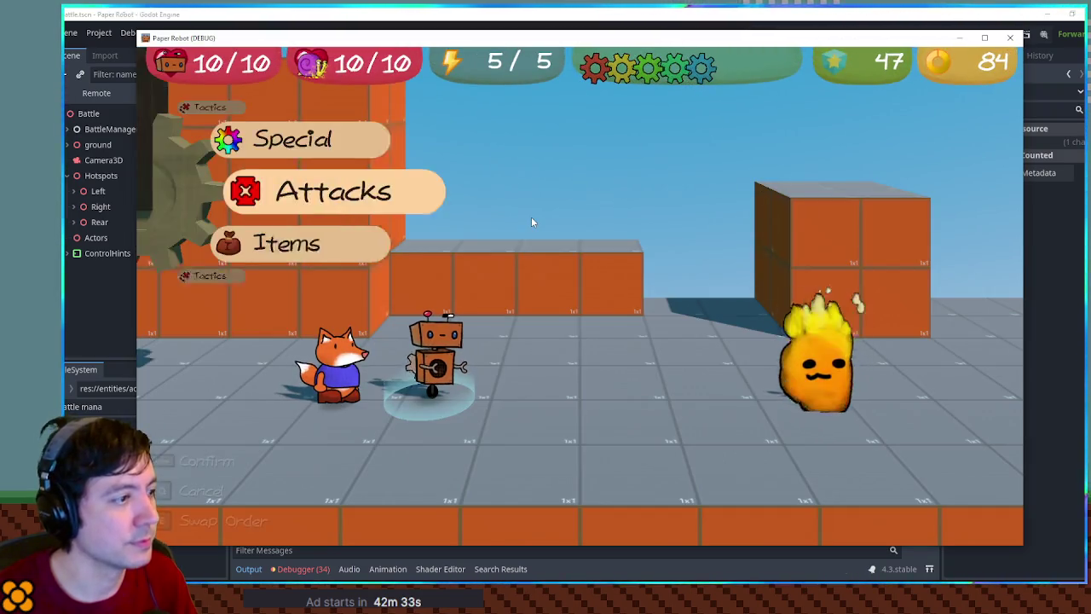
Change partners to the fox in the test battle, close the game, and revert Burnie's move to Hotshot.
key(Up)
key(space)
key(space)
key(space)
key(space)
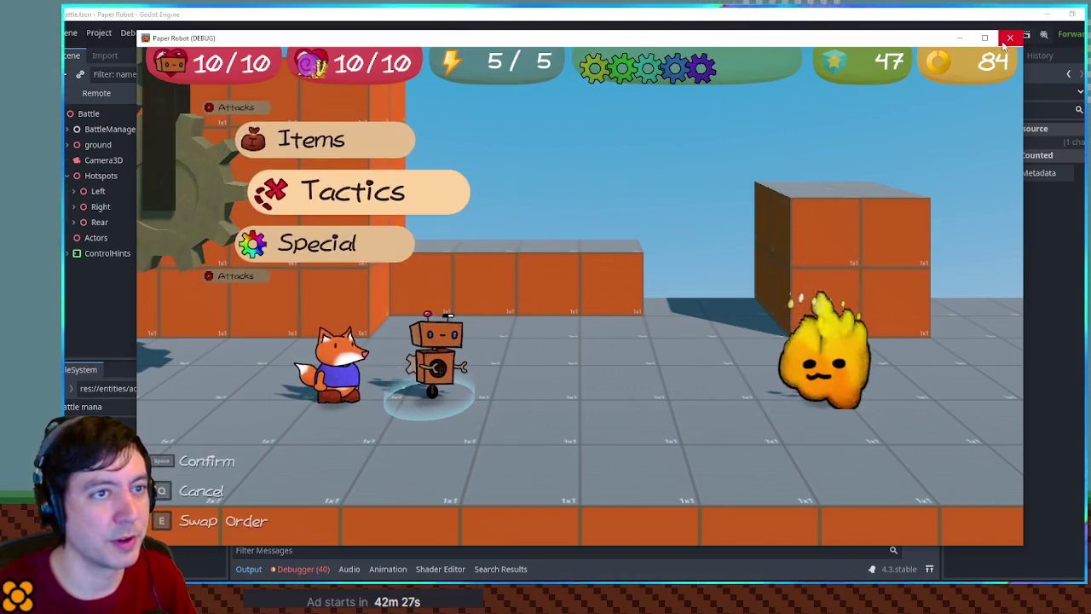
key(F8)
key(ctrl+z)
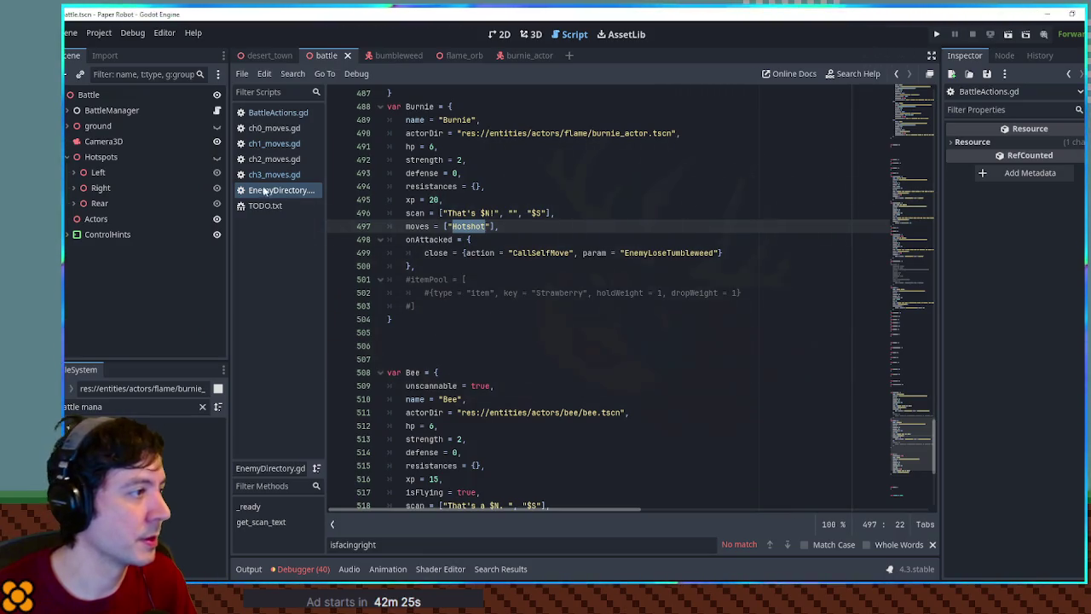
Recheck fireTween and spriteHolder on line 79 of ch3_moves.gd, then open ch1_moves.gd.
click(263, 178)
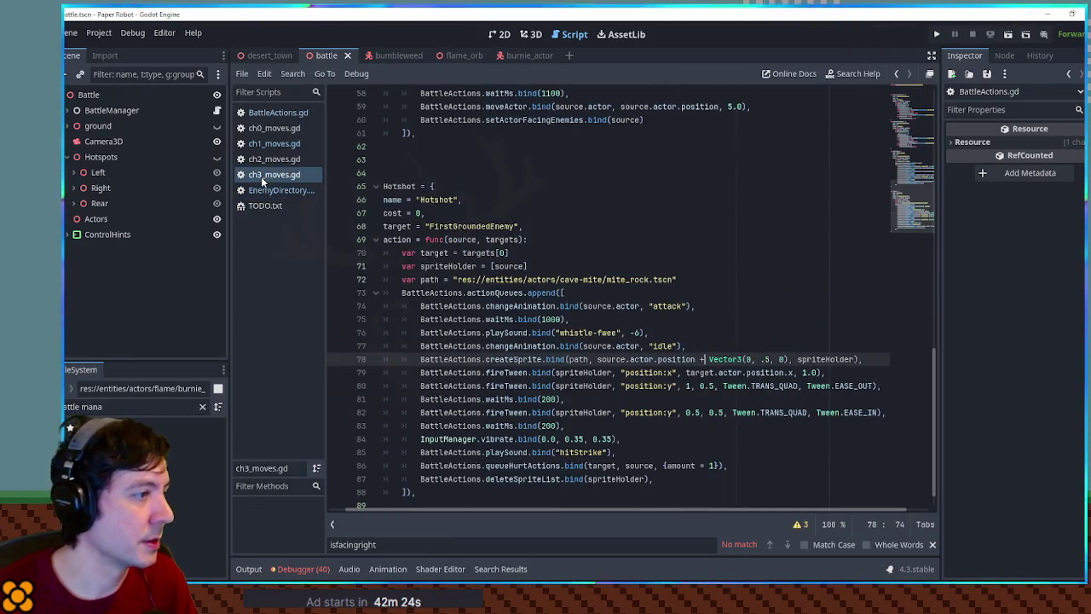
double_click(506, 373)
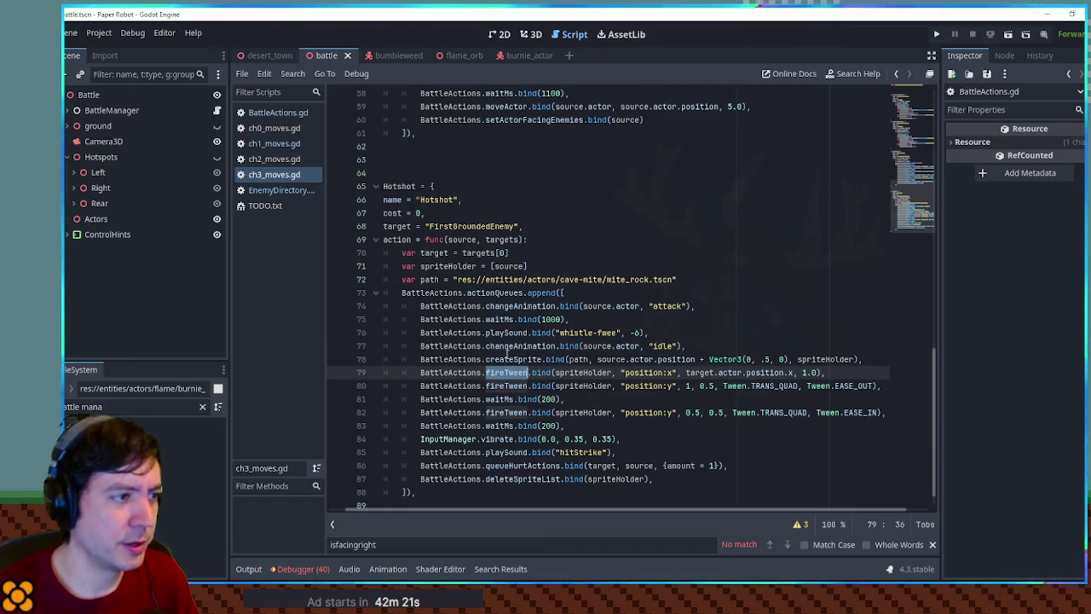
double_click(583, 372)
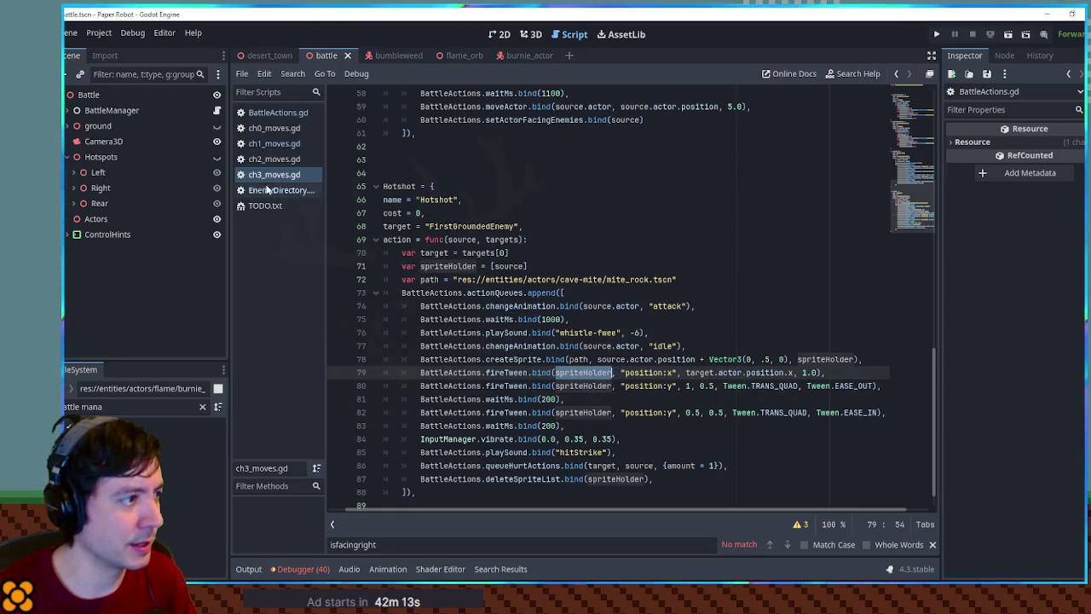
click(264, 147)
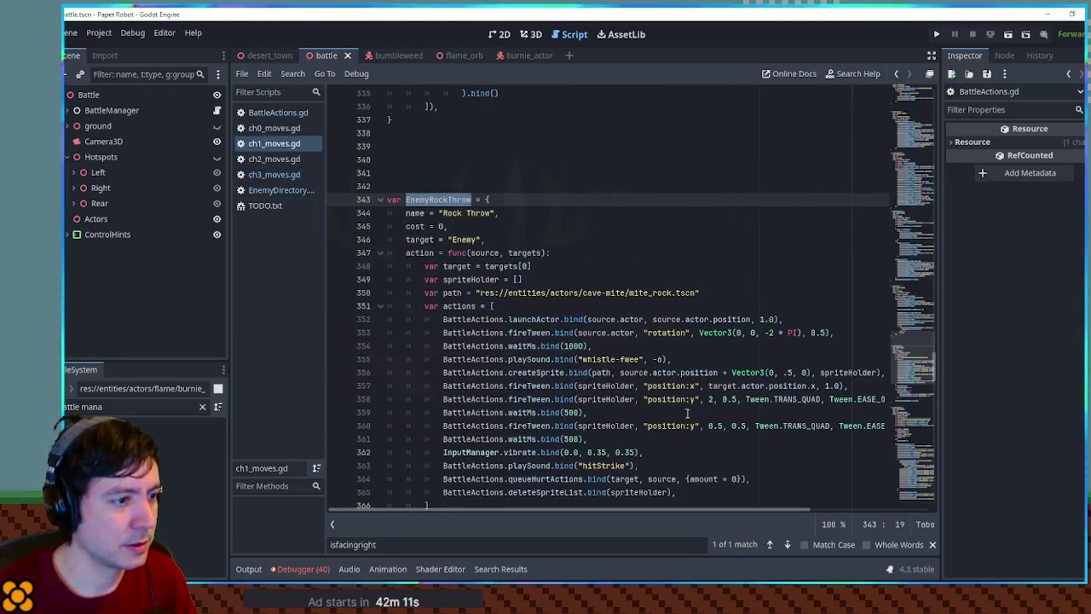
Copy EnemyRockThrow's rock-throw action lines and paste them below the Hotshot move in ch3_moves.gd.
scroll(687, 413, down, 1)
drag(698, 452, 747, 270)
key(ctrl+c)
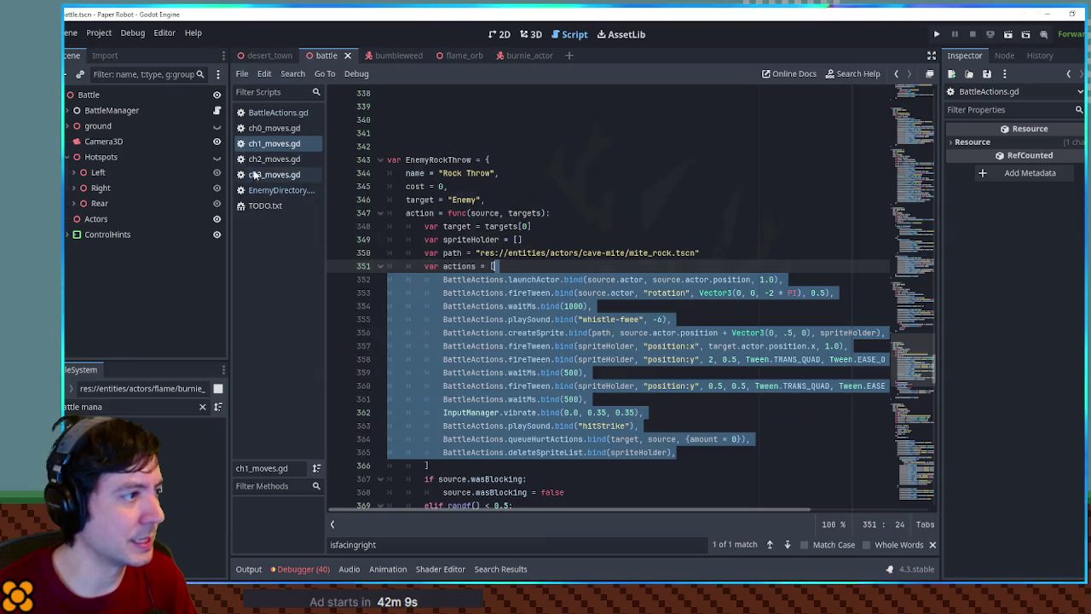
click(273, 174)
click(490, 492)
key(ctrl+v)
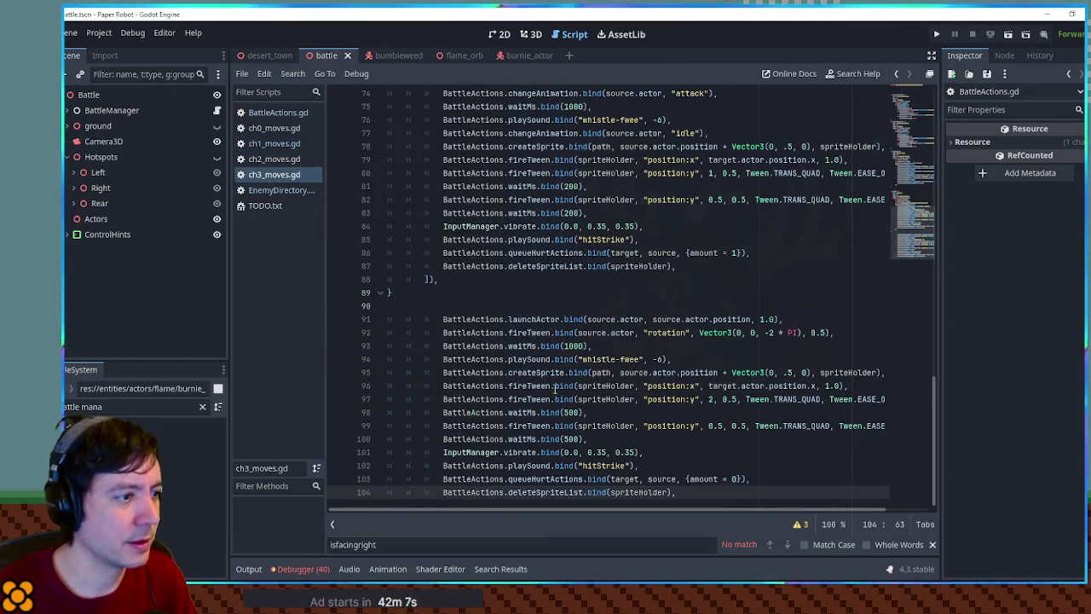
Delete the pasted launchActor through playSound lines from the script.
scroll(549, 387, up, 1)
click(537, 359)
key(ctrl+shift+k)
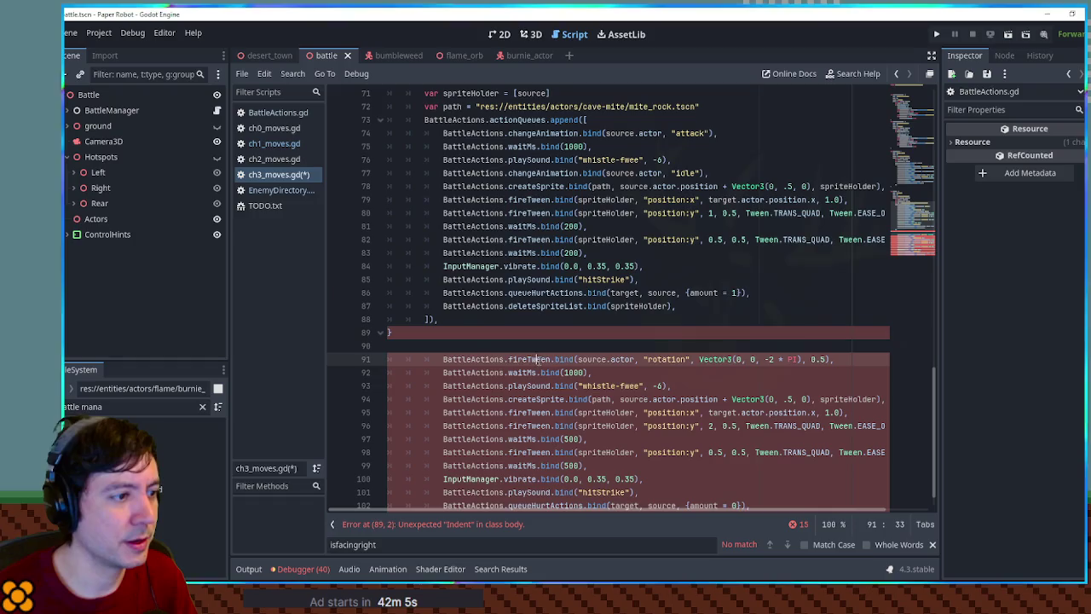
double_click(537, 359)
click(559, 358)
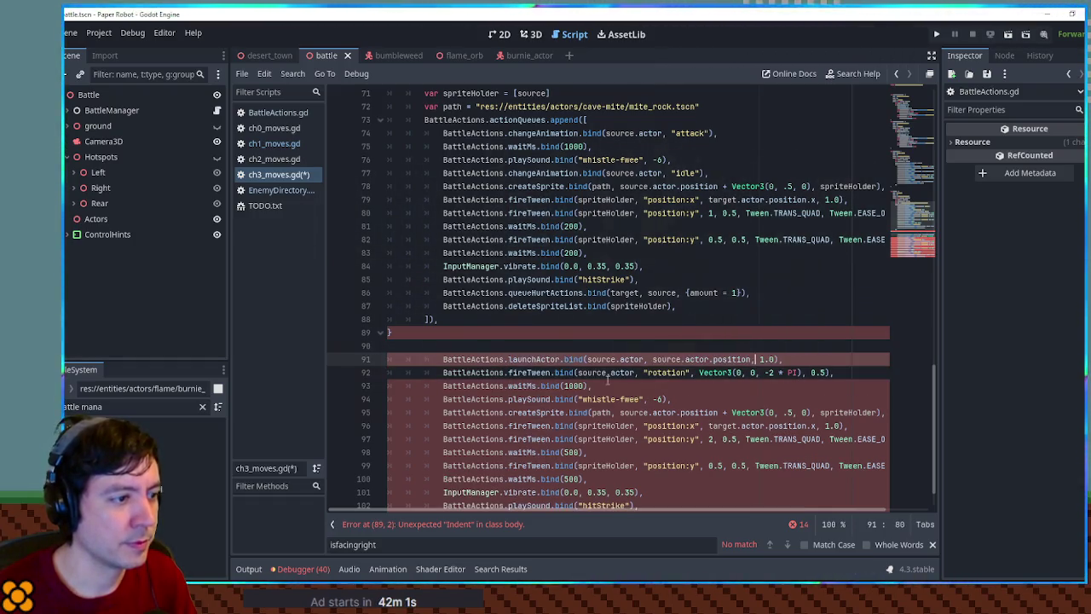
key(ctrl+z)
click(534, 385)
double_click(529, 399)
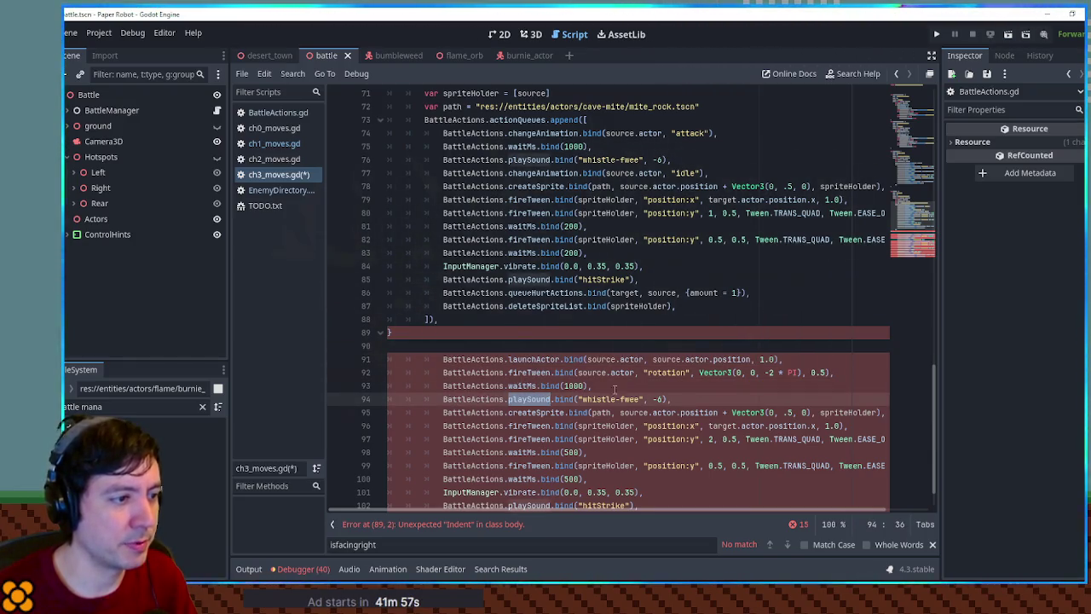
drag(675, 399, 686, 348)
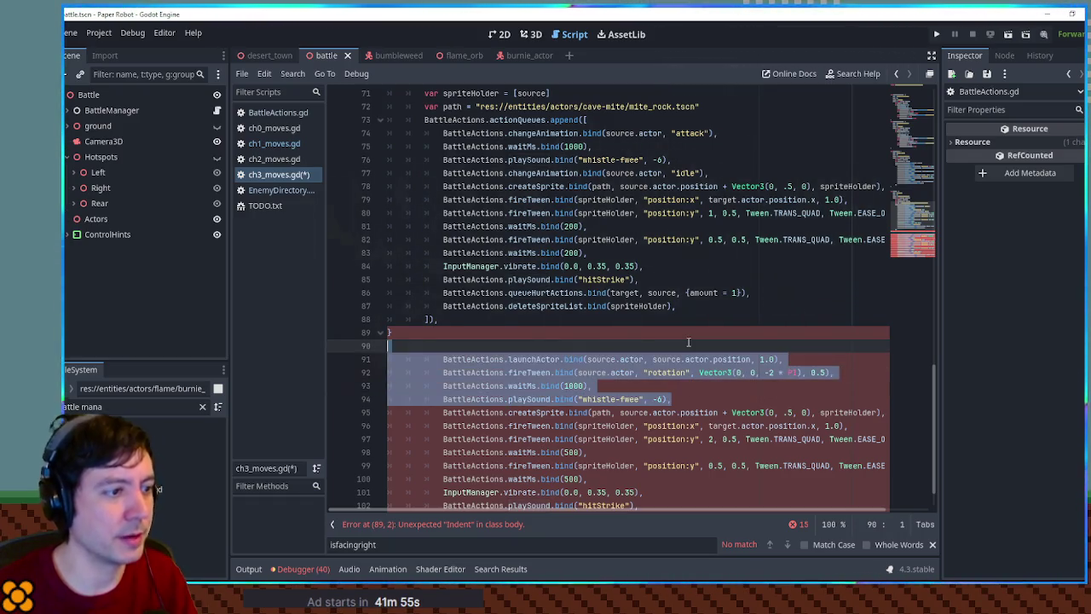
key(BackSpace)
Remove the remaining pasted createSprite and fireTween lines and the empty line.
double_click(554, 359)
drag(443, 358, 921, 375)
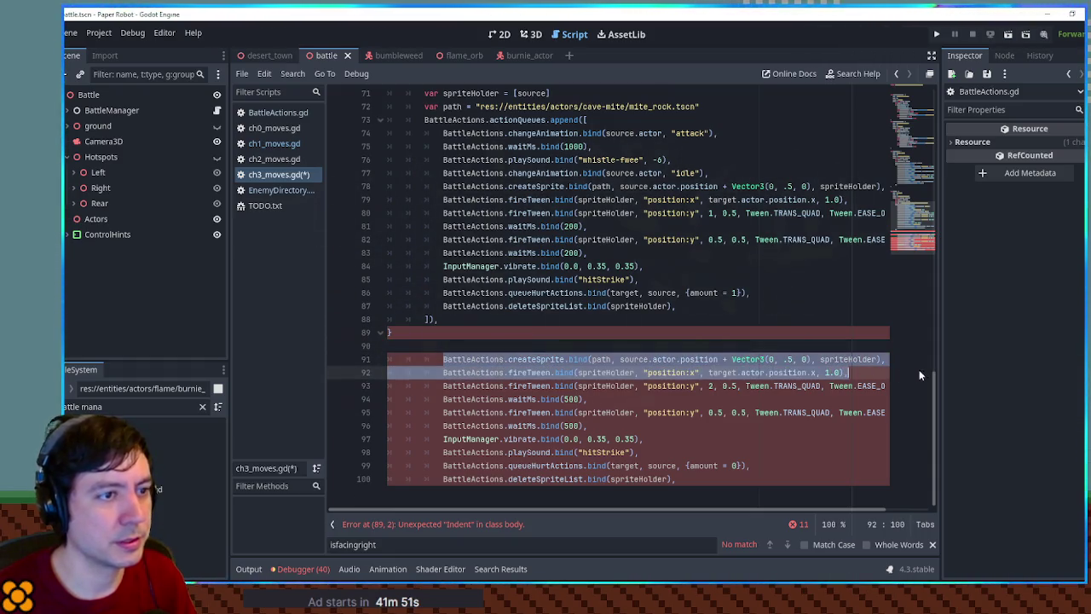
mouse_move(851, 372)
mouse_down()
mouse_move(875, 360)
mouse_move(849, 372)
mouse_move(883, 372)
mouse_move(834, 386)
mouse_move(426, 385)
mouse_up()
key(ctrl+x)
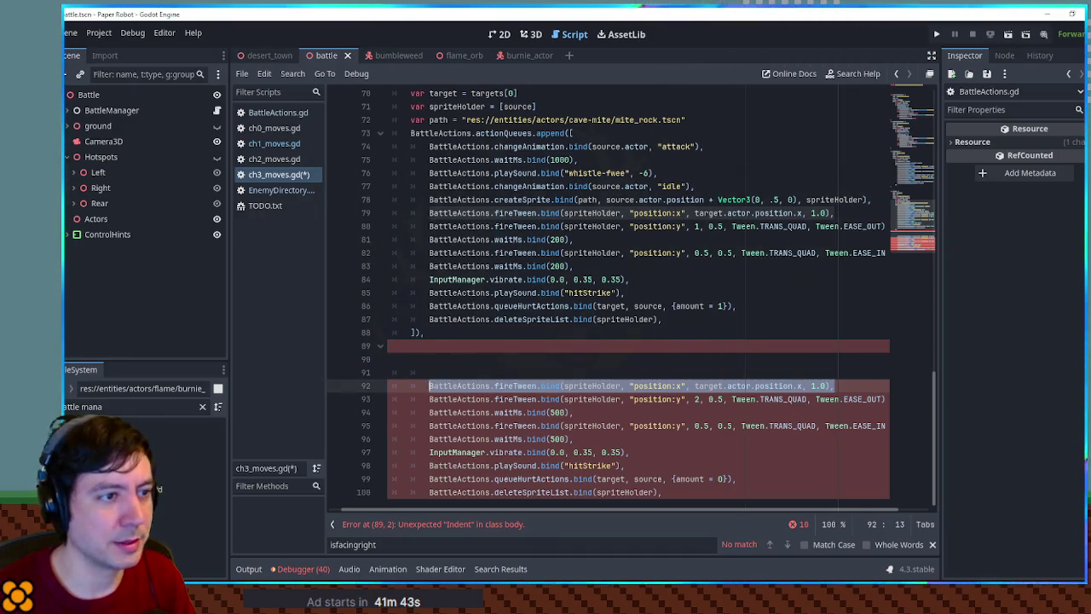
key(ctrl+x)
mouse_move(430, 399)
mouse_down()
mouse_move(779, 399)
mouse_move(678, 399)
mouse_move(690, 399)
mouse_up()
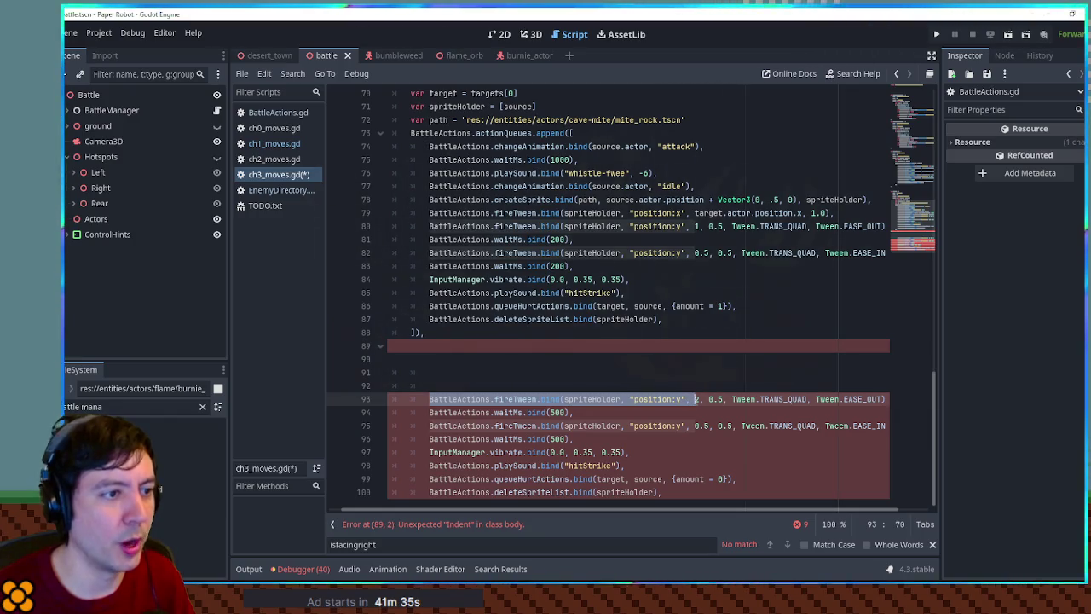
mouse_move(695, 399)
mouse_down()
mouse_move(705, 399)
mouse_move(695, 399)
mouse_up()
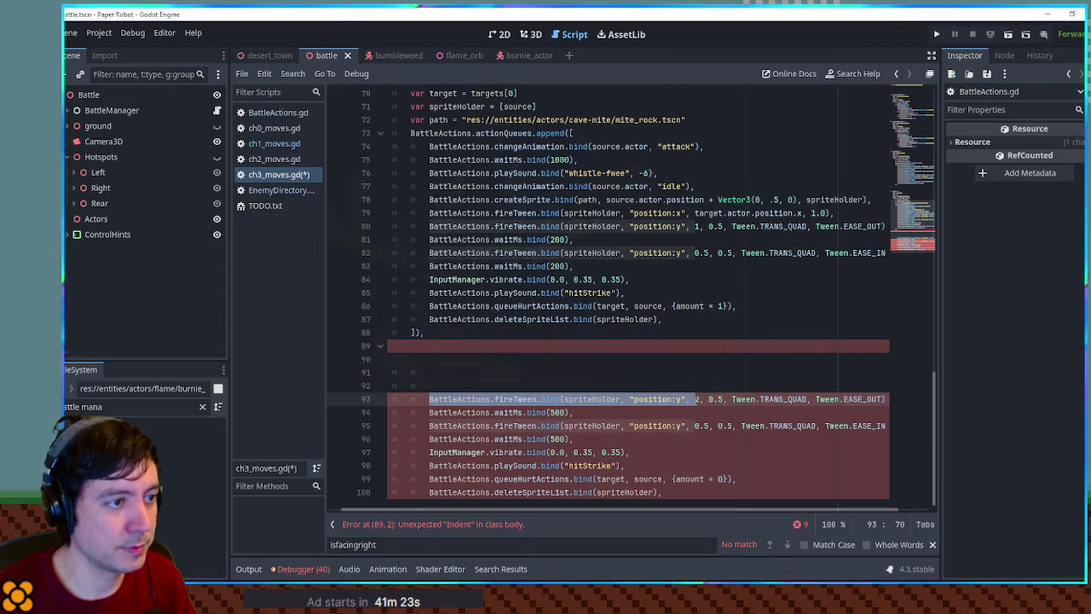
double_click(584, 214)
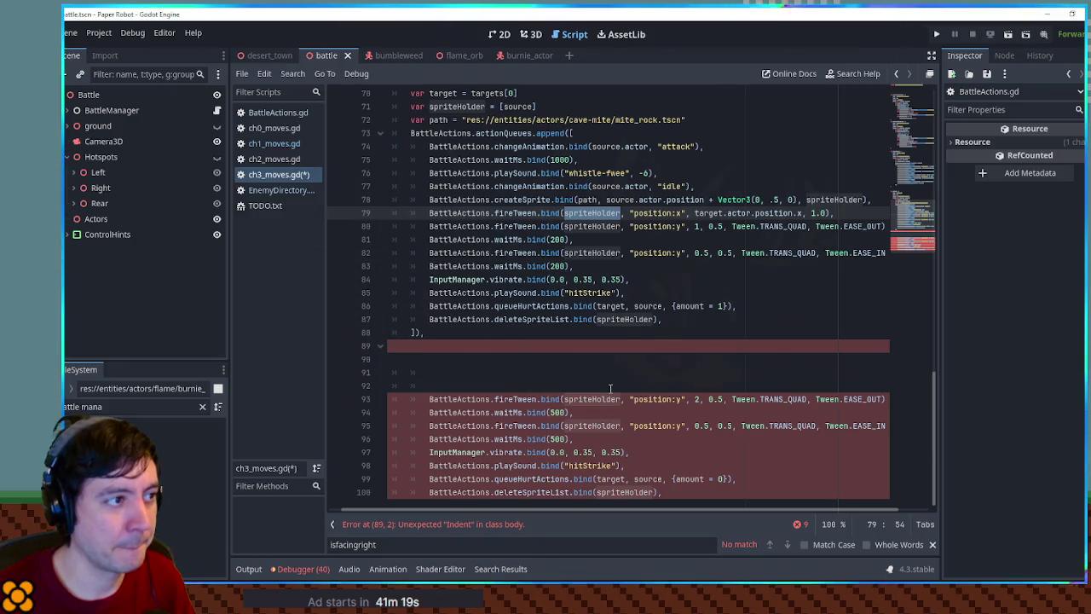
click(569, 385)
key(ctrl+shift+k)
key(ctrl+shift+k)
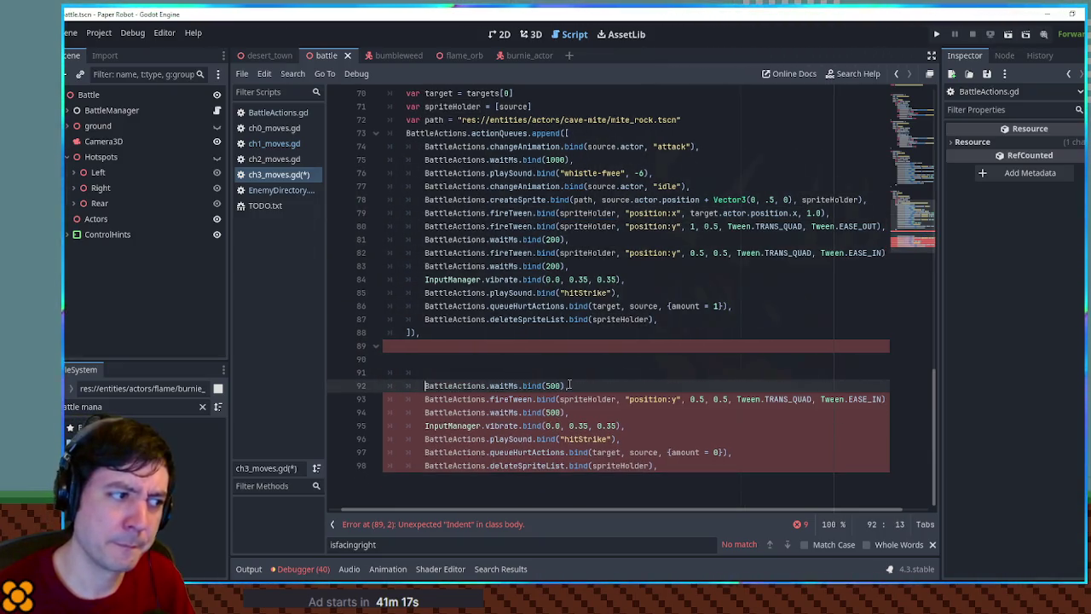
key(ctrl+shift+k)
key(ctrl+shift+k)
key(ctrl+shift+k)
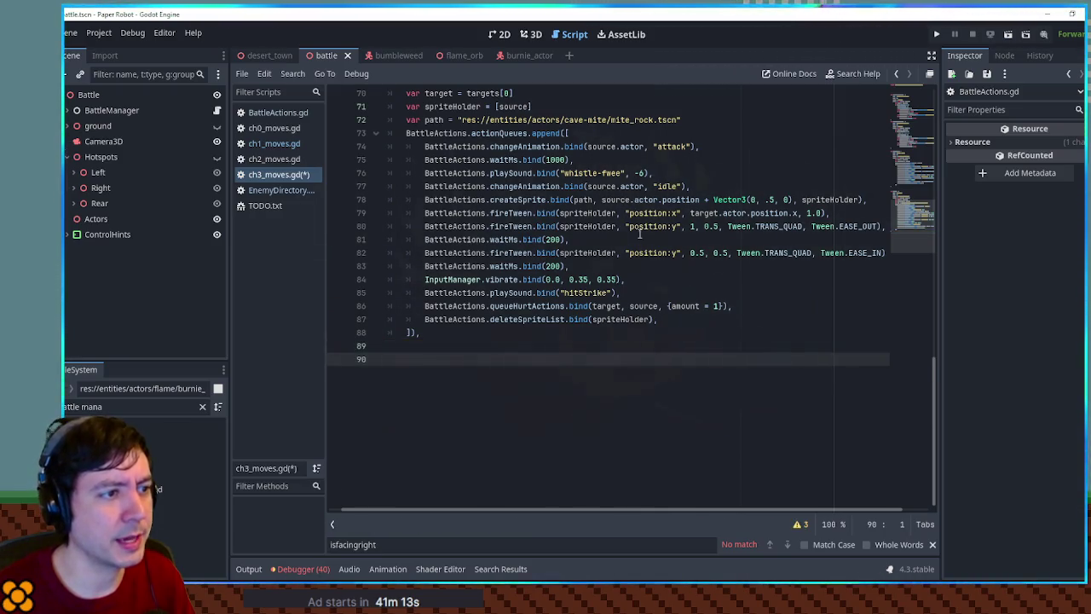
Remove source from Hotshot's spriteHolder so it becomes an empty list [].
double_click(535, 213)
double_click(614, 214)
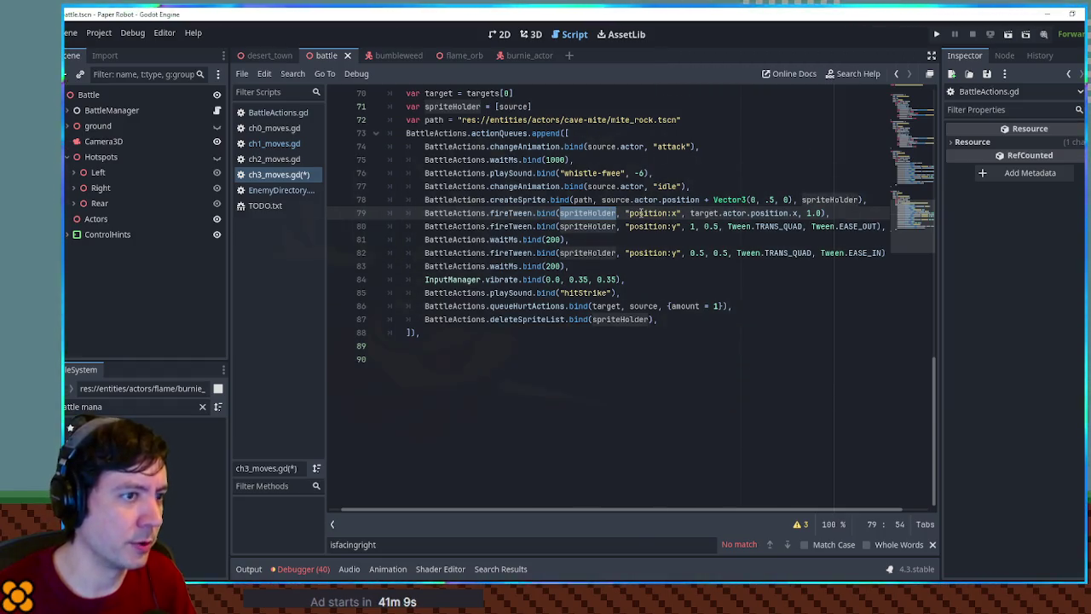
double_click(545, 200)
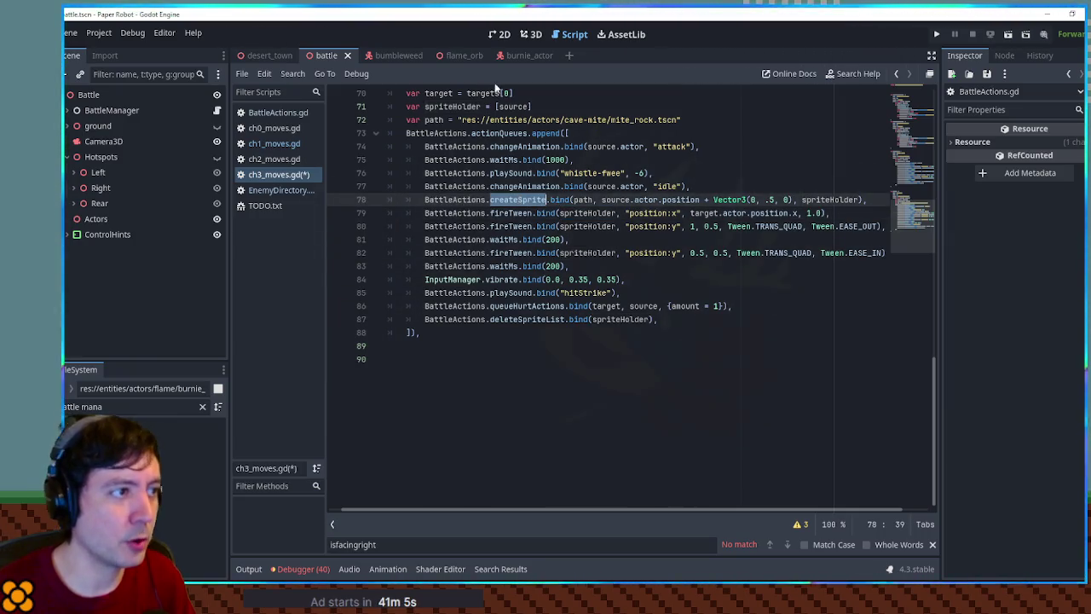
double_click(514, 106)
key(BackSpace)
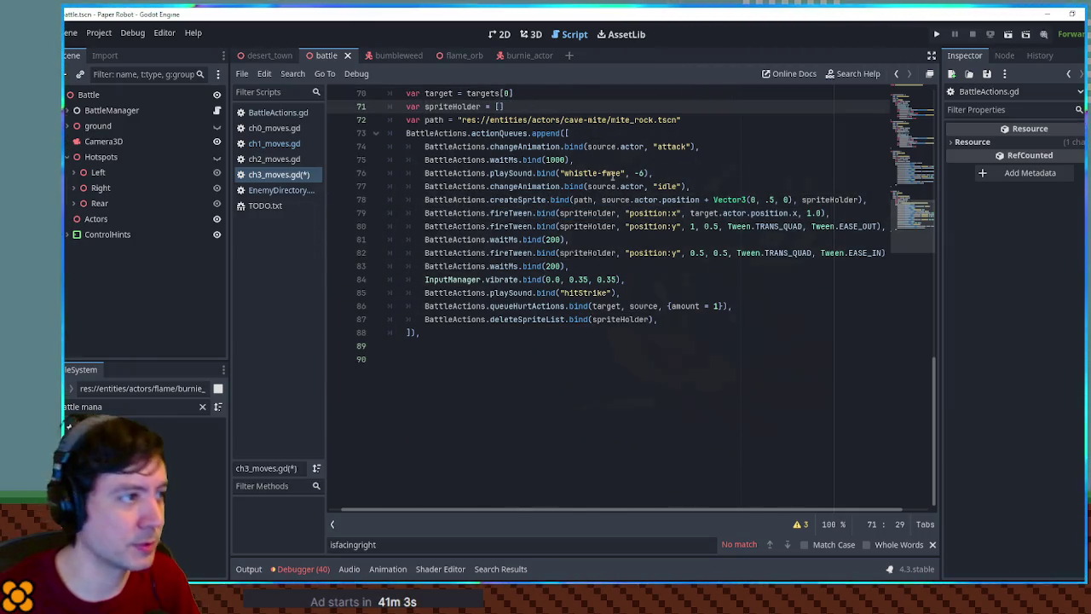
Save ch3_moves.gd and run the game with F5.
scroll(675, 222, up, 5)
key(ctrl+s)
scroll(675, 222, down, 2)
key(F5)
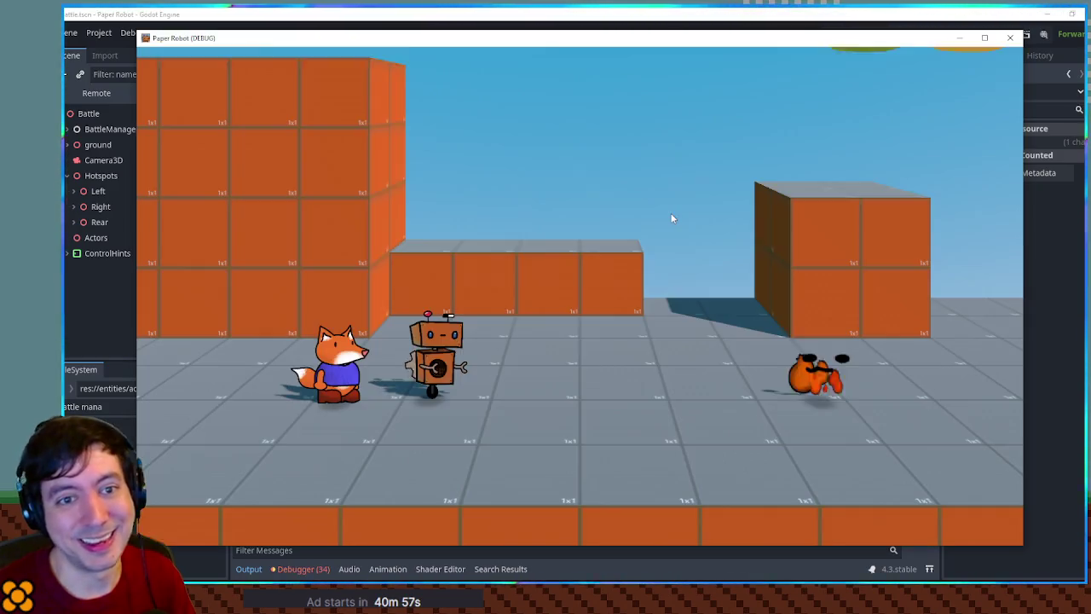
Try a Tactics turn in the running battle, then close the game window.
key(Up)
key(space)
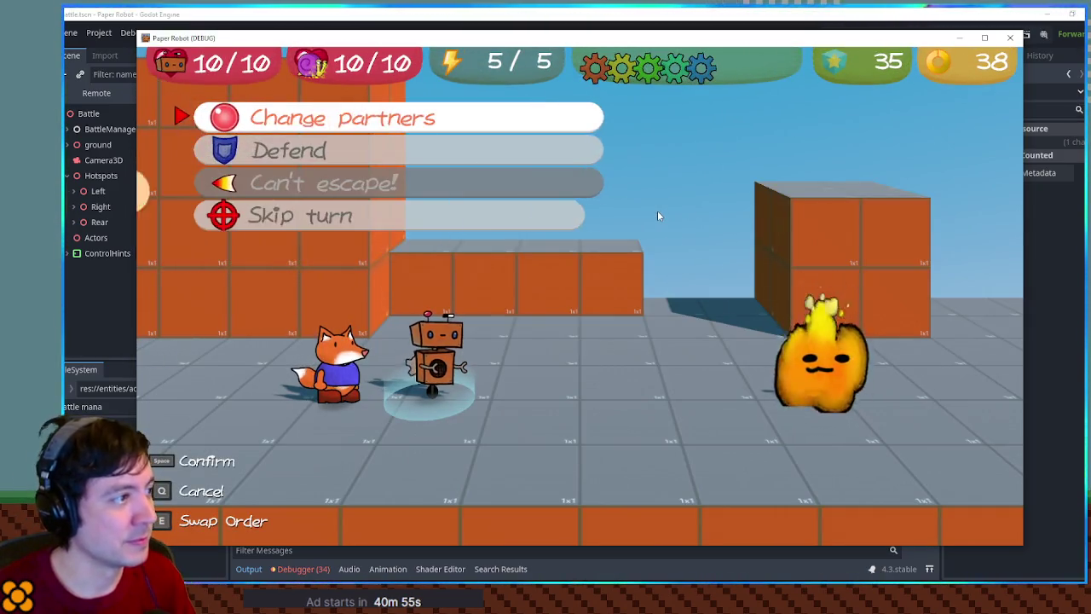
key(space)
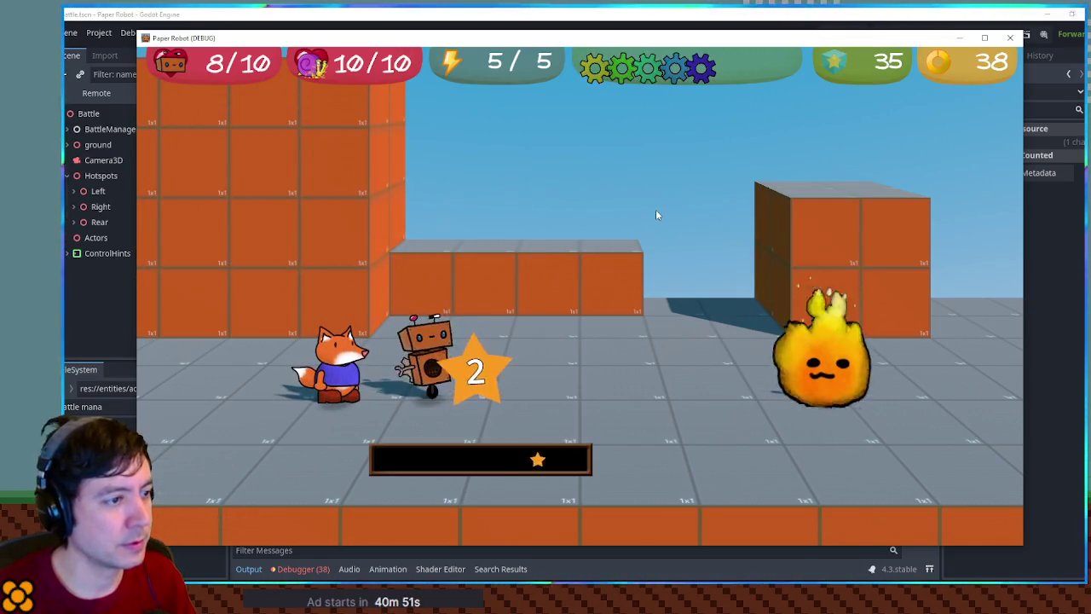
click(1012, 38)
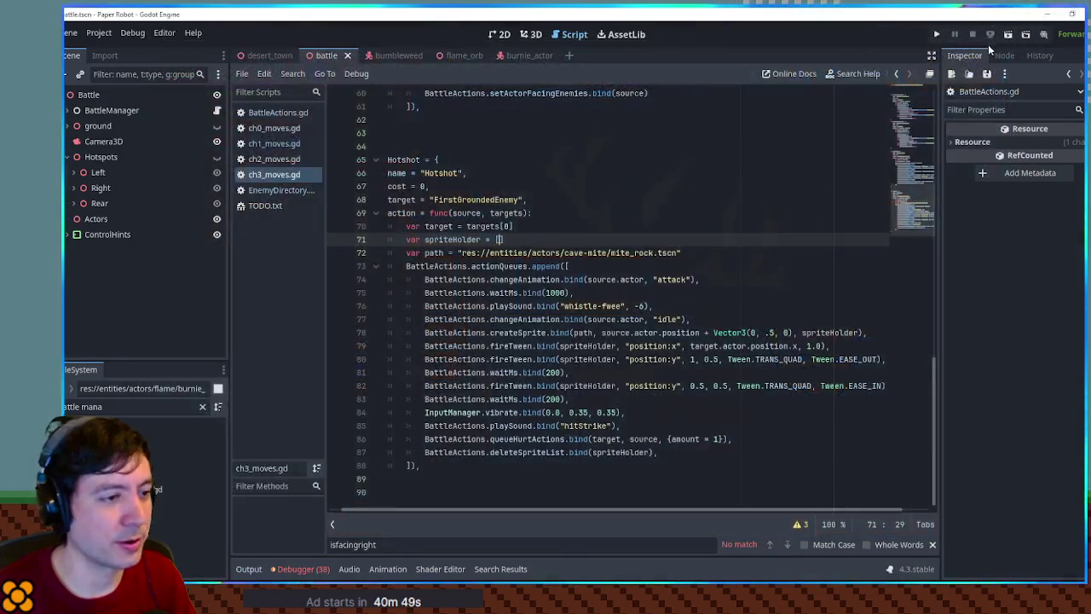
Inspect the 1.0 duration of the position:x tween, then relaunch the game.
double_click(650, 346)
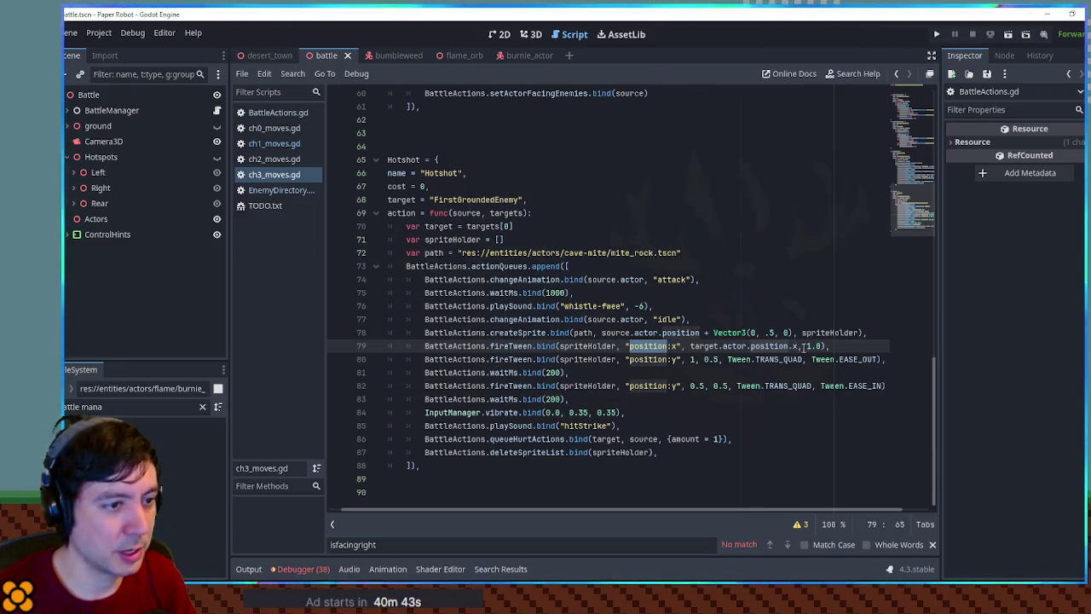
click(805, 346)
double_click(814, 346)
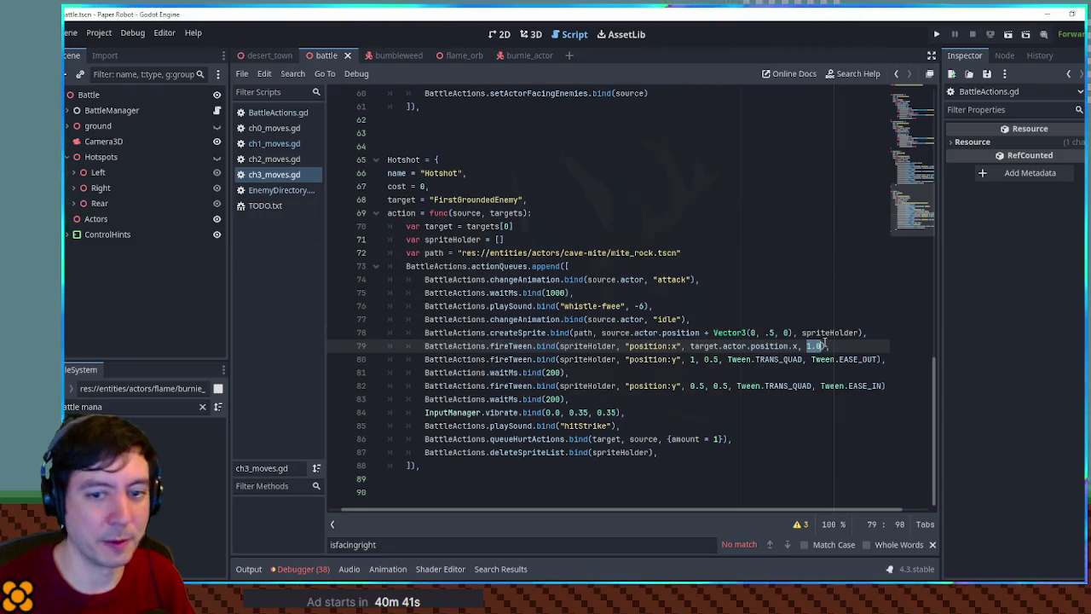
key(F5)
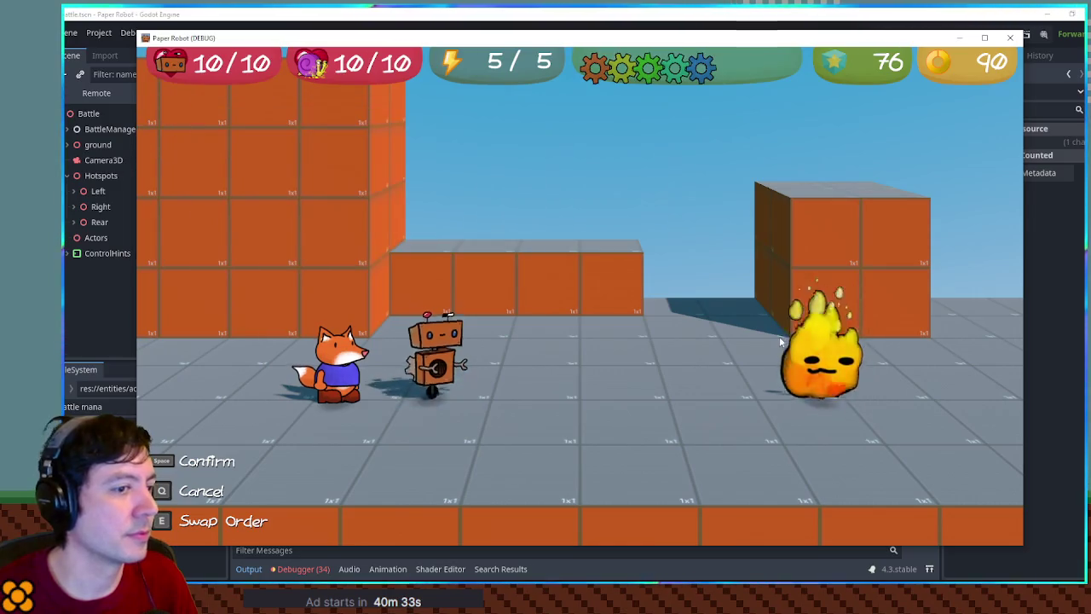
Try a robot attack, close the game, and select playSound on line 76.
key(Up)
key(space)
key(space)
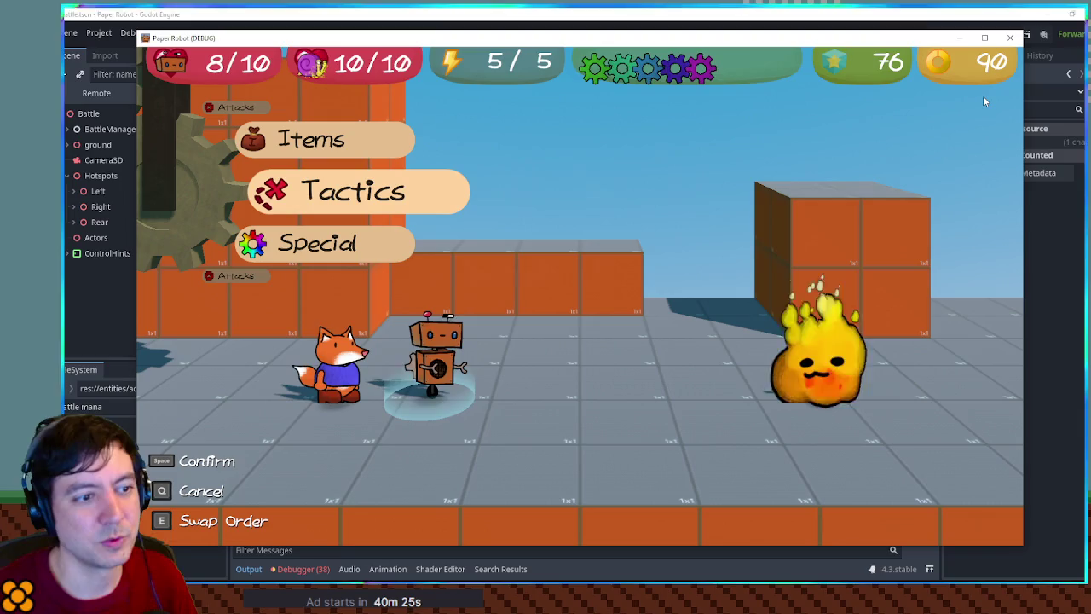
click(1012, 39)
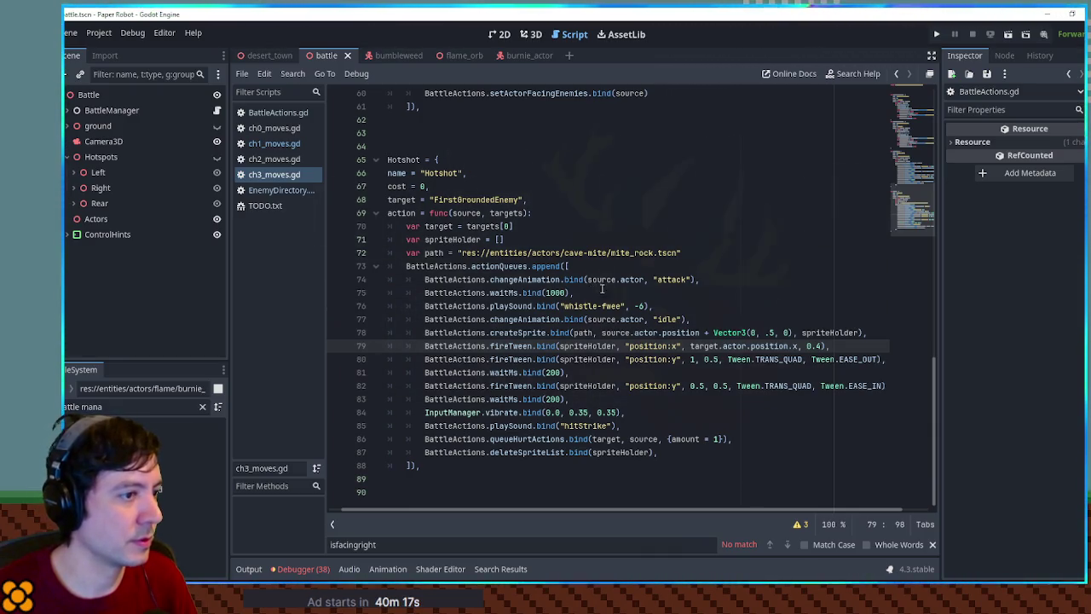
click(684, 299)
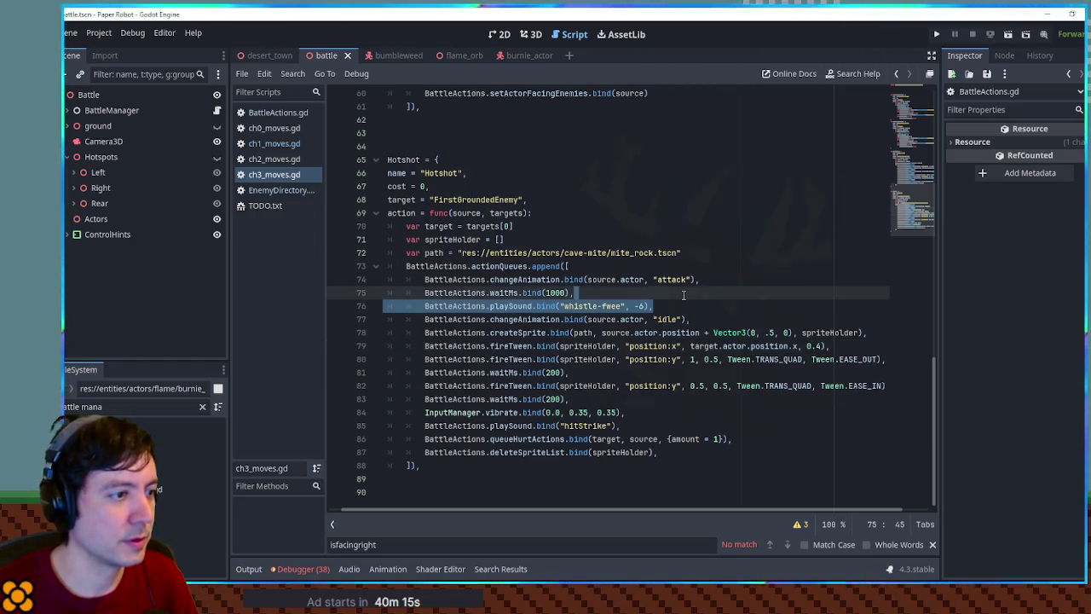
click(503, 305)
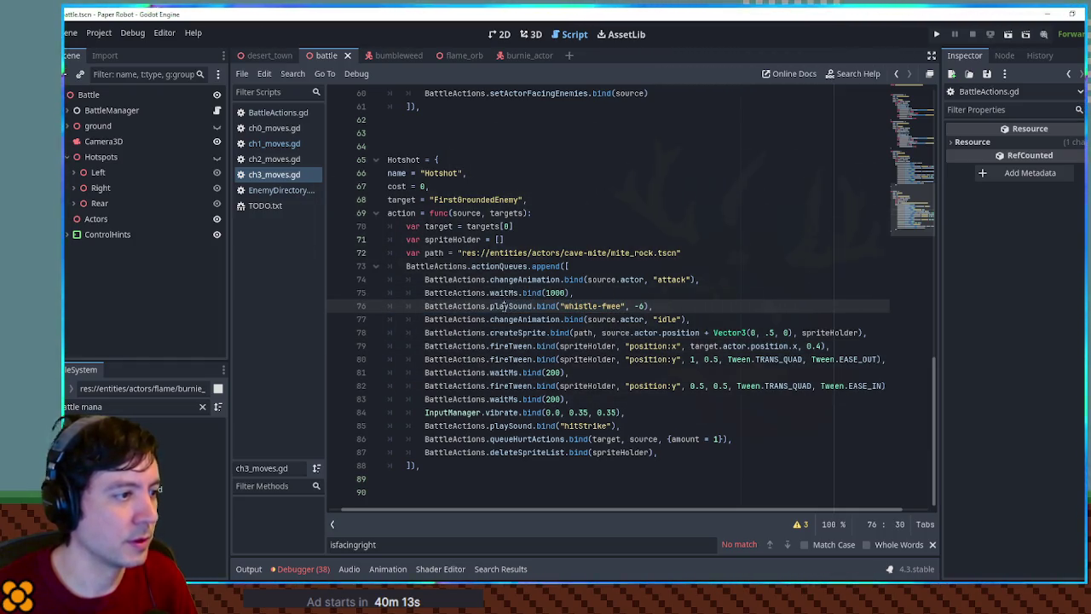
double_click(504, 306)
key(ctrl+c)
Filter files for 'action' and find the playSound definition in the BattleActions script.
click(146, 409)
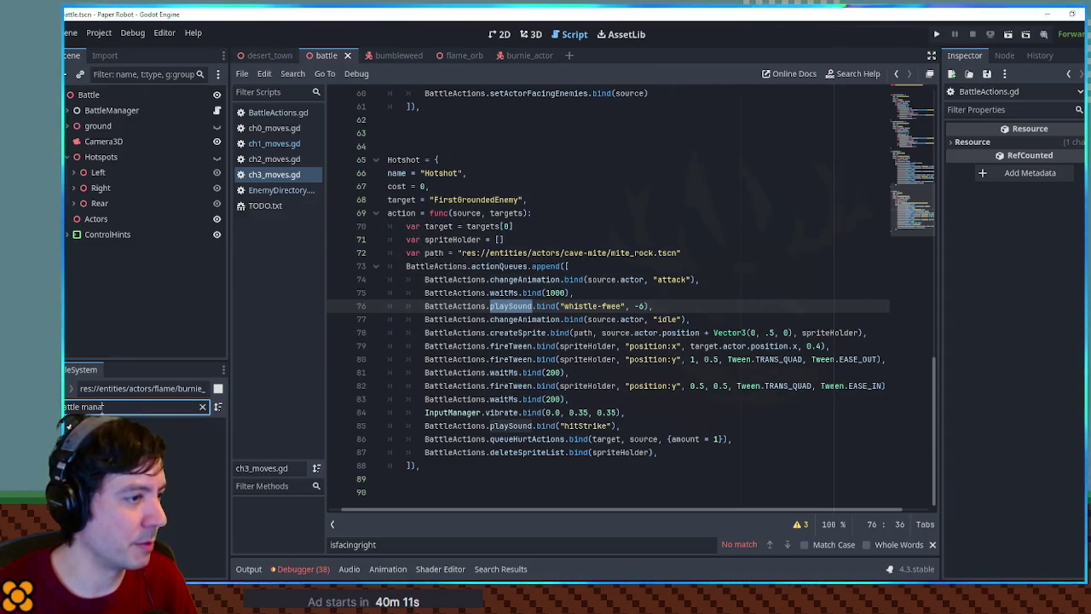
text(action)
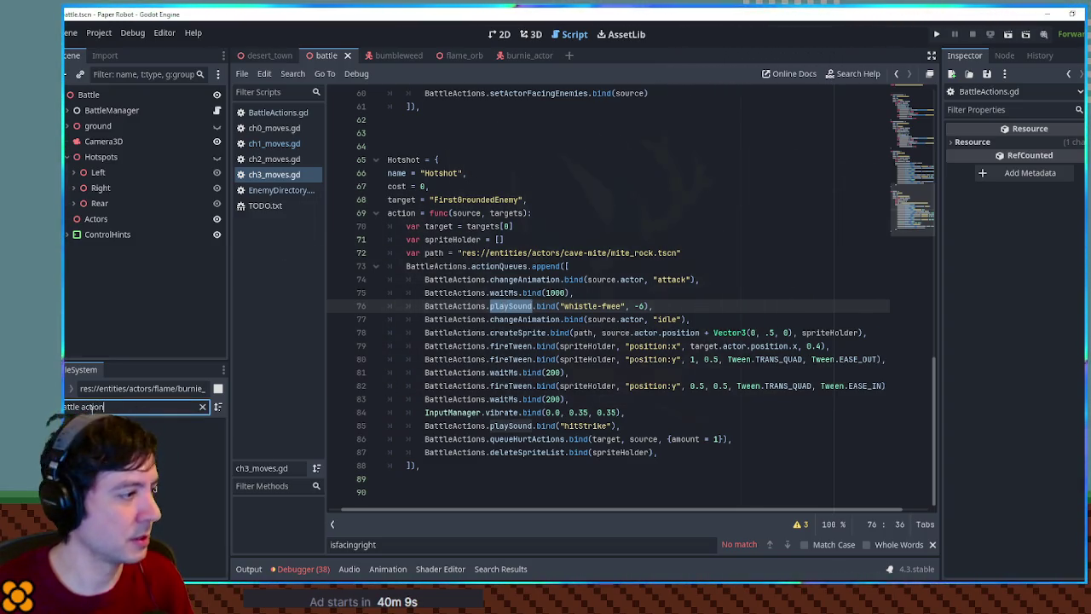
double_click(166, 488)
key(ctrl+f)
key(ctrl+v)
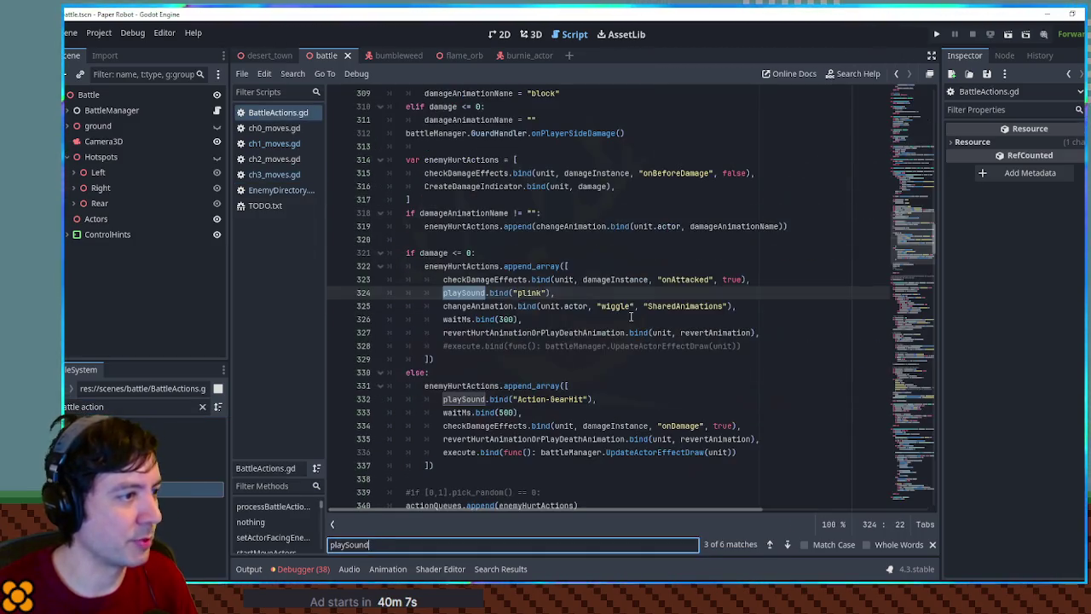
ctrl+click(465, 294)
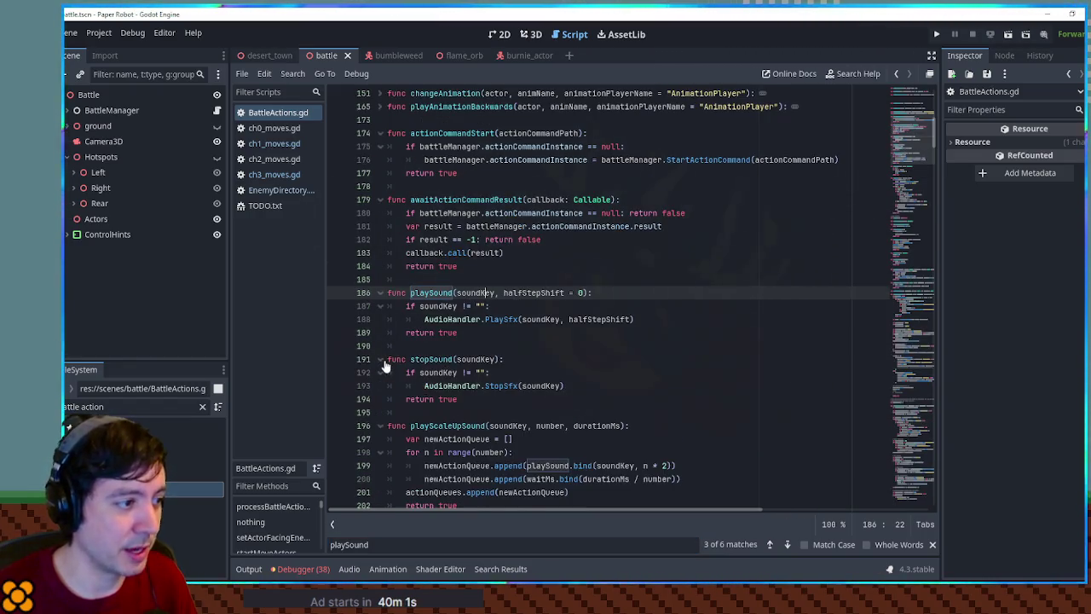
double_click(441, 294)
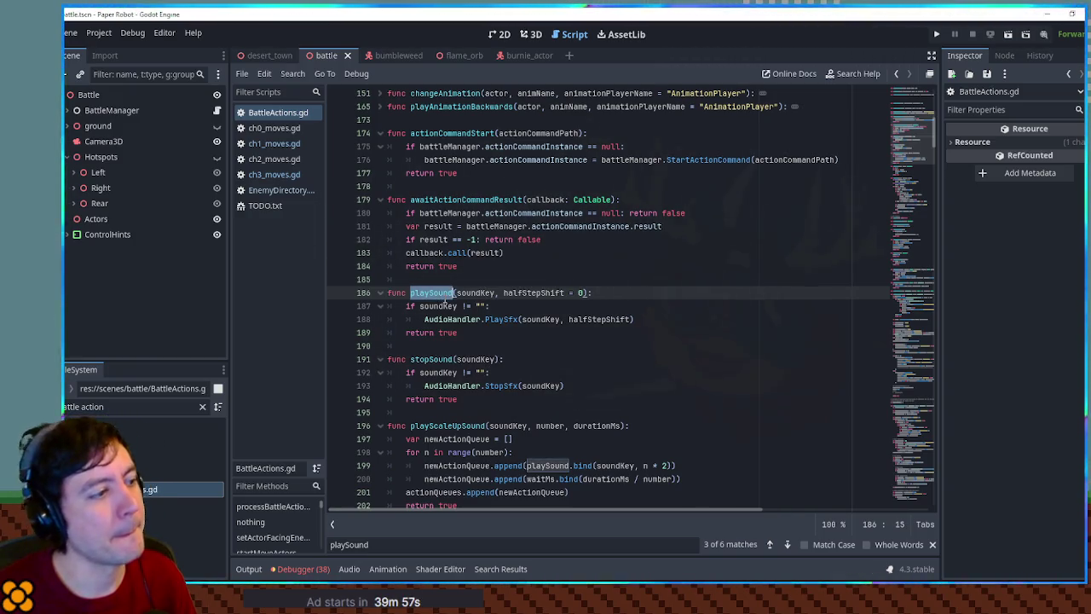
Copy the playSound("whistle-fwee", -6) line to the start of Hotshot's action queue.
click(277, 178)
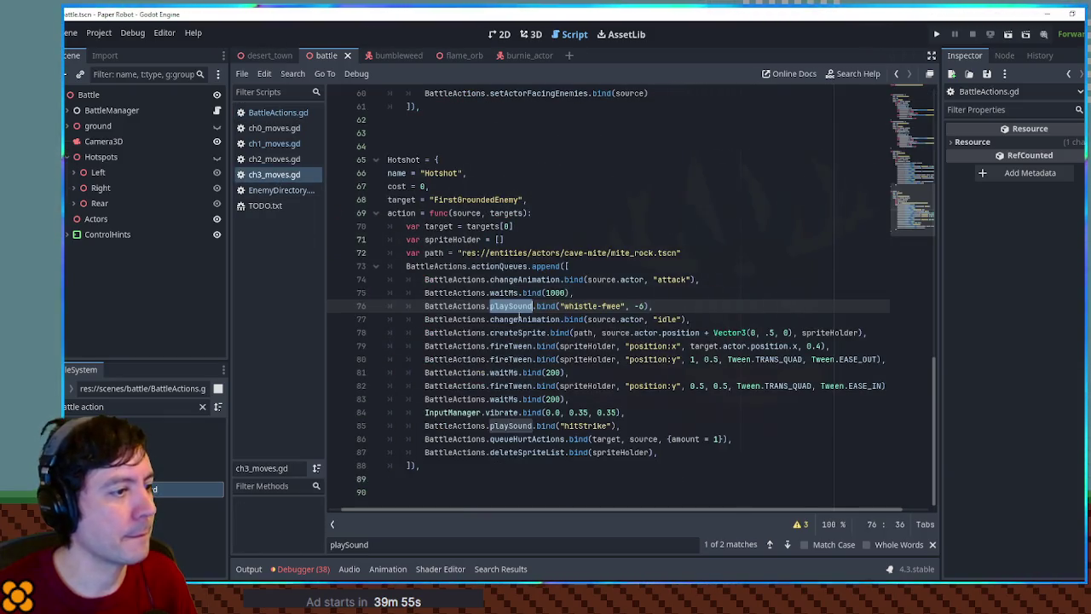
key(shift+Up)
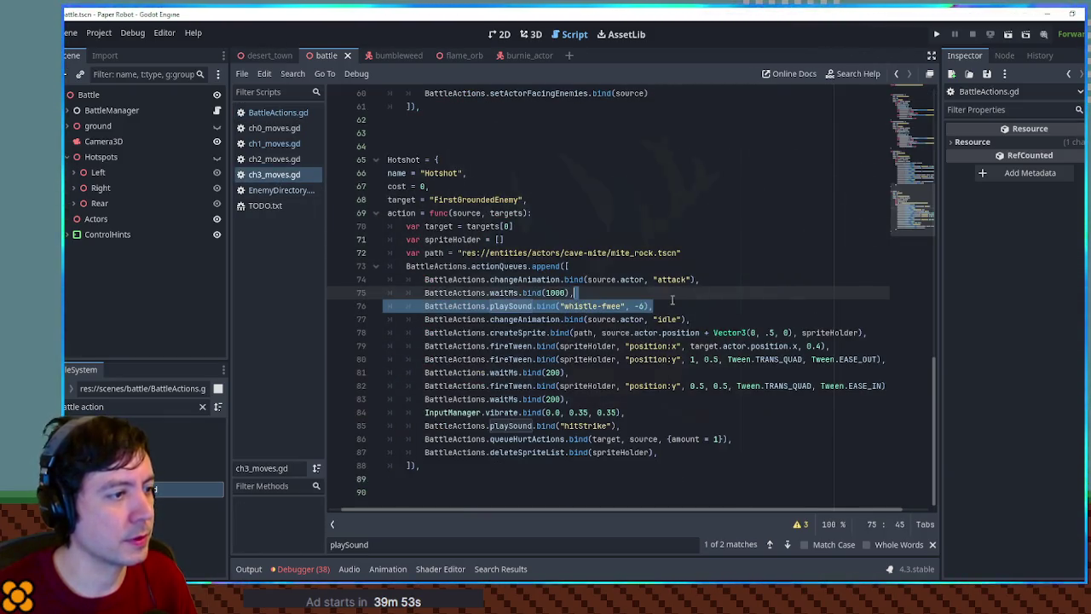
click(694, 270)
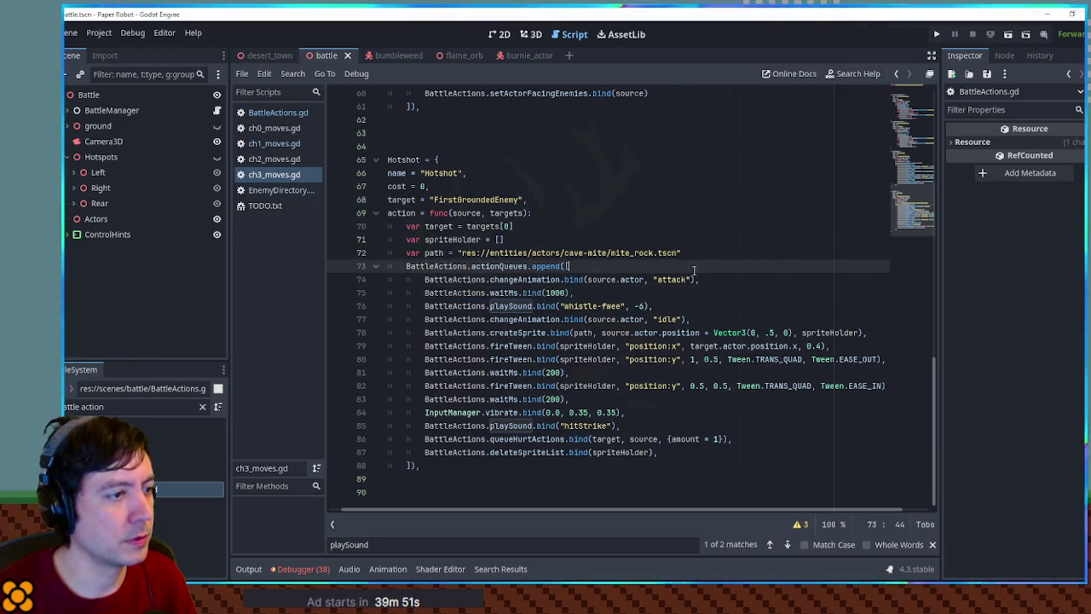
key(ctrl+v)
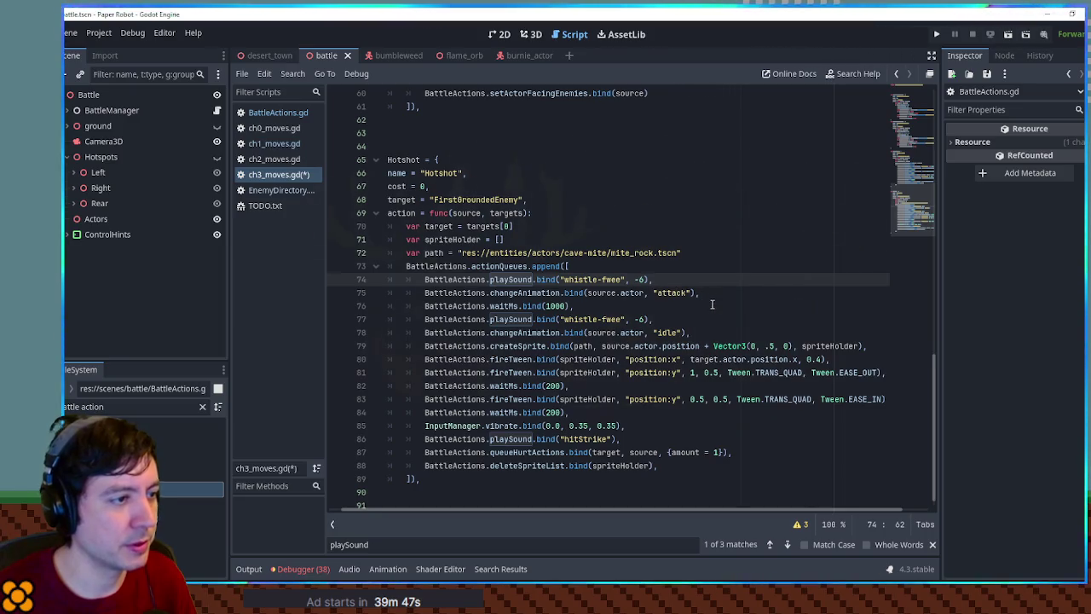
Paste another copy after the 1000 ms wait, rename it stopSound, and clear the filter.
click(571, 306)
key(ctrl+v)
double_click(516, 319)
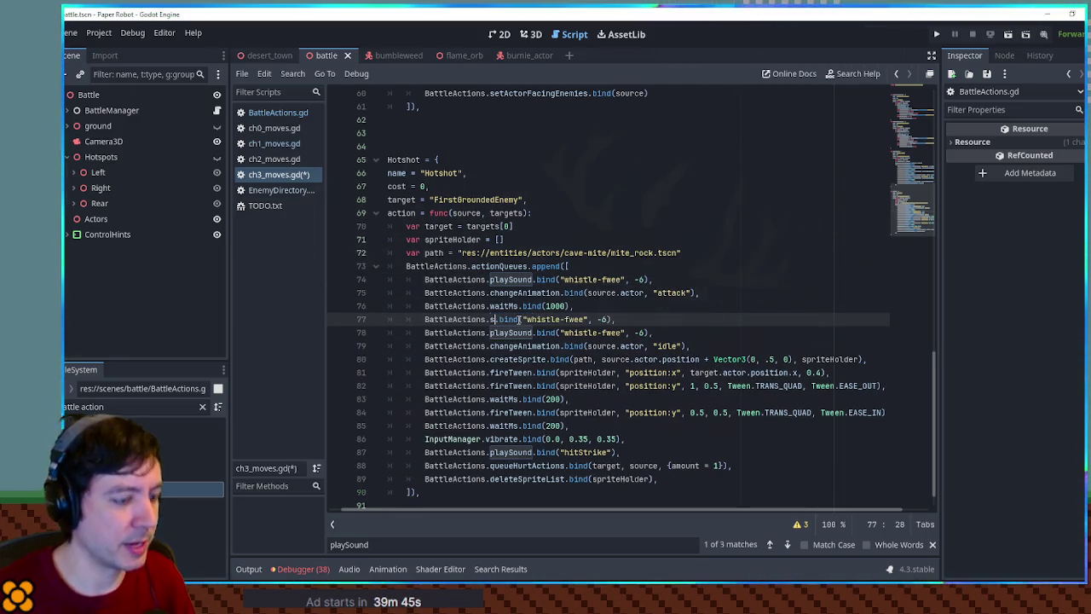
text(stopSound)
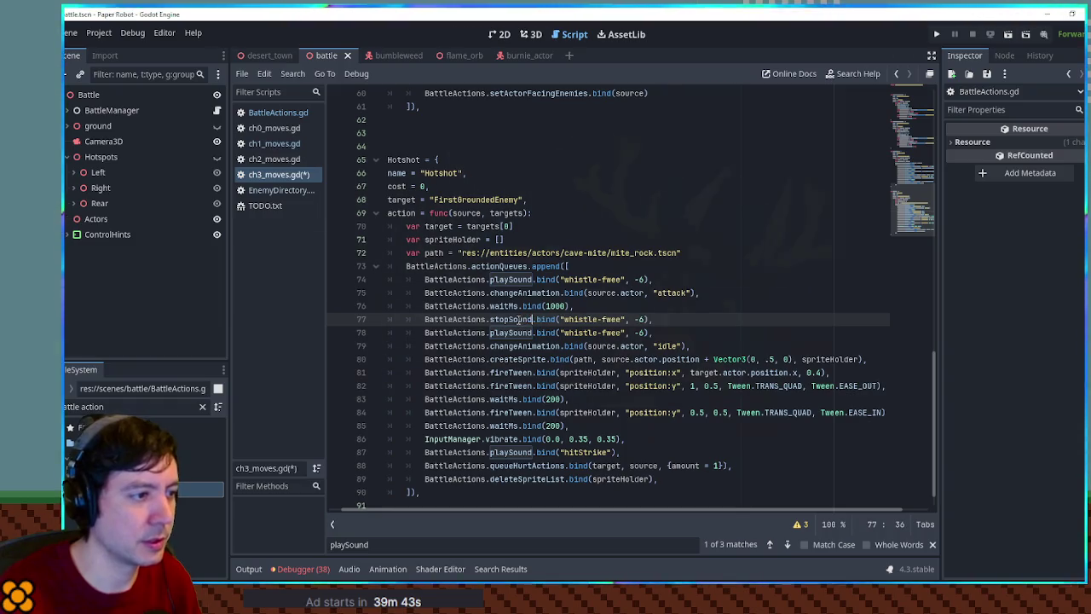
key(ctrl+a)
key(BackSpace)
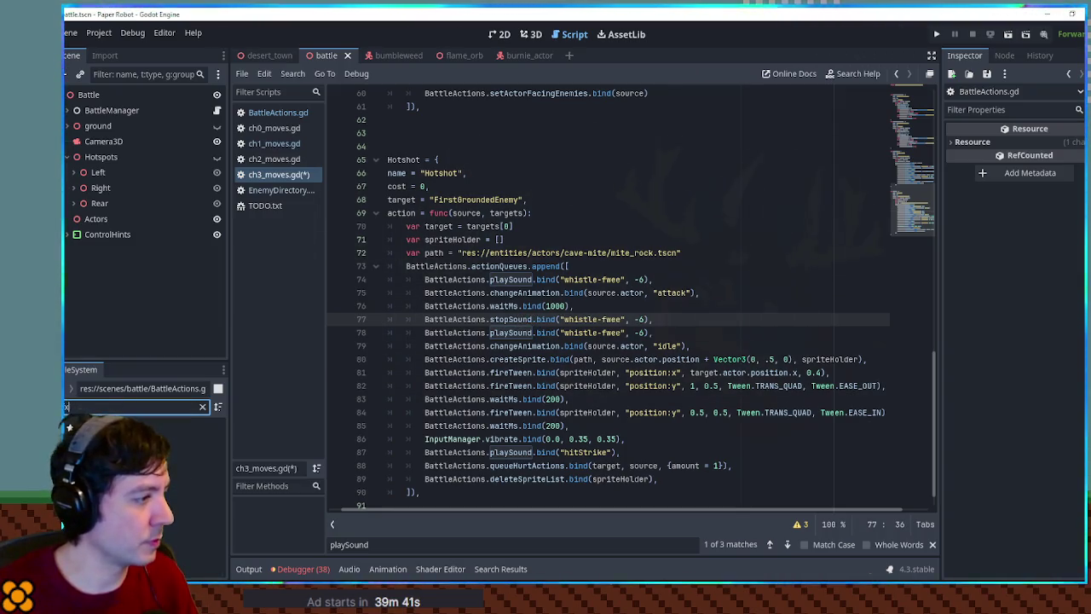
Preview sound effects in the sfx folder, including hitStrike and GoingCritical.
click(173, 428)
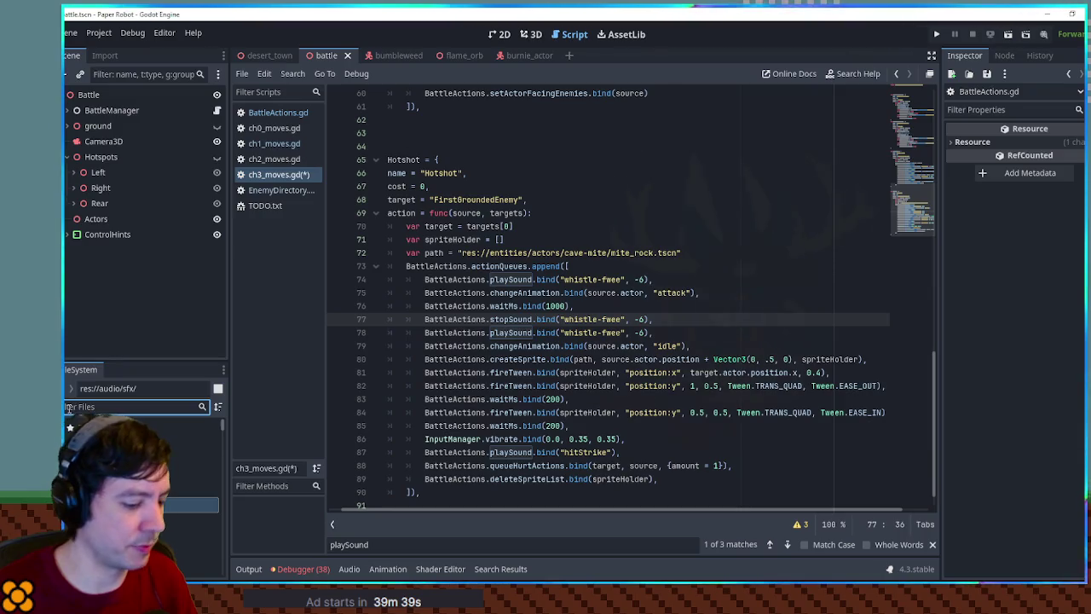
text(charg)
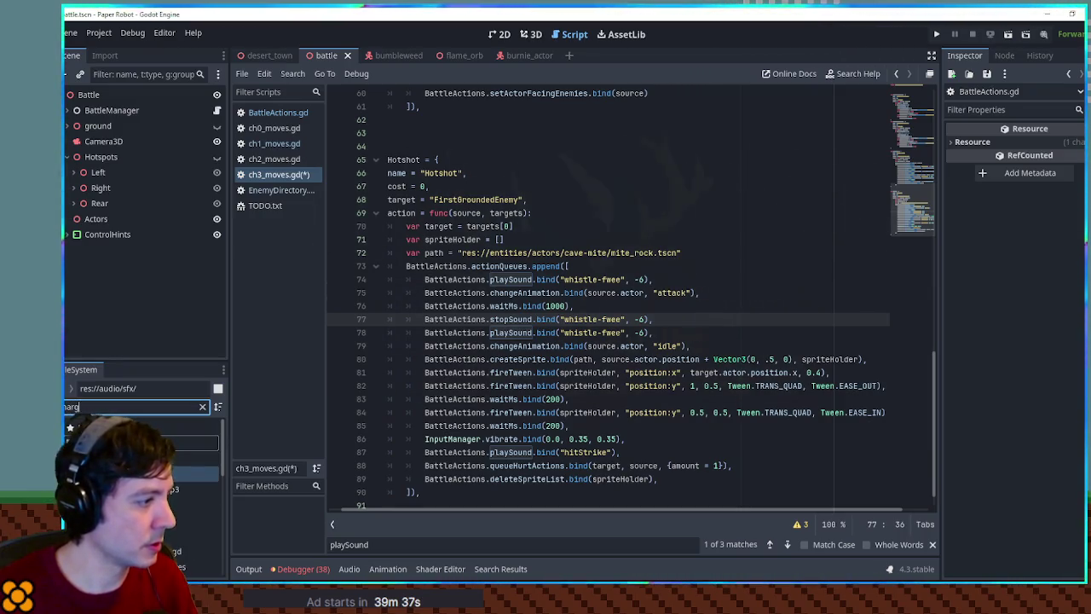
key(Down)
click(202, 407)
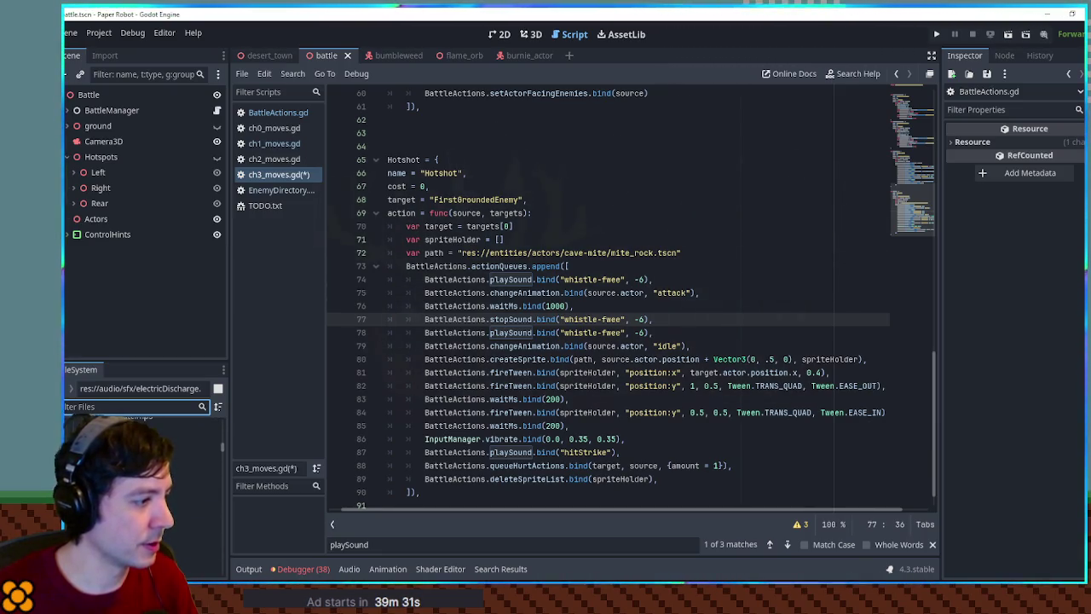
double_click(201, 567)
click(642, 416)
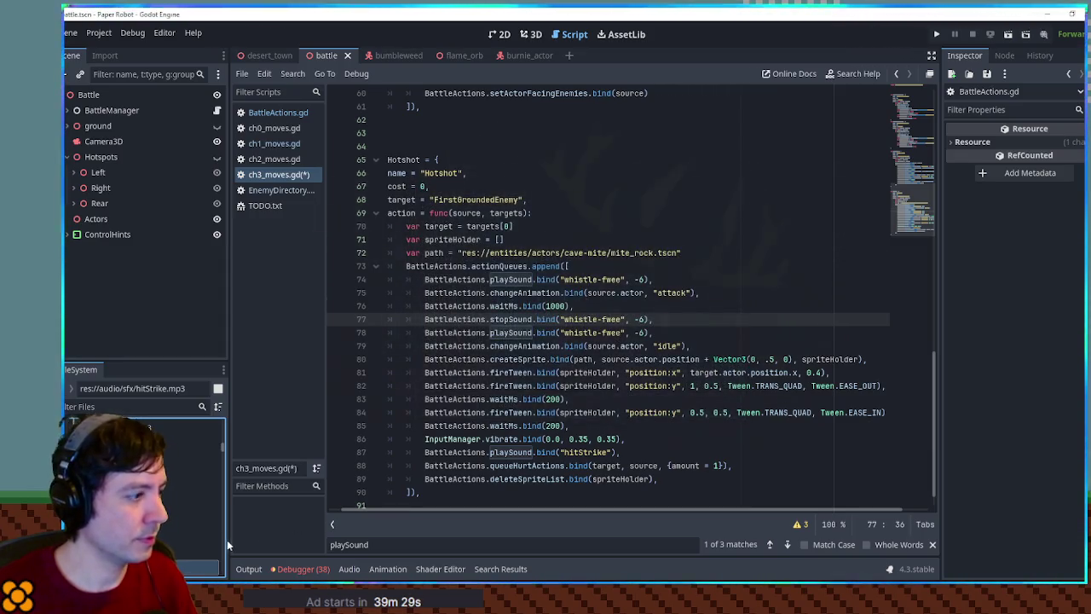
double_click(196, 551)
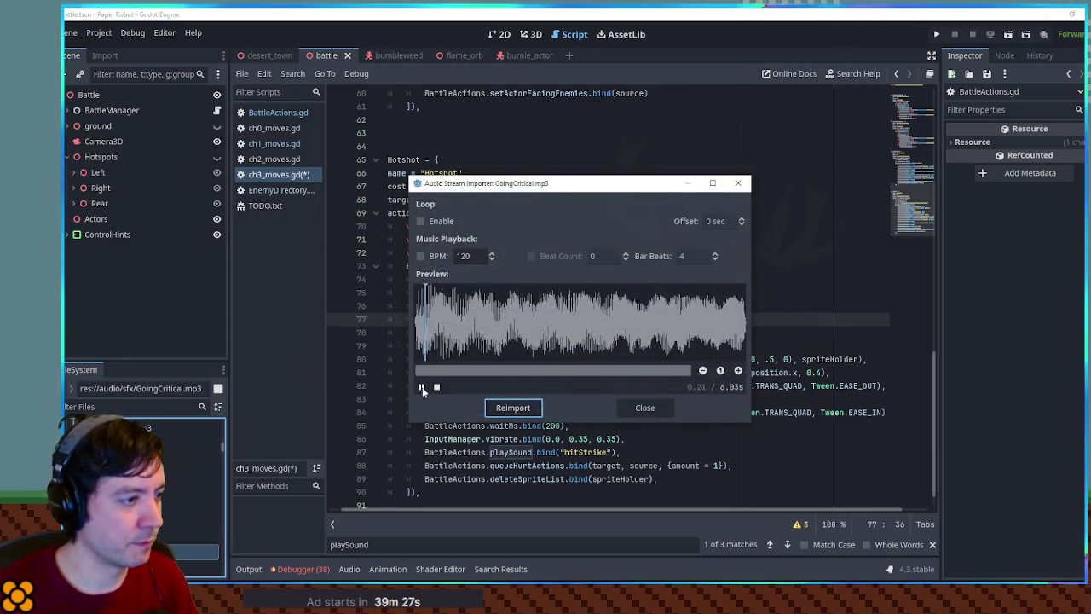
click(642, 409)
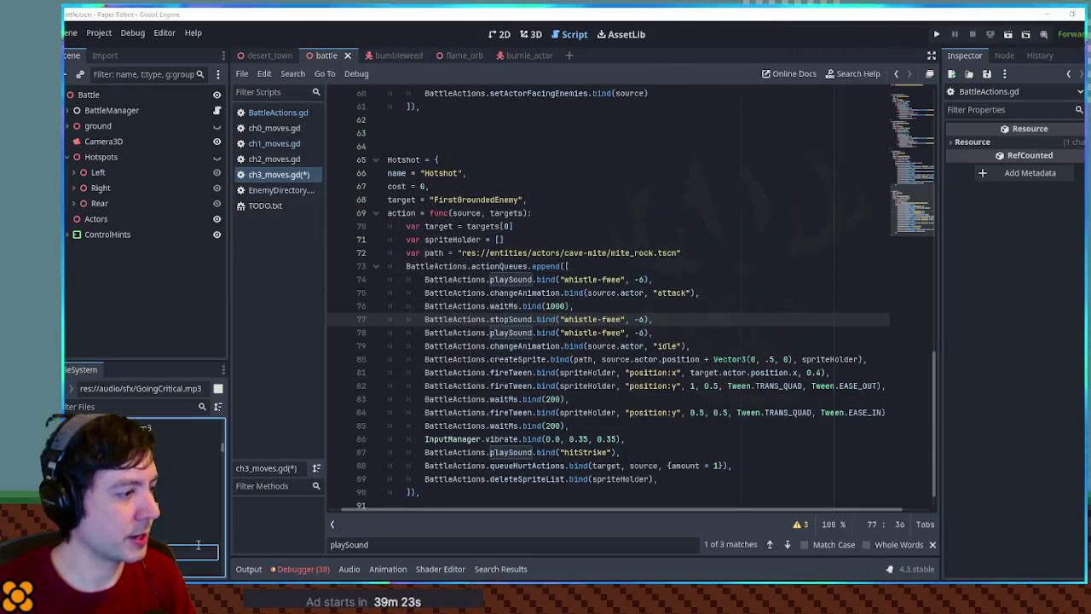
Replace whistle-fwee with GoingCritical on lines 74 and 77.
drag(540, 322, 545, 281)
double_click(581, 279)
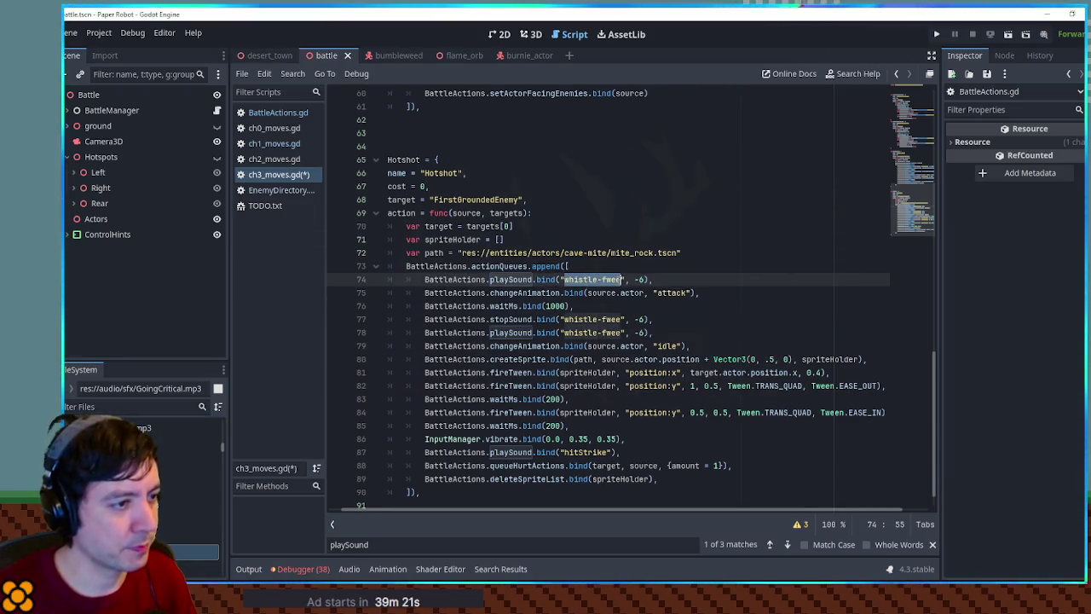
key(ctrl+v)
click(583, 319)
double_click(611, 319)
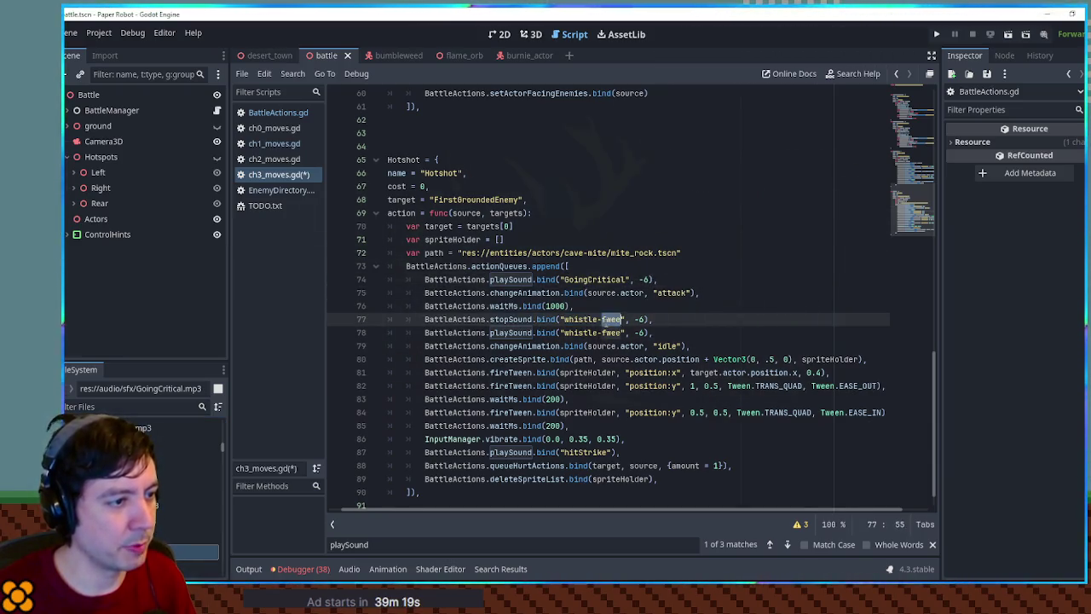
key(ctrl+v)
Change the pitch argument to 12 and run the game.
double_click(645, 280)
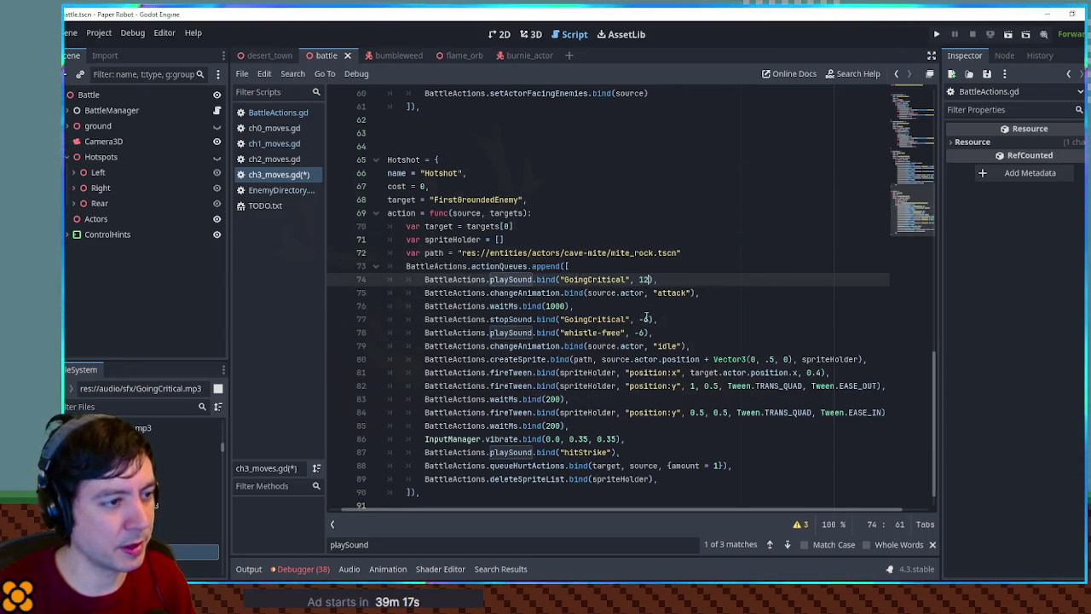
click(641, 319)
text(2)
click(692, 309)
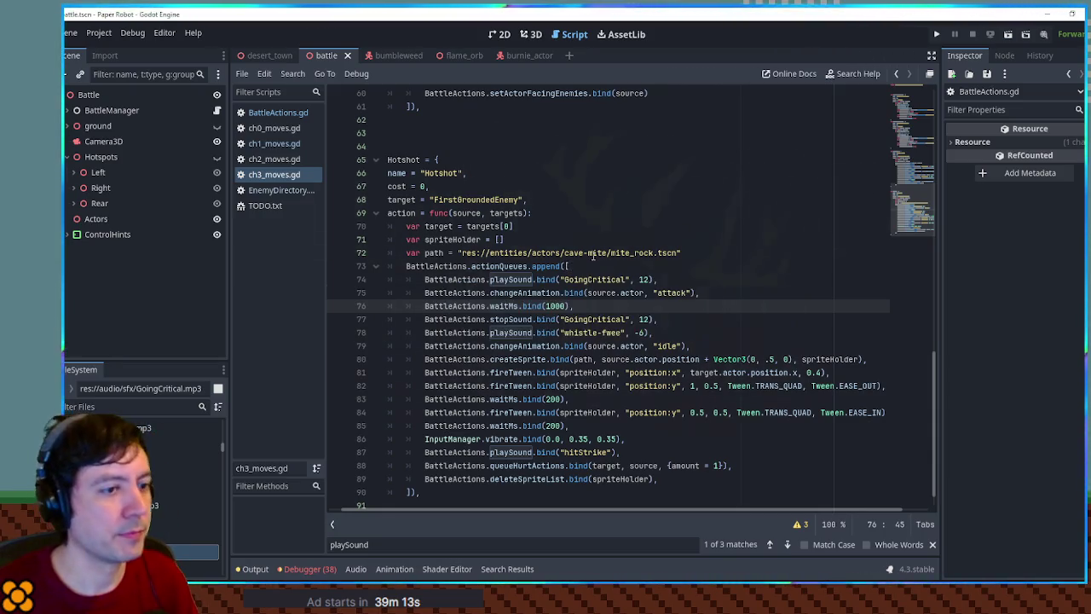
key(F5)
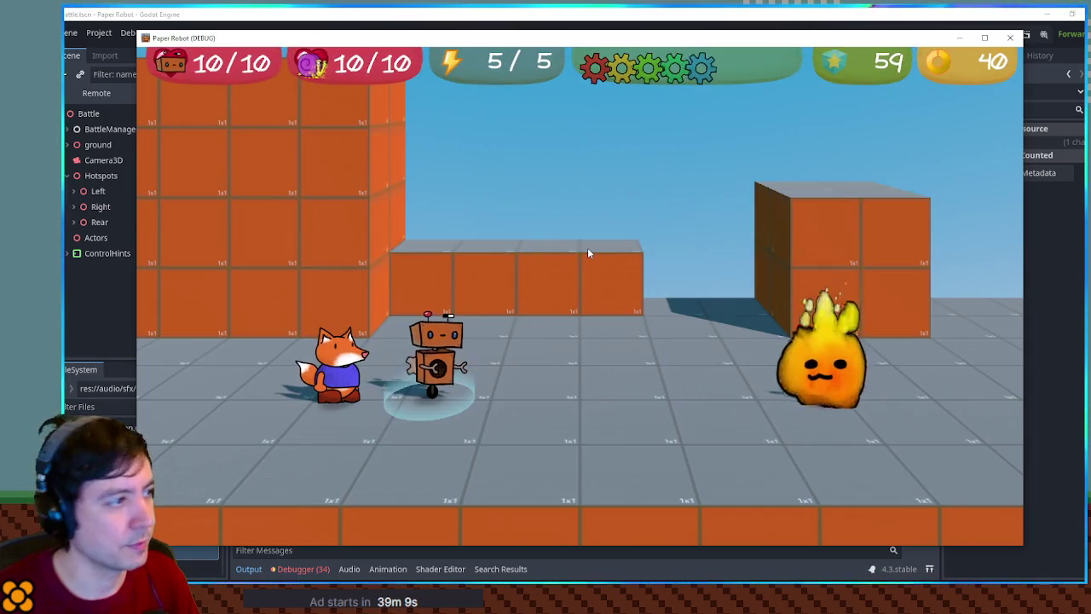
Stop the test game and trim line 77's stopSound call to just "GoingCritical".
key(space)
key(space)
key(space)
key(space)
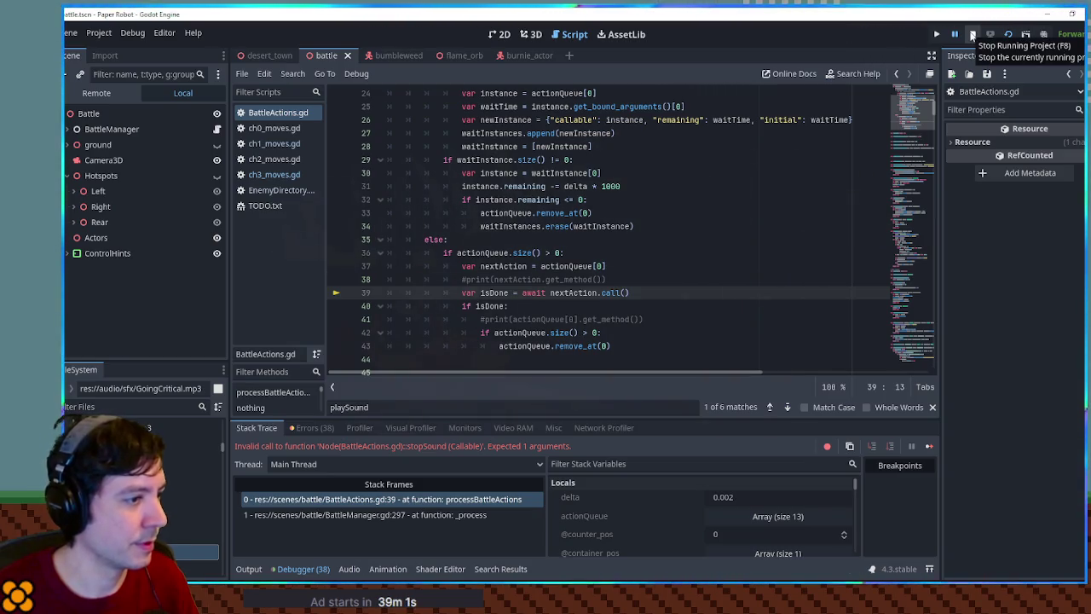
click(972, 35)
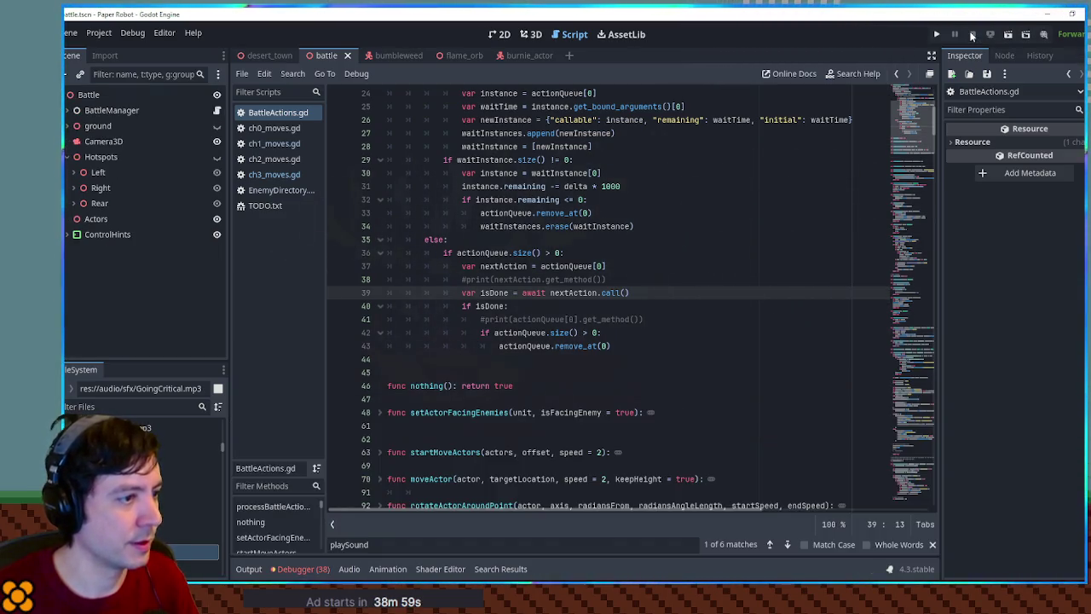
click(266, 175)
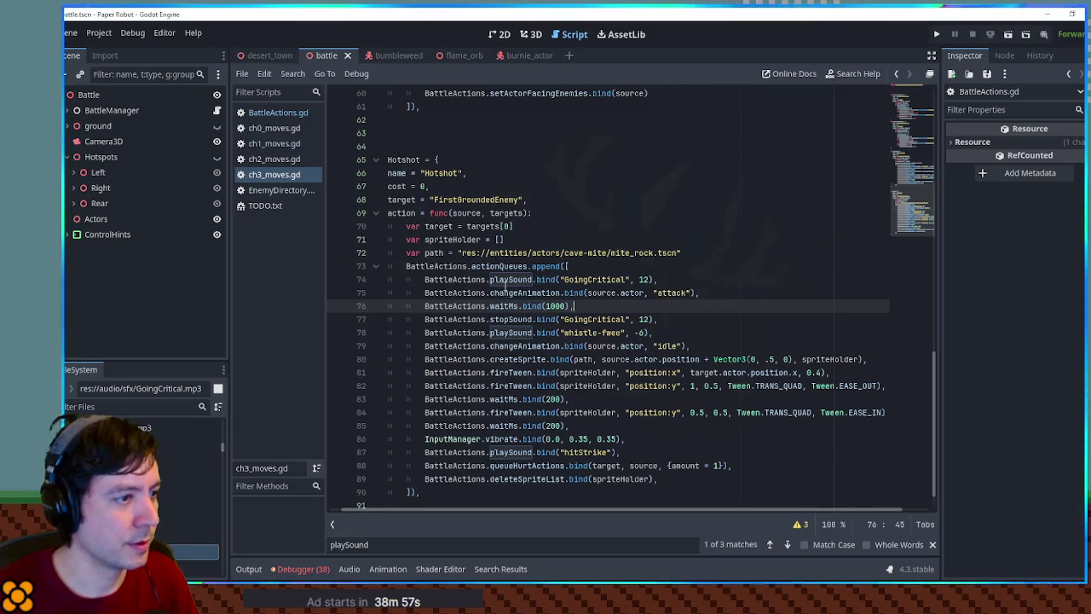
double_click(510, 280)
double_click(509, 318)
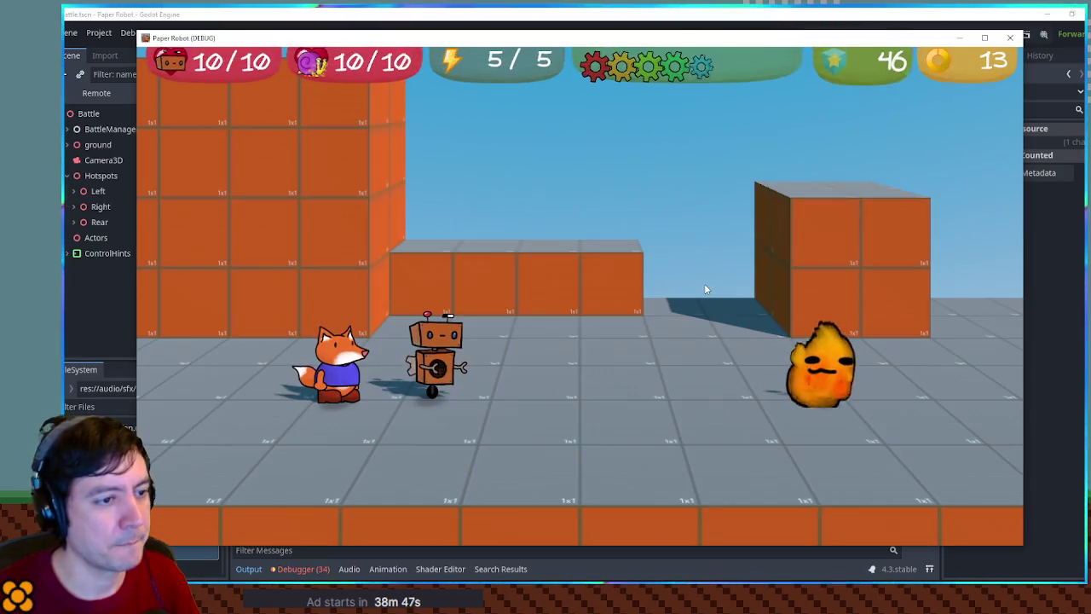
key(alt+Tab)
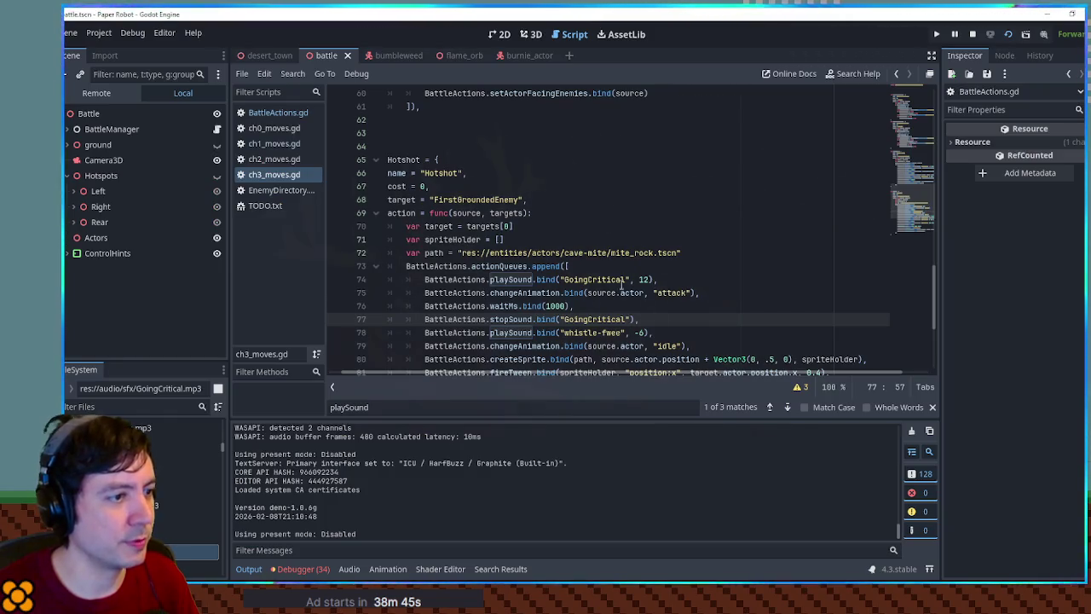
Raise line 74's GoingCritical pitch to 24, then test Hotshot's Special attack and close the game.
click(635, 280)
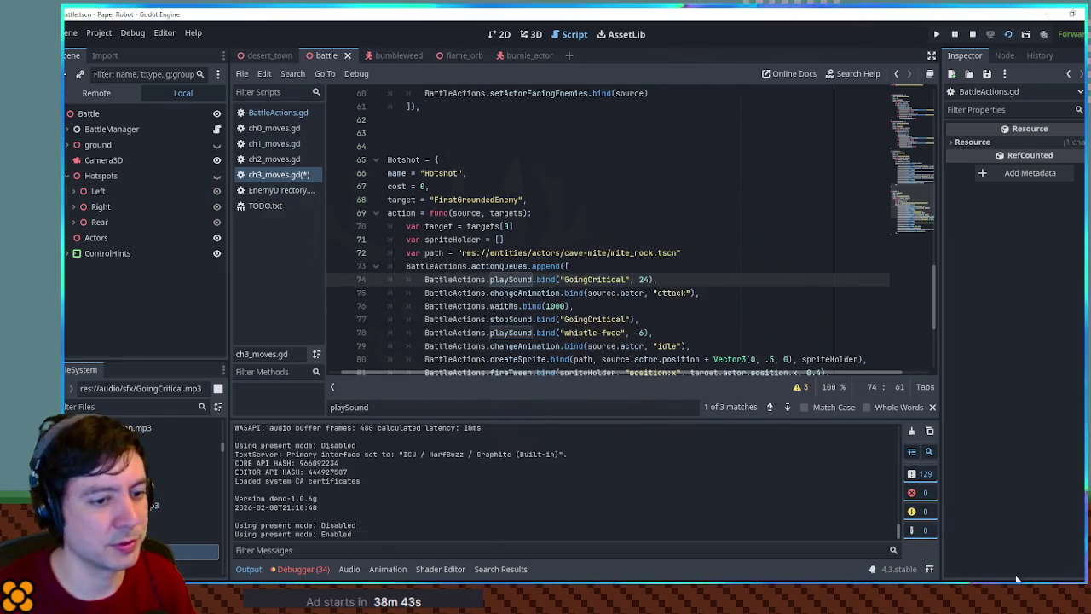
key(alt+Tab)
key(Up)
key(space)
key(Up)
key(space)
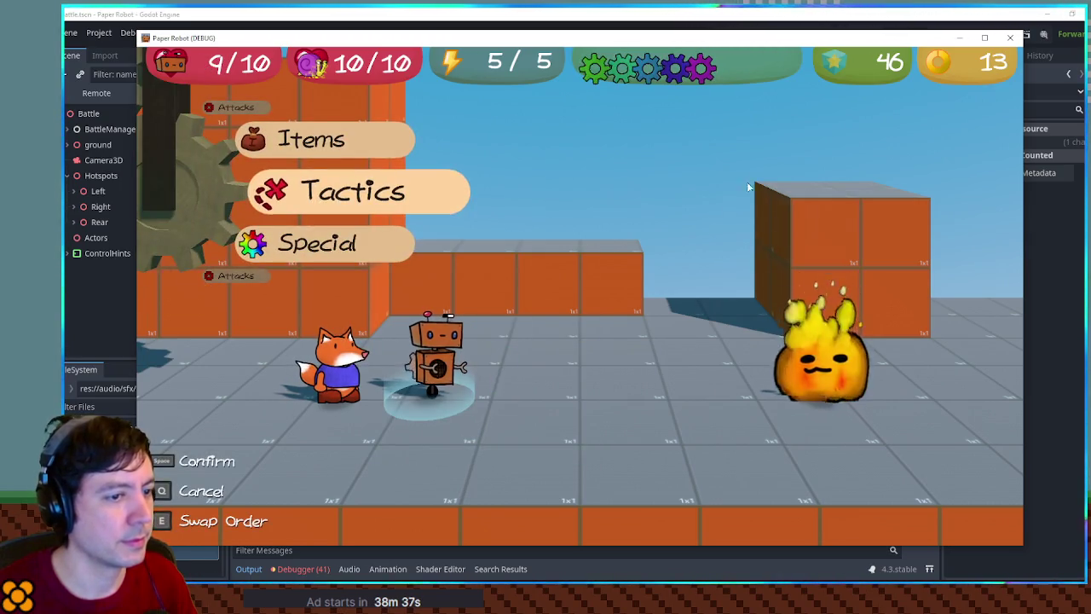
click(1011, 40)
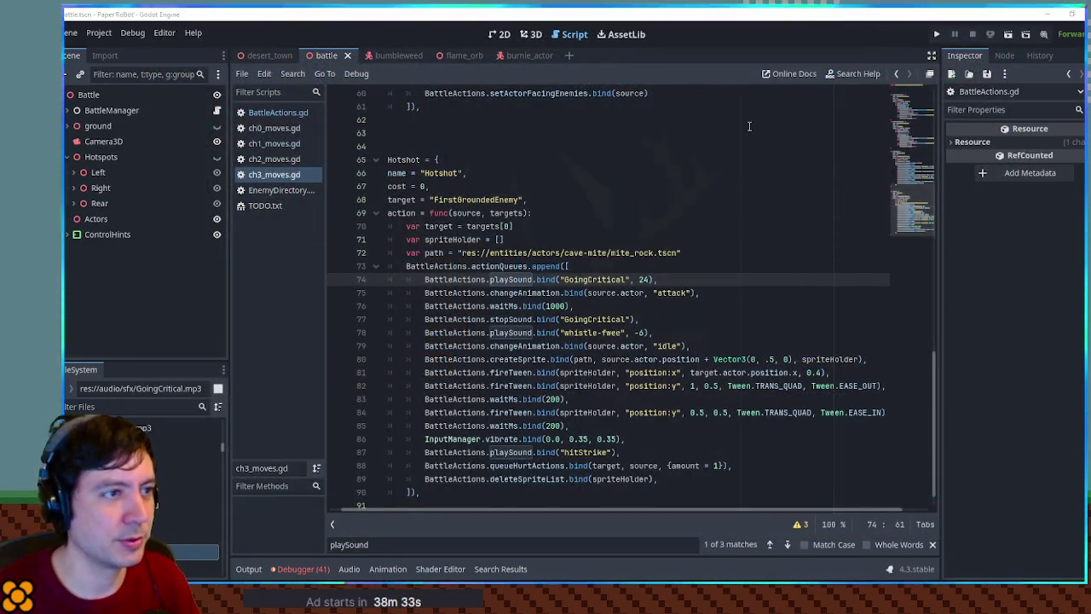
Play a Tactics turn in another test battle and close the game.
click(750, 126)
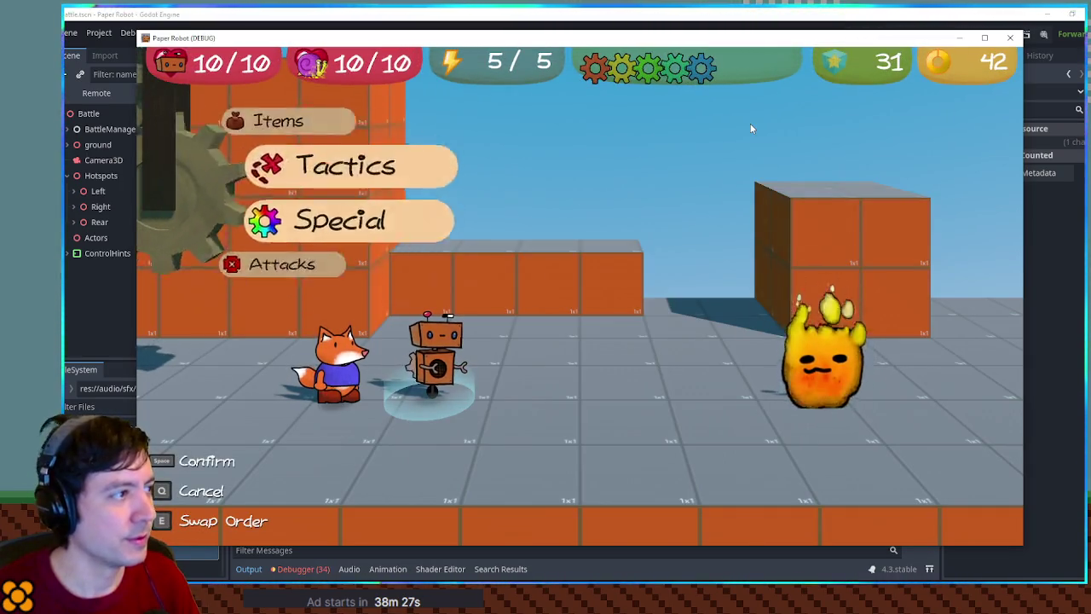
key(e)
key(space)
key(space)
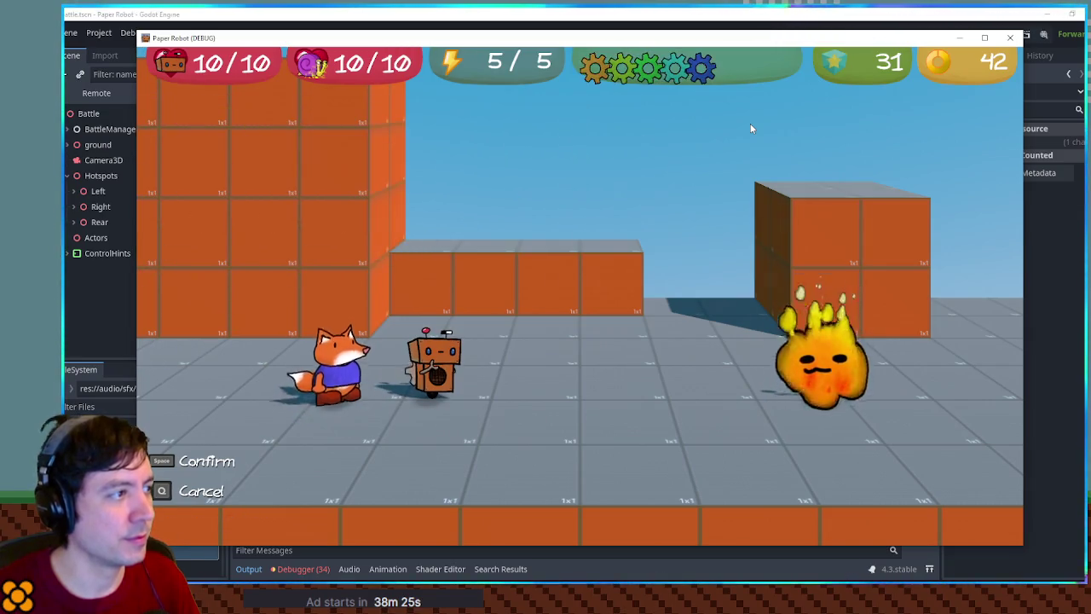
key(space)
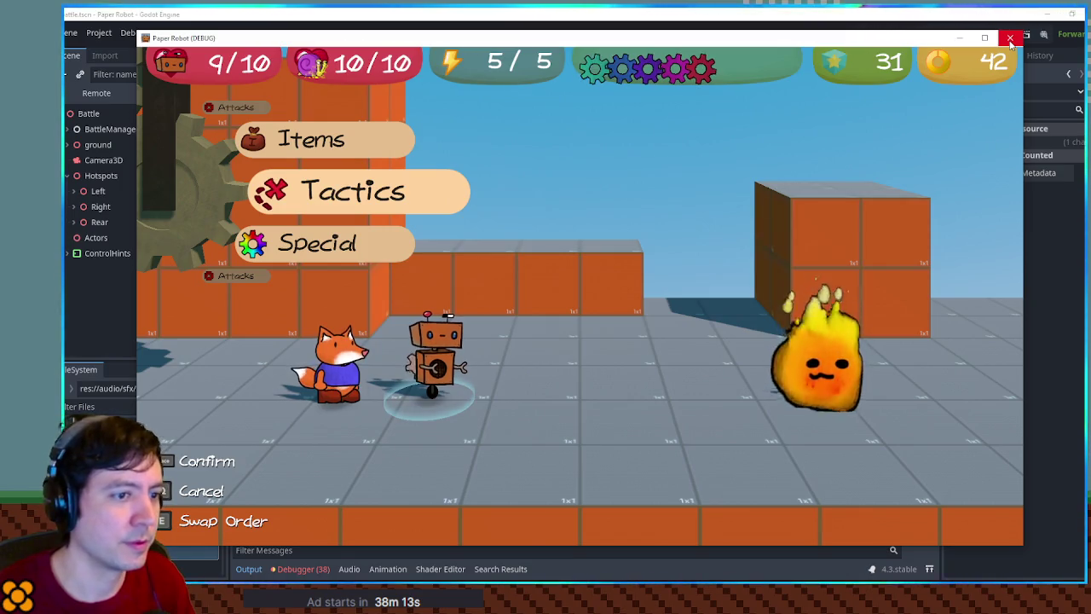
click(1010, 40)
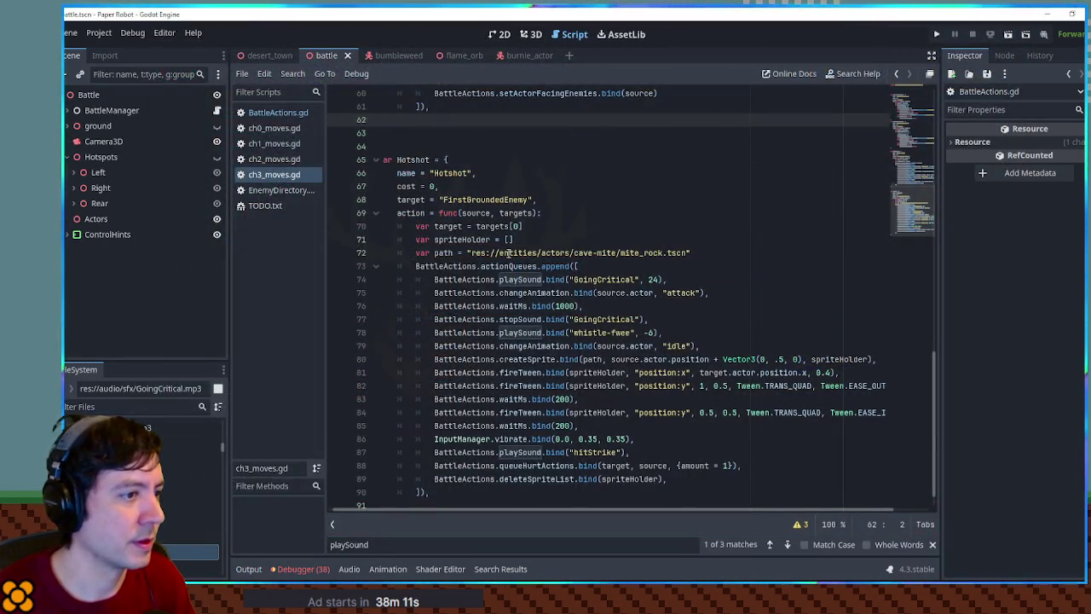
Filter files for 'bubb' and listen to bubbles.mp3.
click(128, 407)
text(bubb)
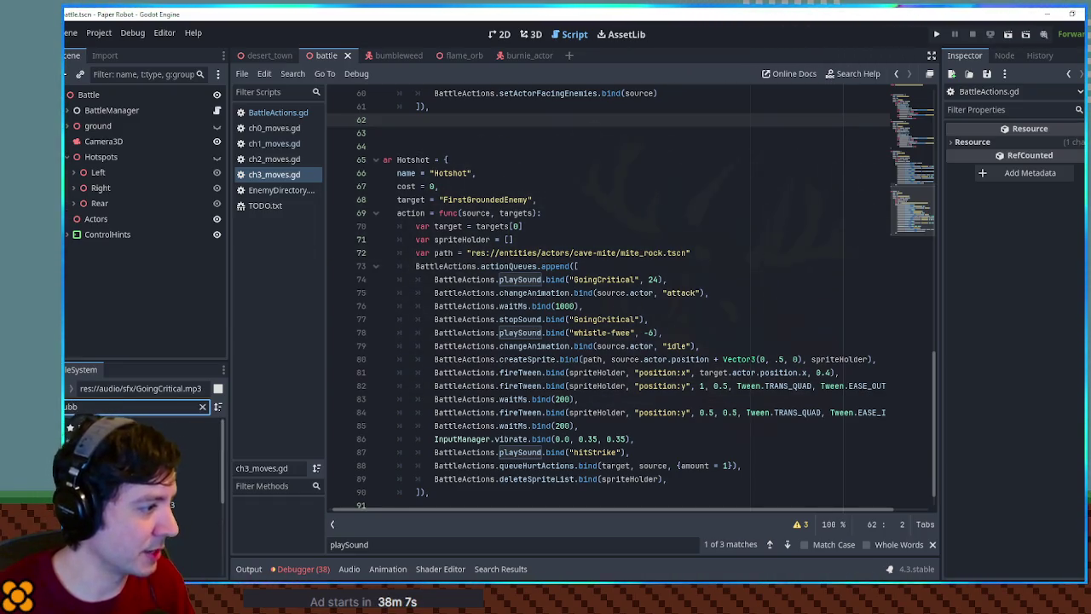
double_click(191, 488)
click(420, 387)
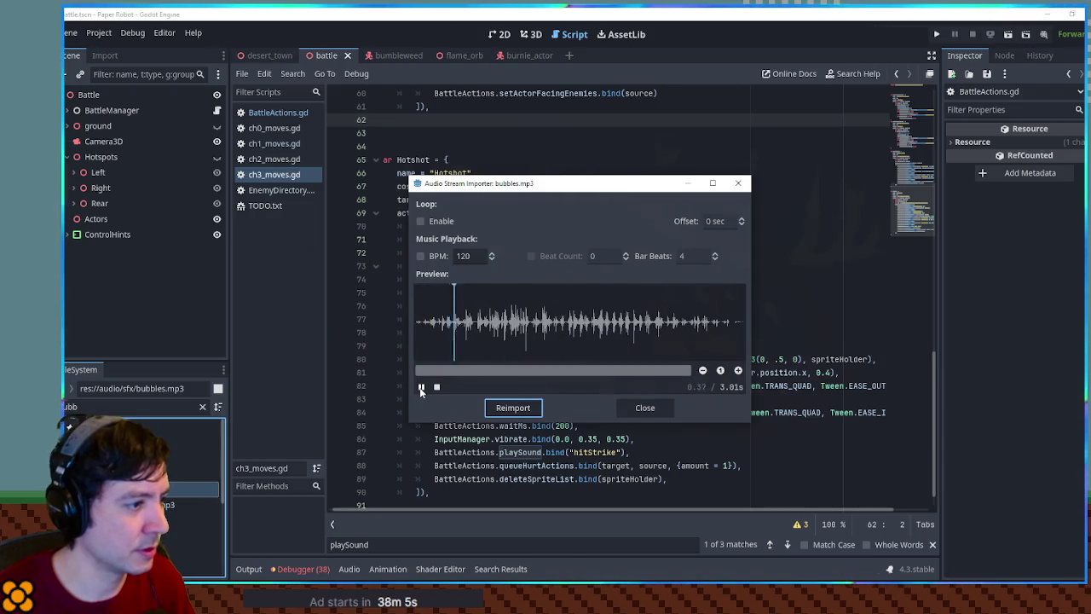
click(645, 407)
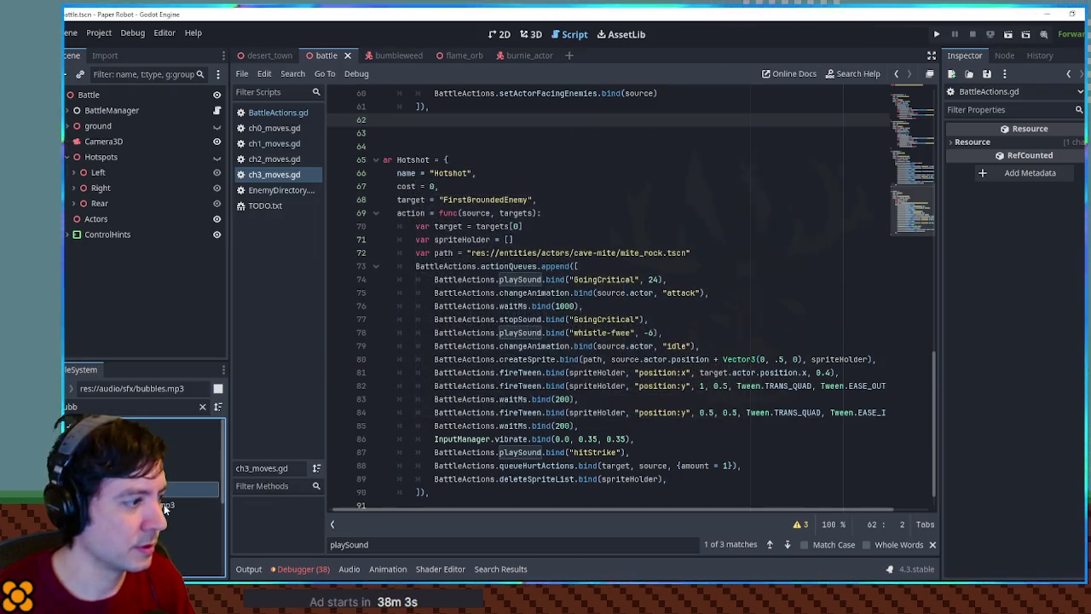
Replace GoingCritical with bubbles on lines 74 and 77, save, and run the game.
double_click(601, 279)
text(bubble)
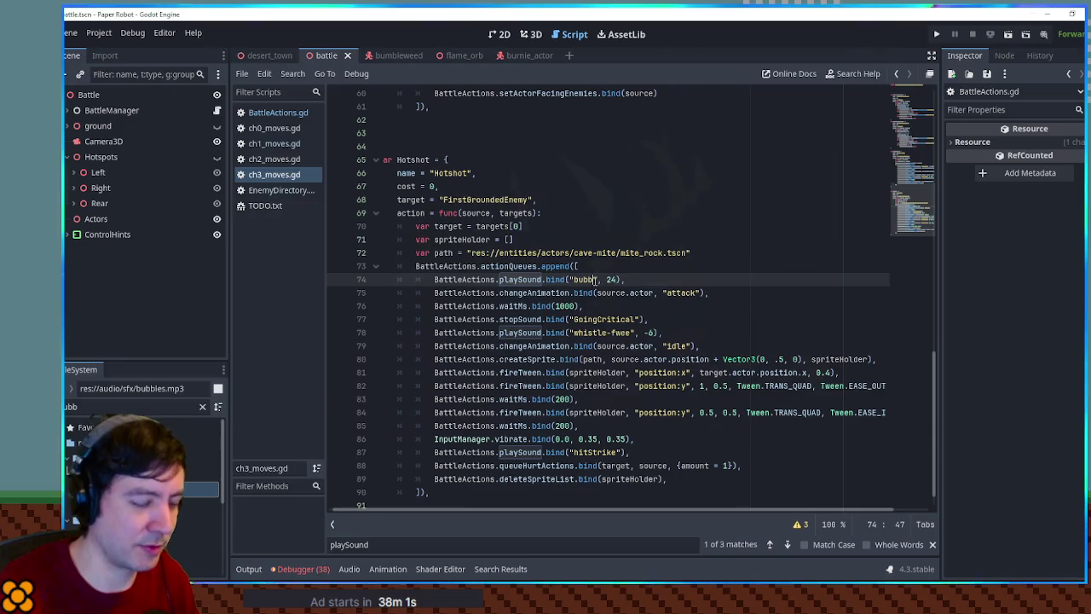
text(s)
double_click(588, 280)
key(ctrl+c)
double_click(606, 318)
key(ctrl+v)
key(ctrl+s)
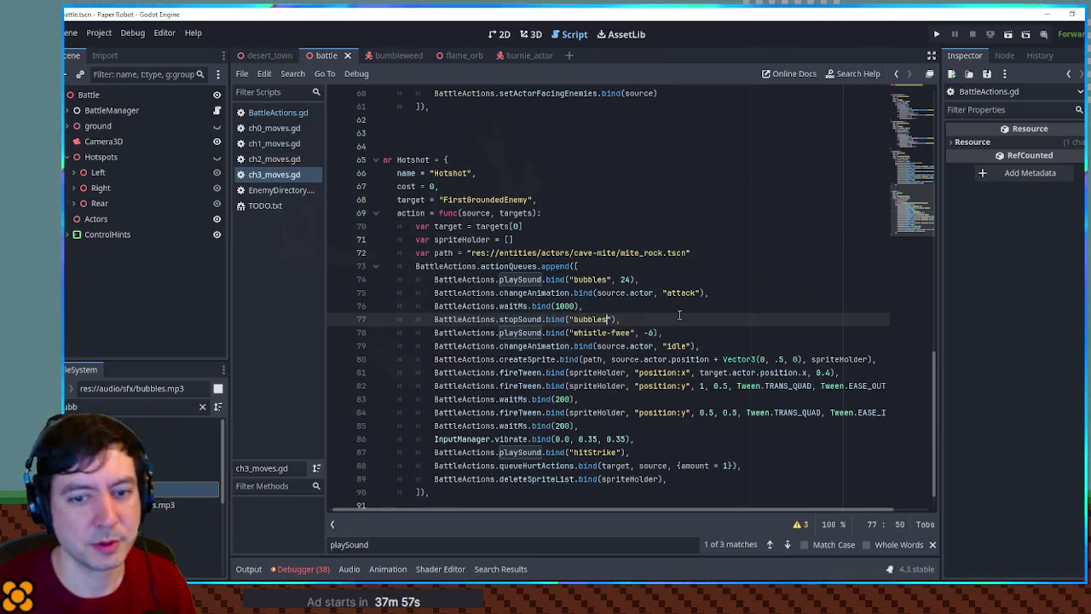
key(F5)
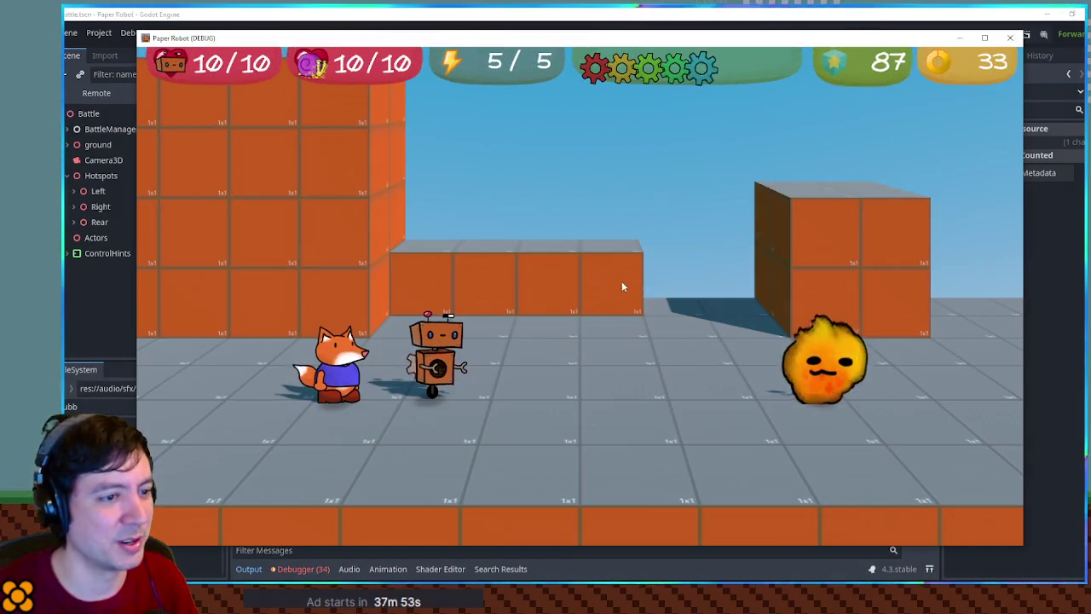
Choose Defend tactics in the running battle, then stop the game with F8.
key(Up)
key(space)
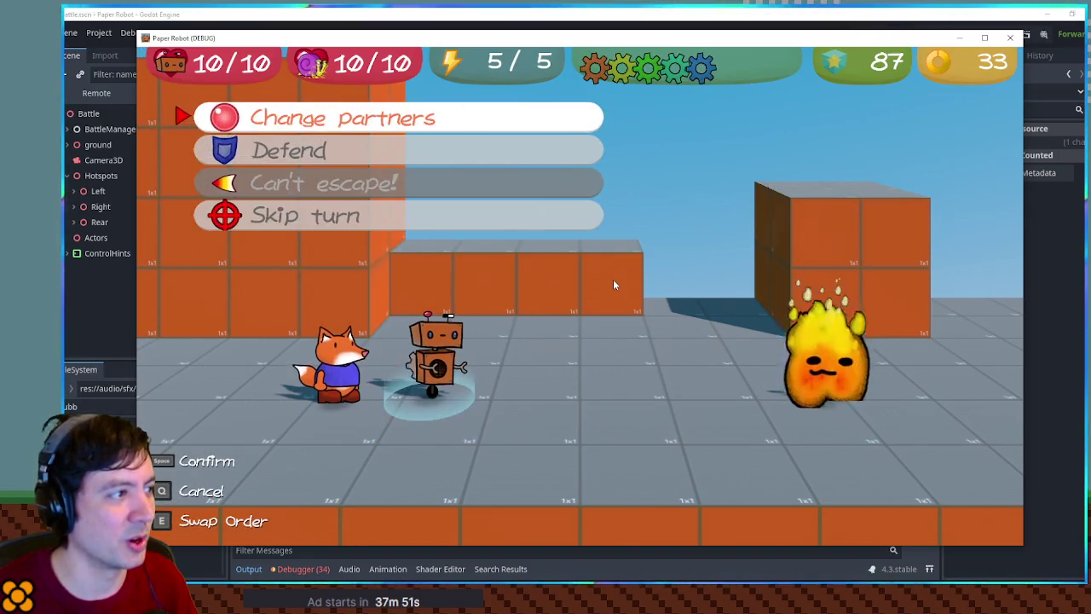
key(Down)
key(space)
key(space)
key(Up)
key(space)
key(space)
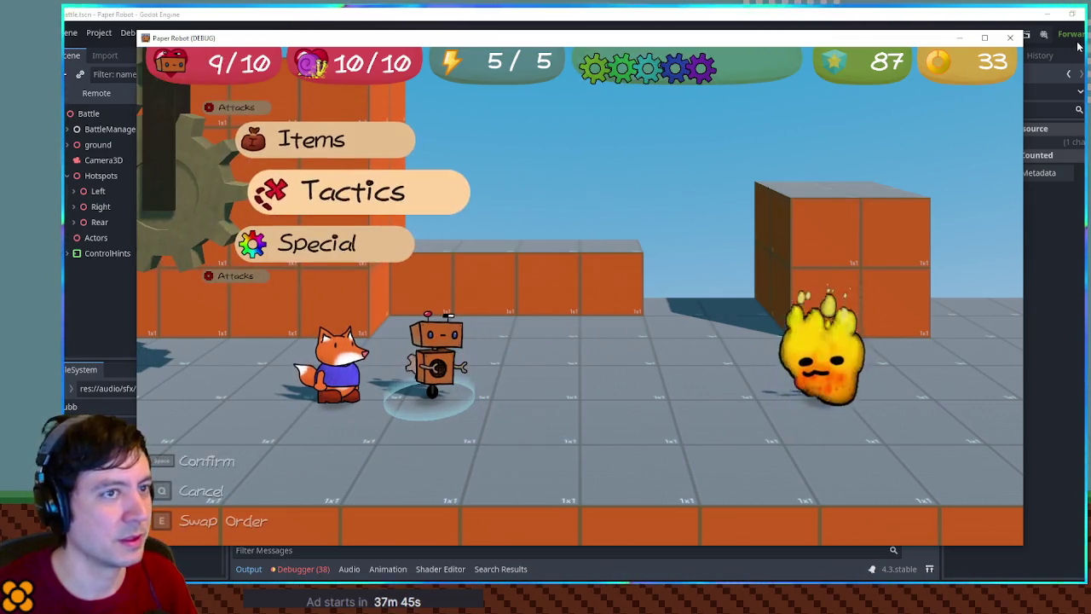
key(F8)
Preview cookingBubbles.mp3, swap bubbles for cookingBubbles on lines 74 and 77, and save.
double_click(192, 504)
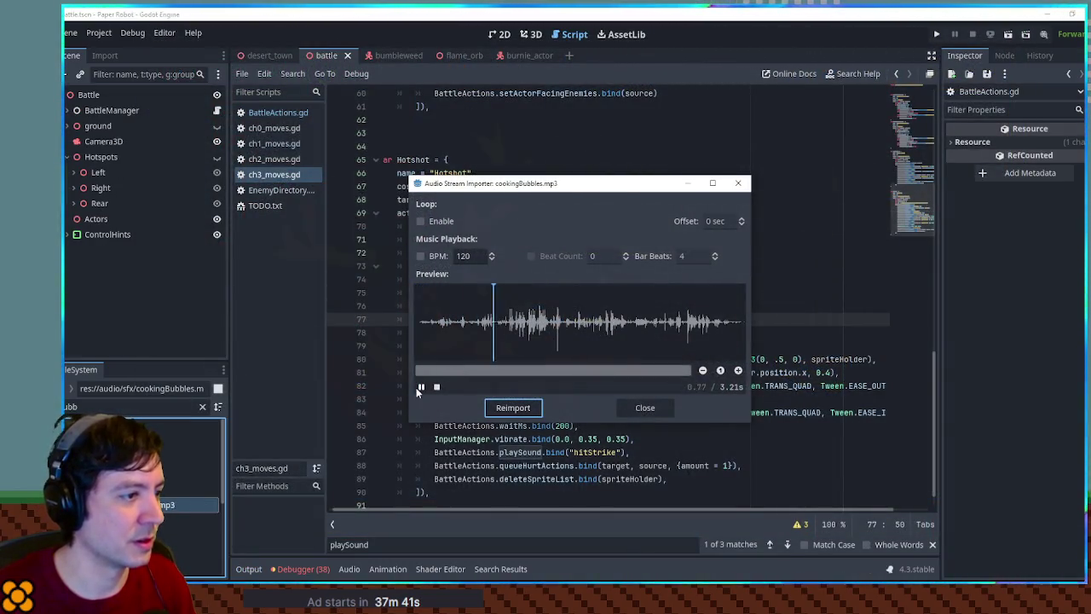
click(645, 407)
double_click(588, 279)
key(ctrl+v)
double_click(591, 319)
key(ctrl+v)
key(ctrl+s)
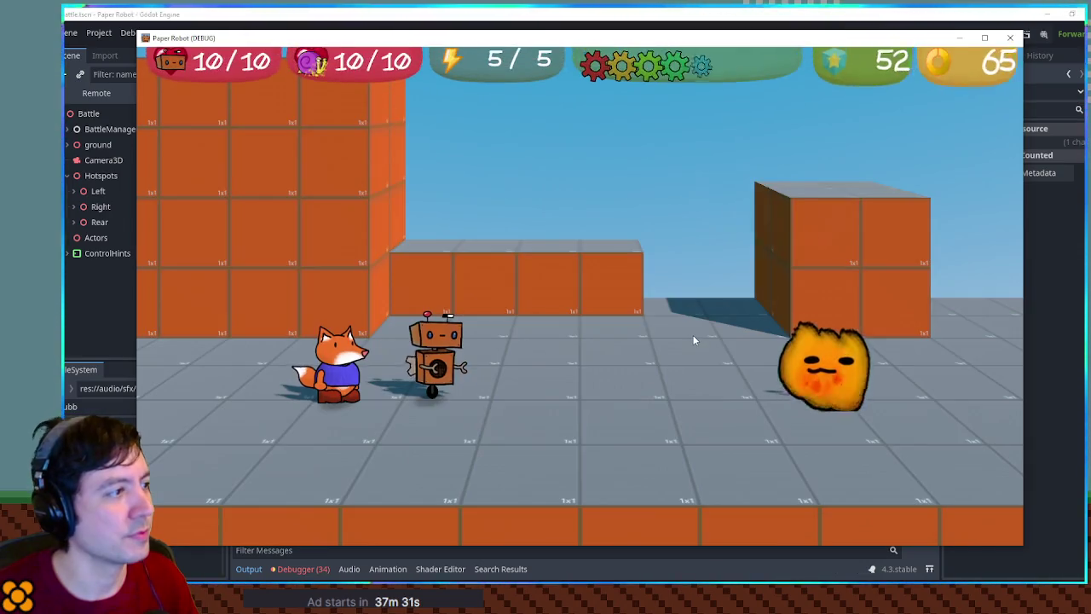
Play a Tactics turn in the test battle, close the game, and clear the file filter.
key(Down)
key(Down)
key(space)
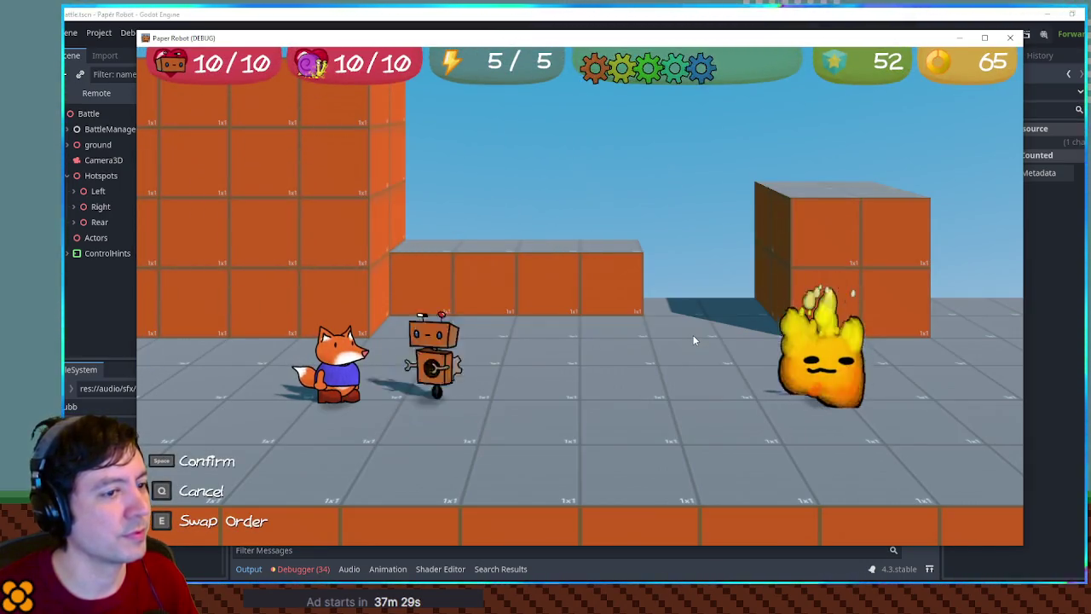
key(Down)
key(Down)
key(space)
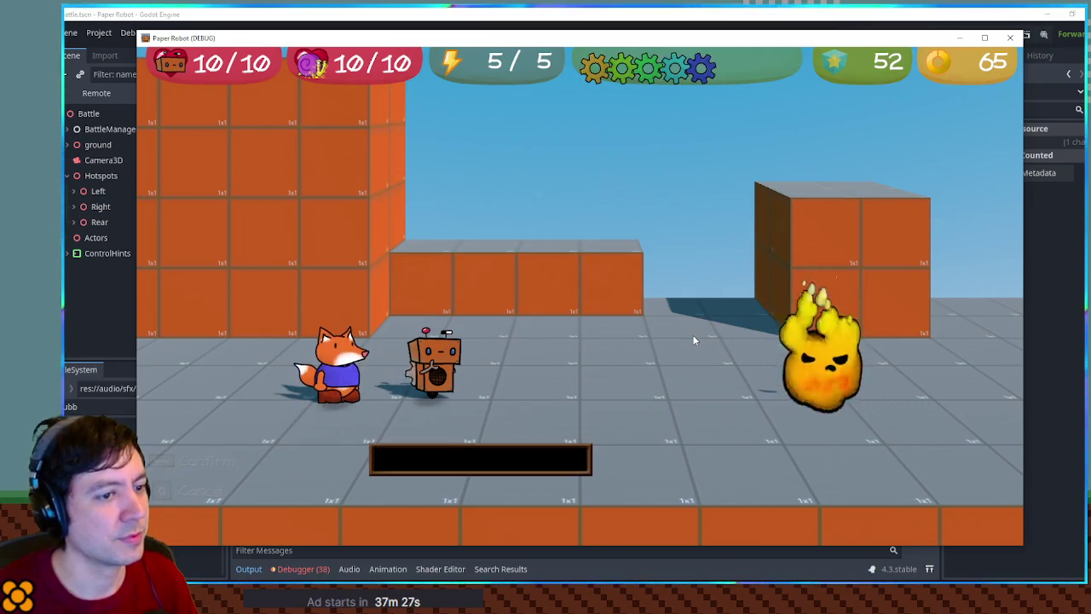
click(1010, 37)
click(202, 407)
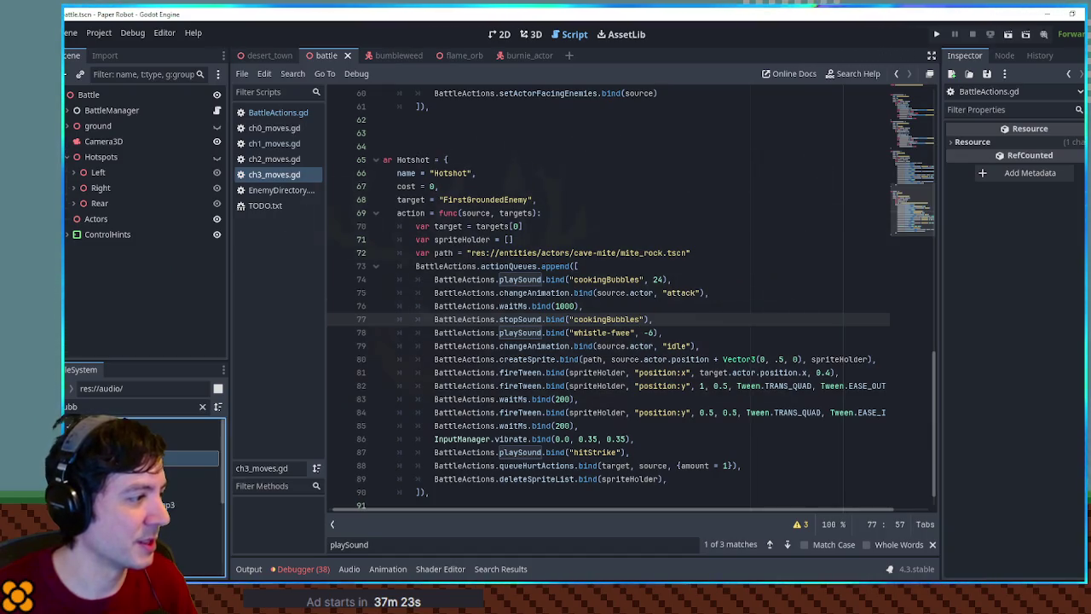
scroll(182, 457, down, 2)
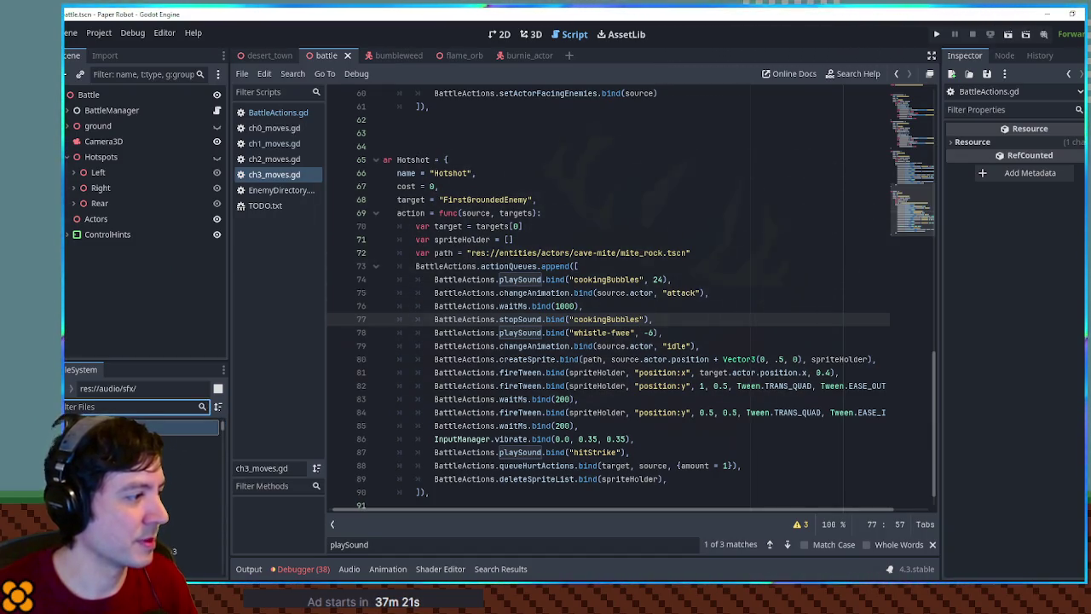
scroll(145, 478, down, 2)
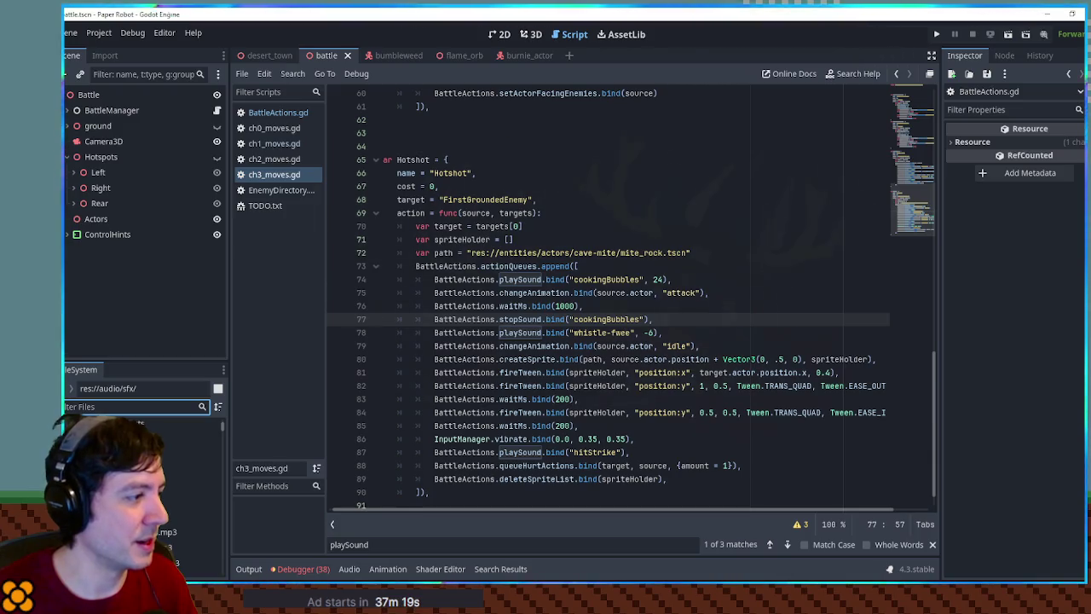
scroll(145, 477, down, 2)
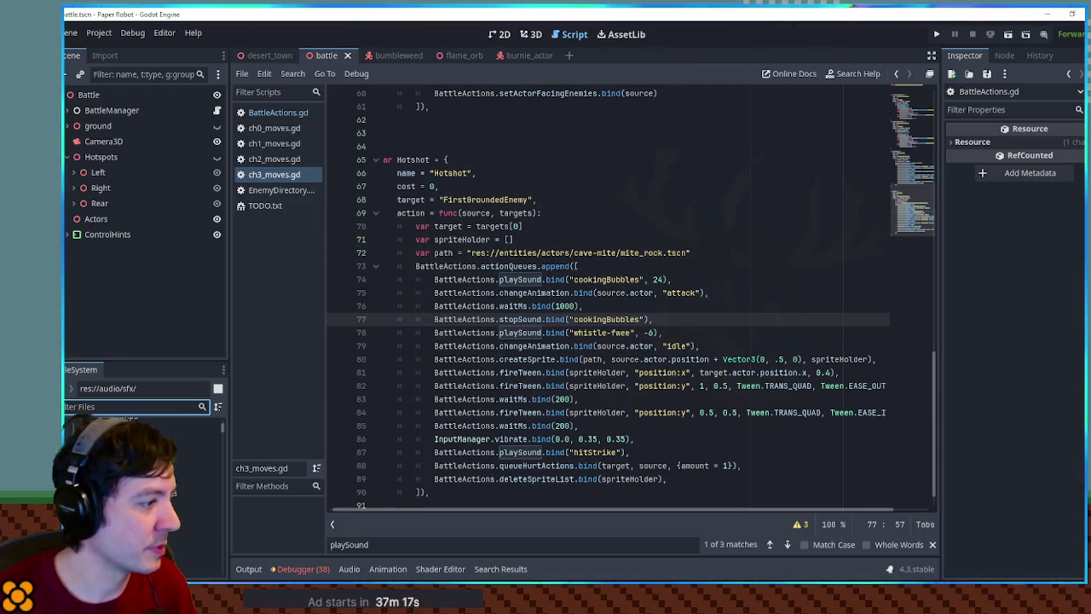
double_click(170, 461)
click(420, 388)
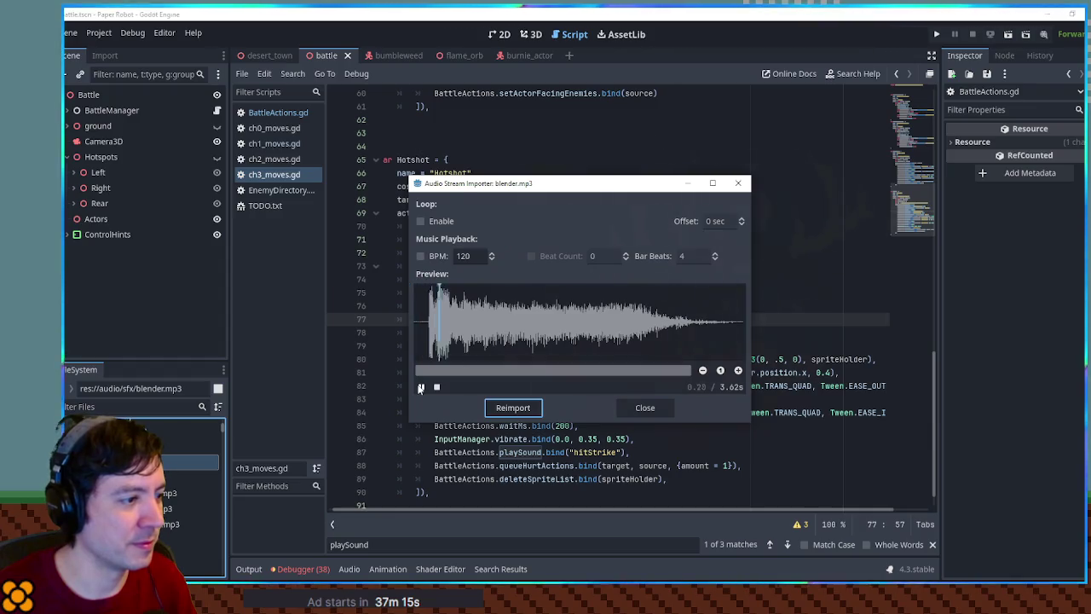
click(644, 407)
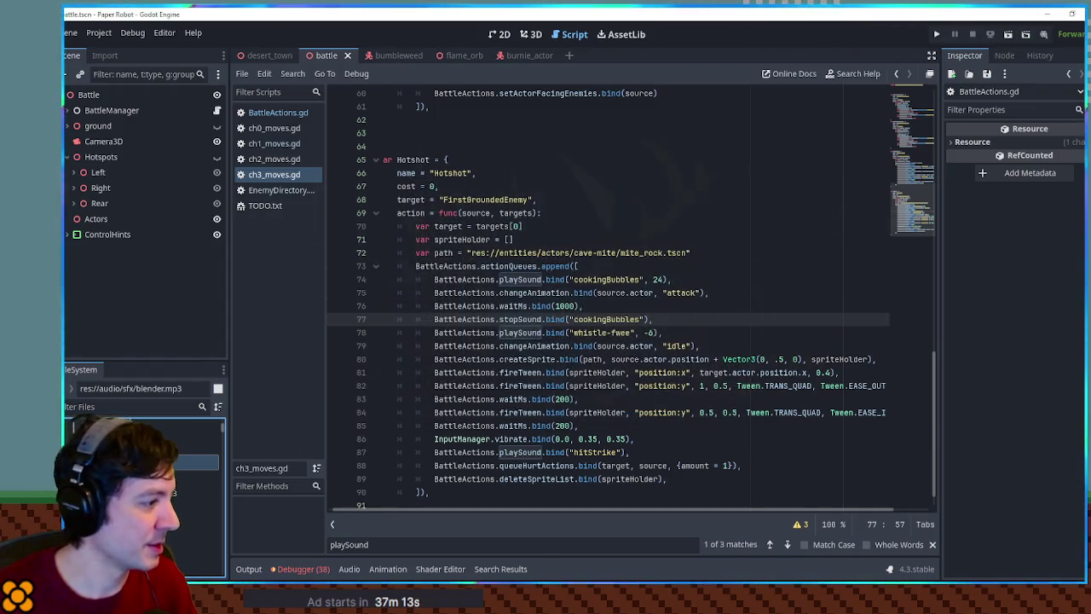
scroll(145, 460, down, 2)
scroll(145, 461, down, 3)
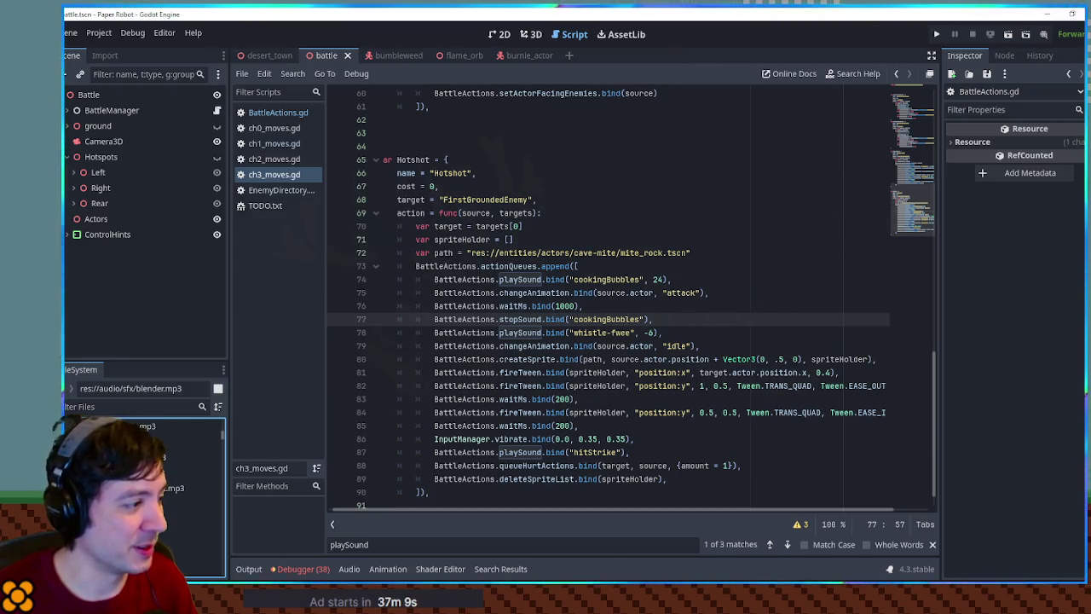
scroll(145, 460, down, 2)
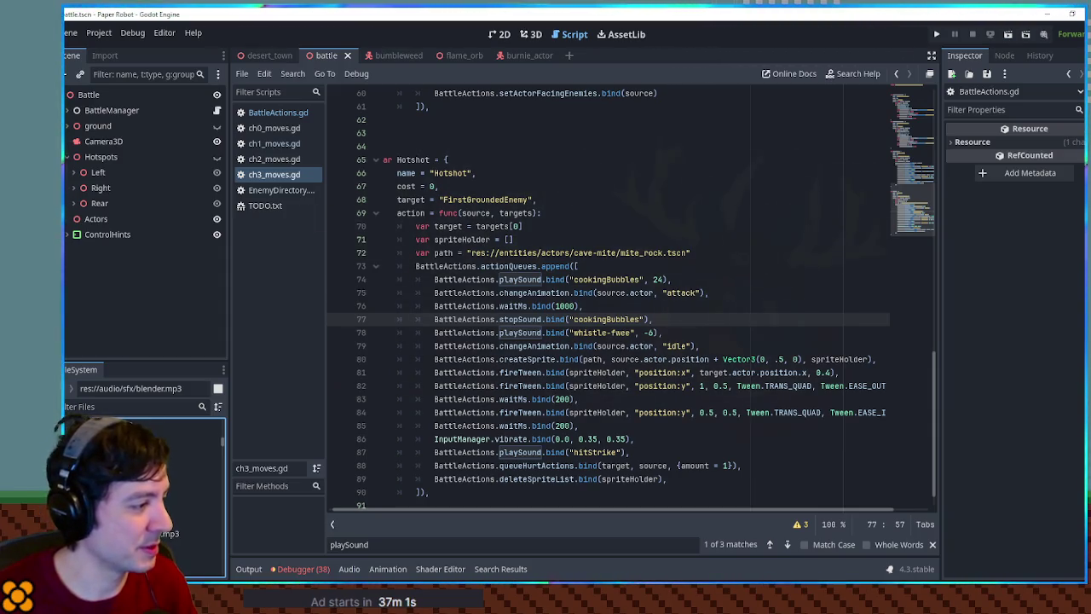
double_click(191, 495)
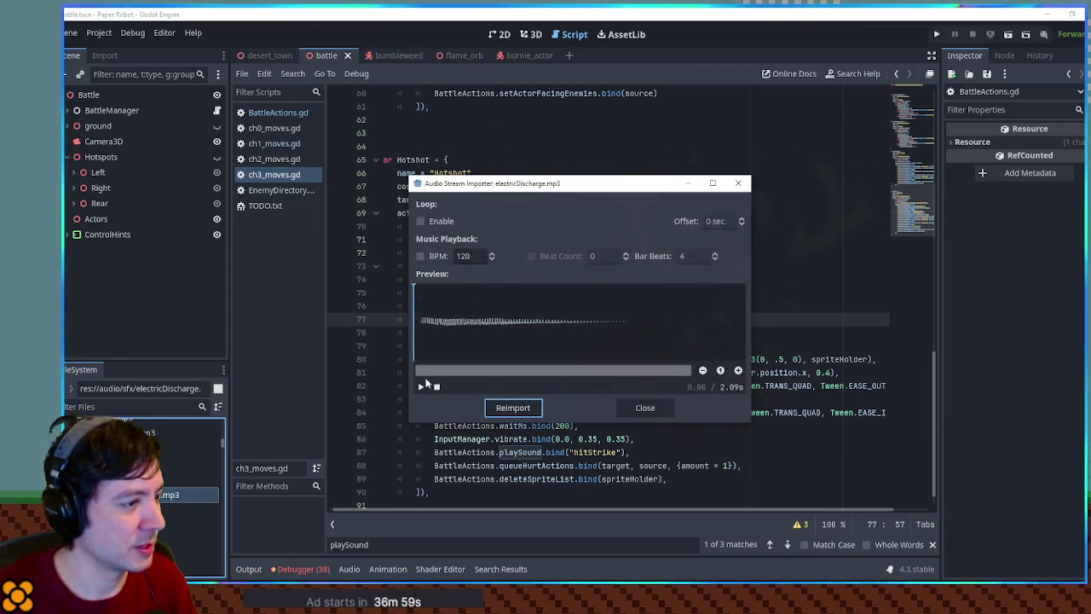
click(648, 405)
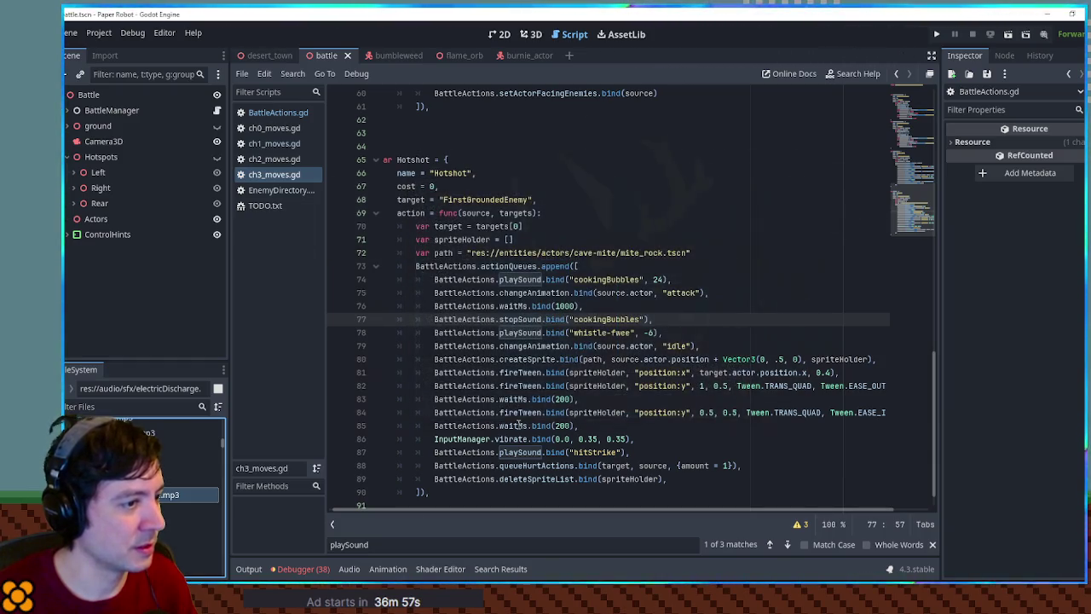
scroll(145, 452, down, 1)
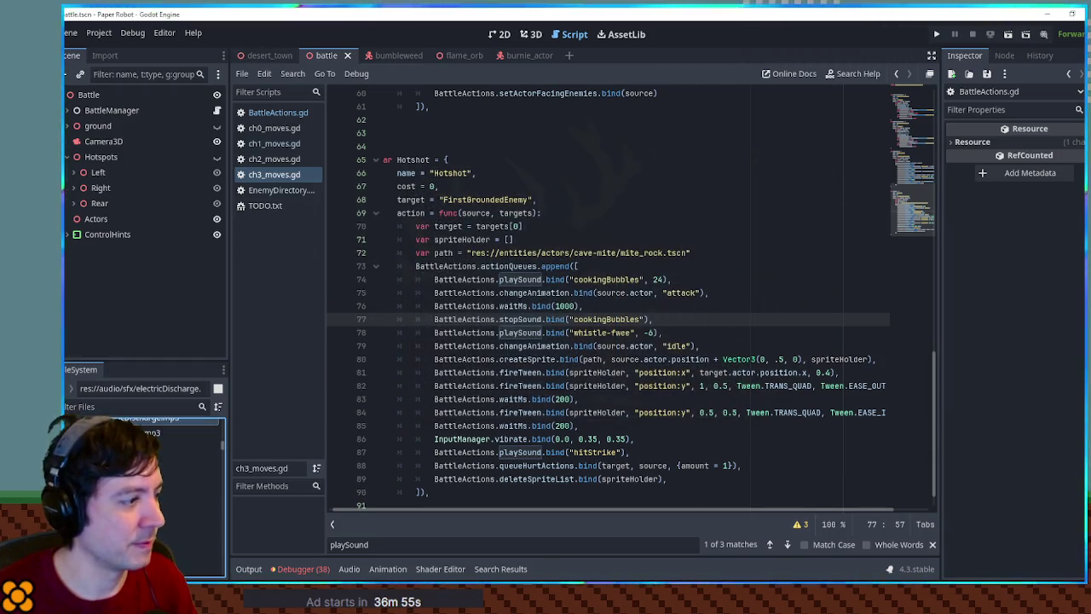
double_click(188, 494)
click(641, 413)
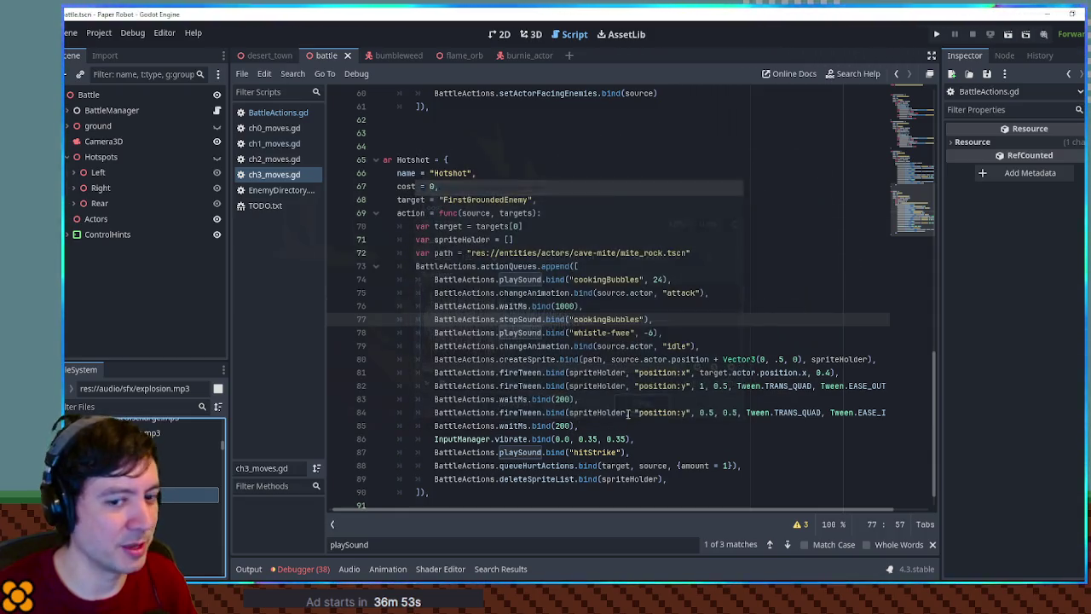
scroll(167, 474, down, 2)
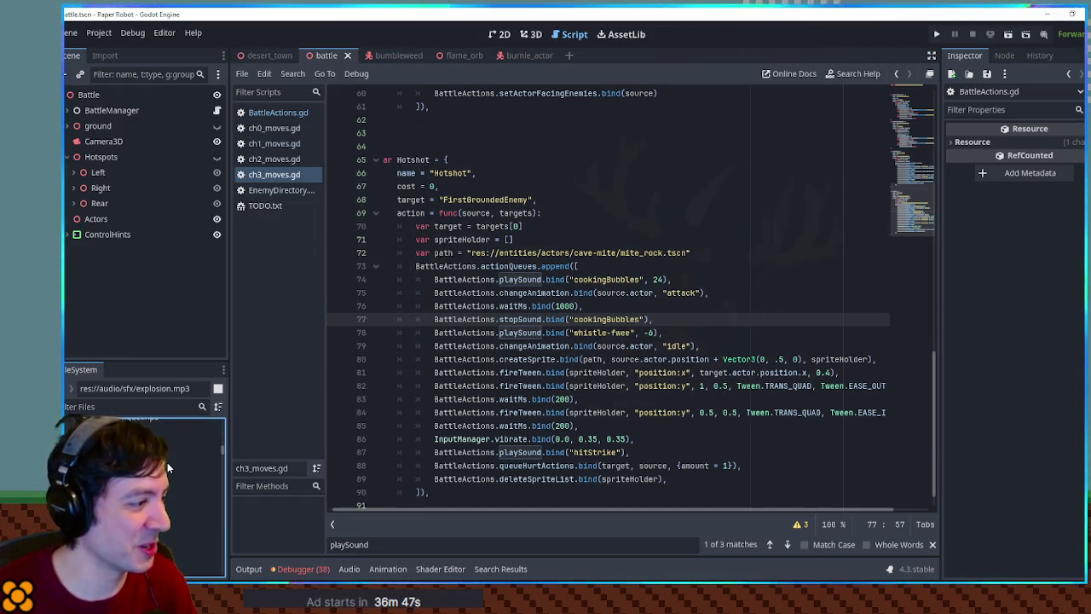
scroll(168, 465, up, 1)
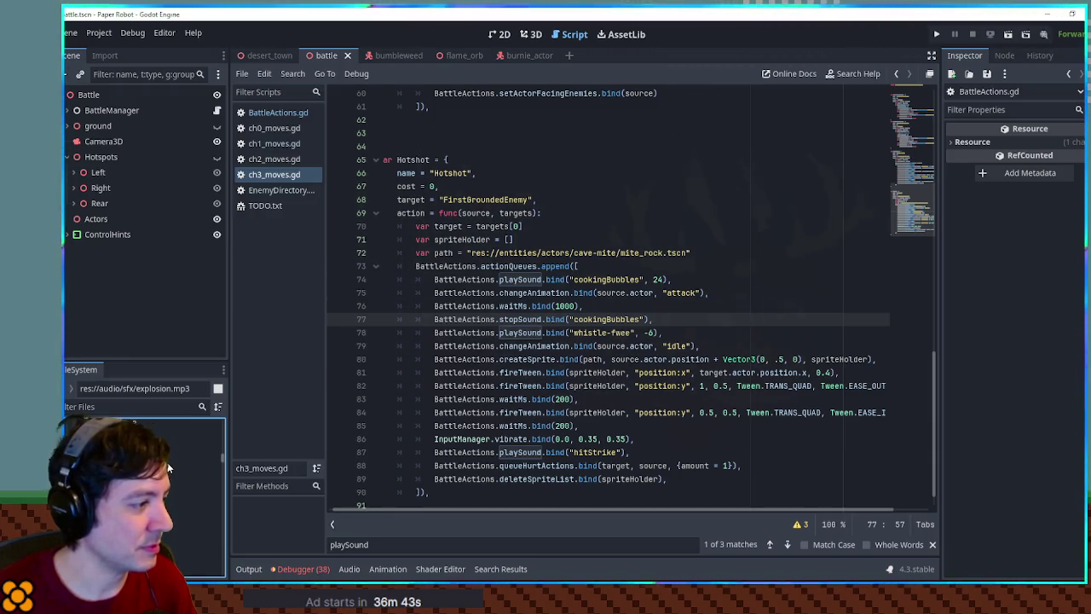
double_click(196, 512)
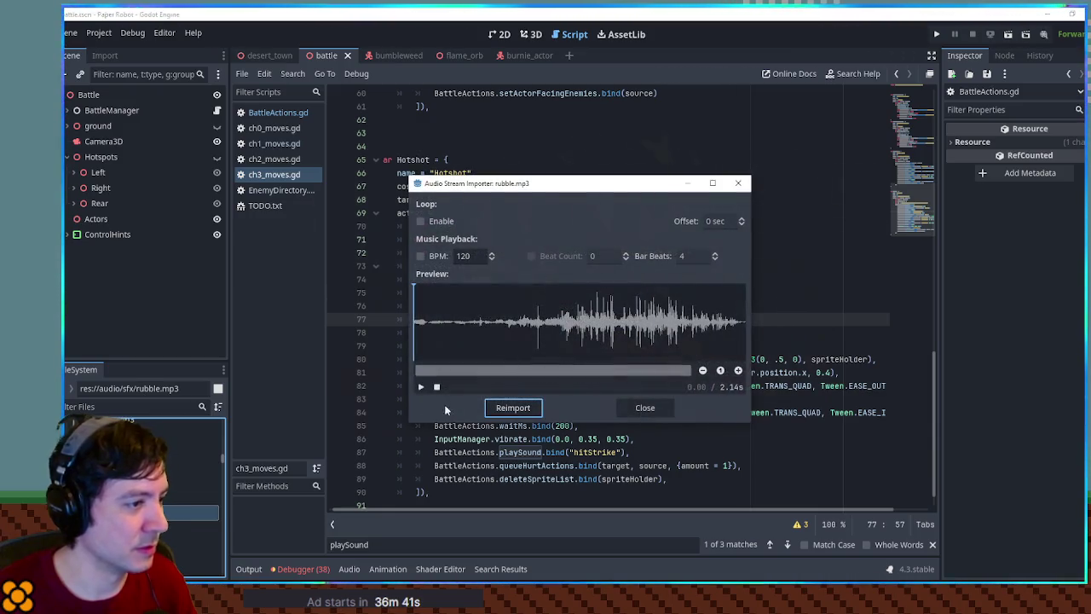
click(418, 388)
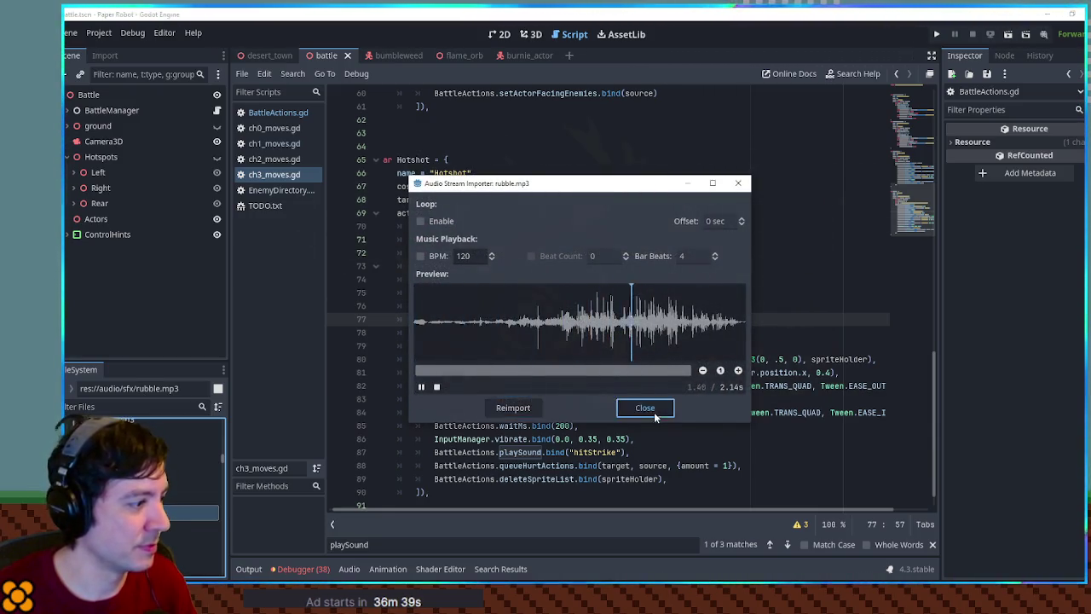
click(645, 407)
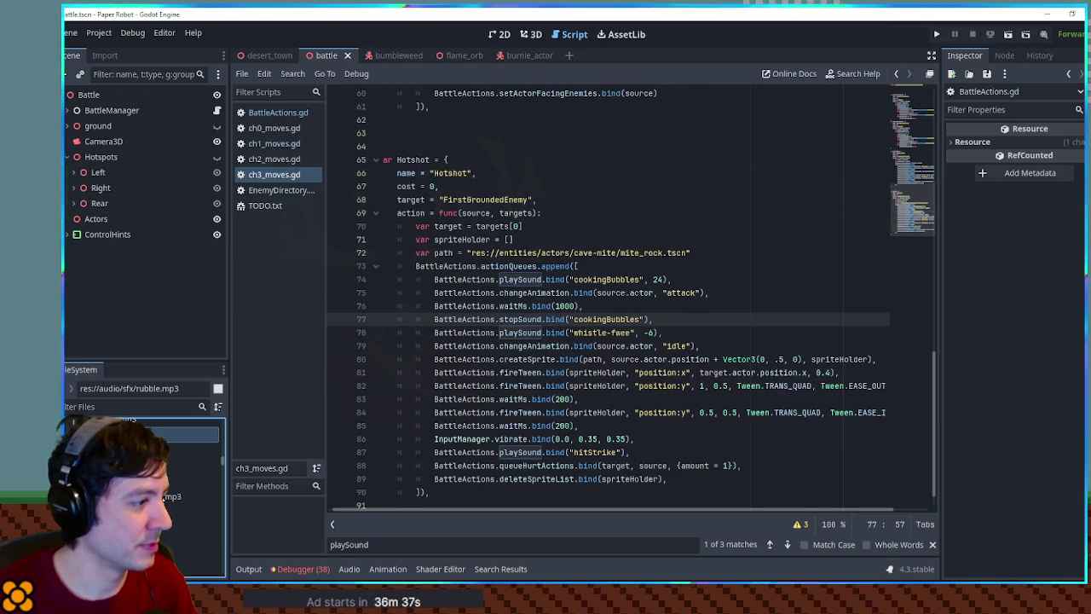
double_click(184, 496)
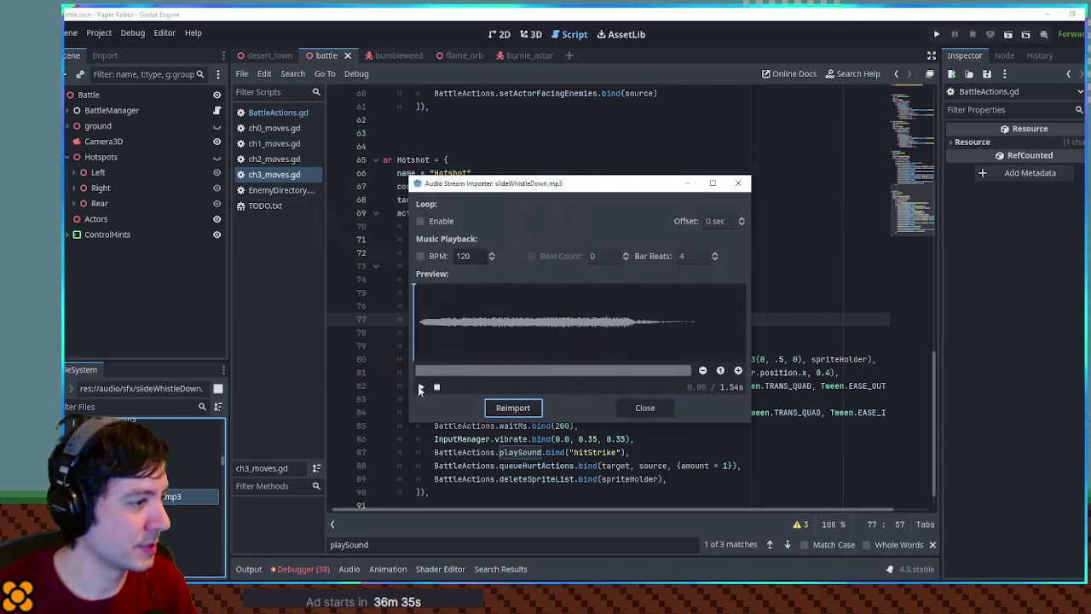
click(645, 408)
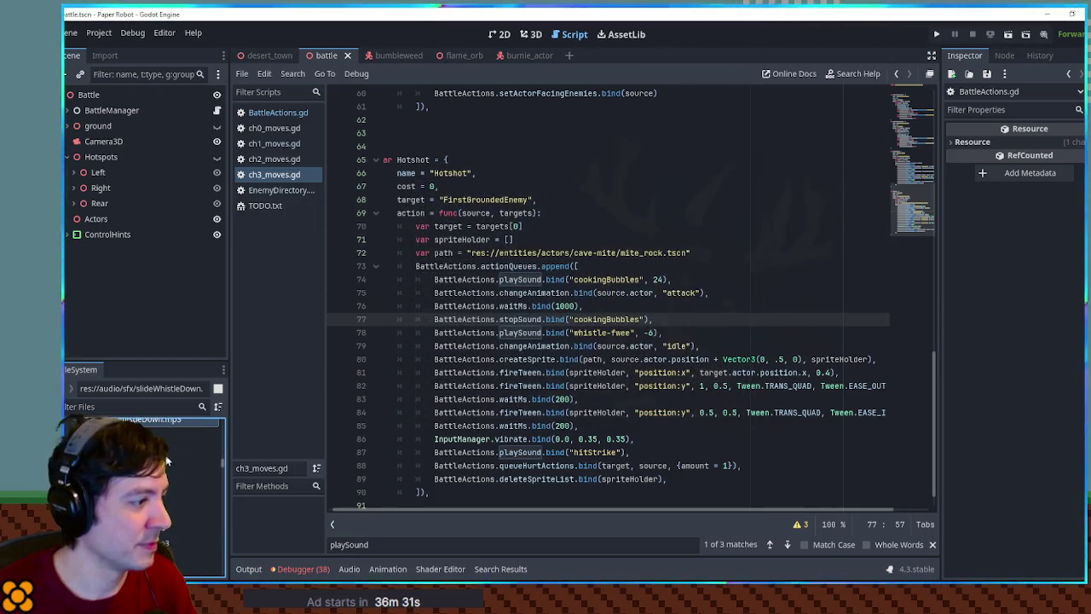
double_click(187, 512)
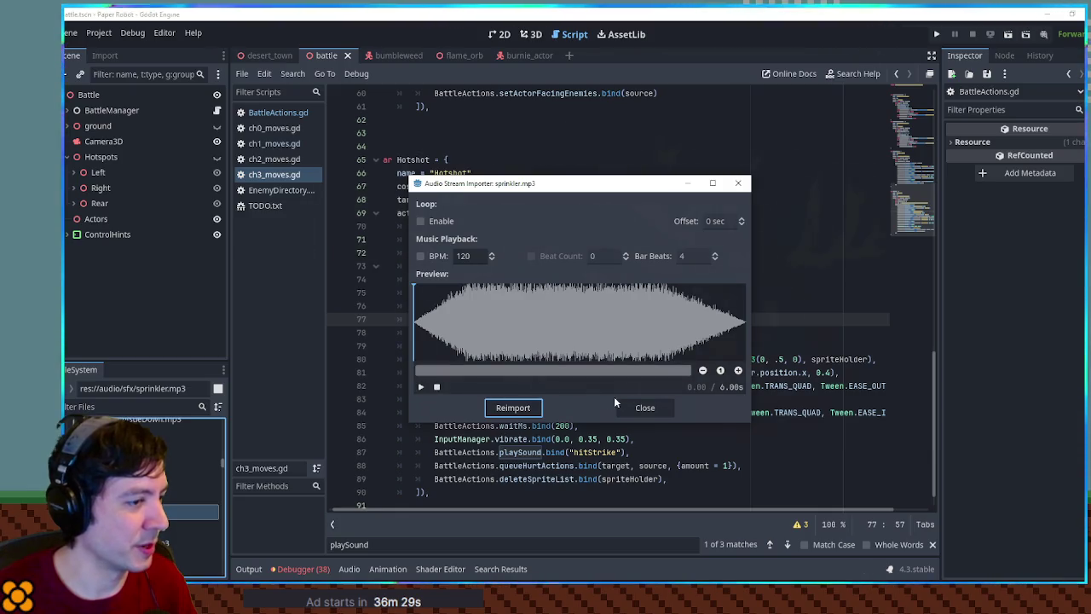
click(644, 404)
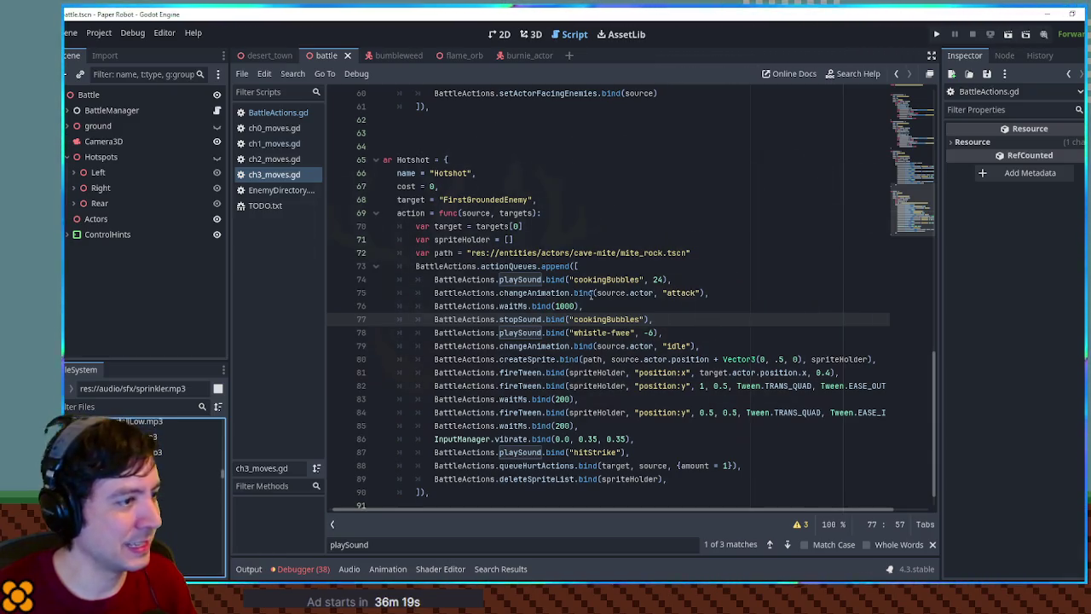
Comment out Hotshot's cookingBubbles play and stop lines (74 and 77).
click(546, 280)
key(ctrl+k)
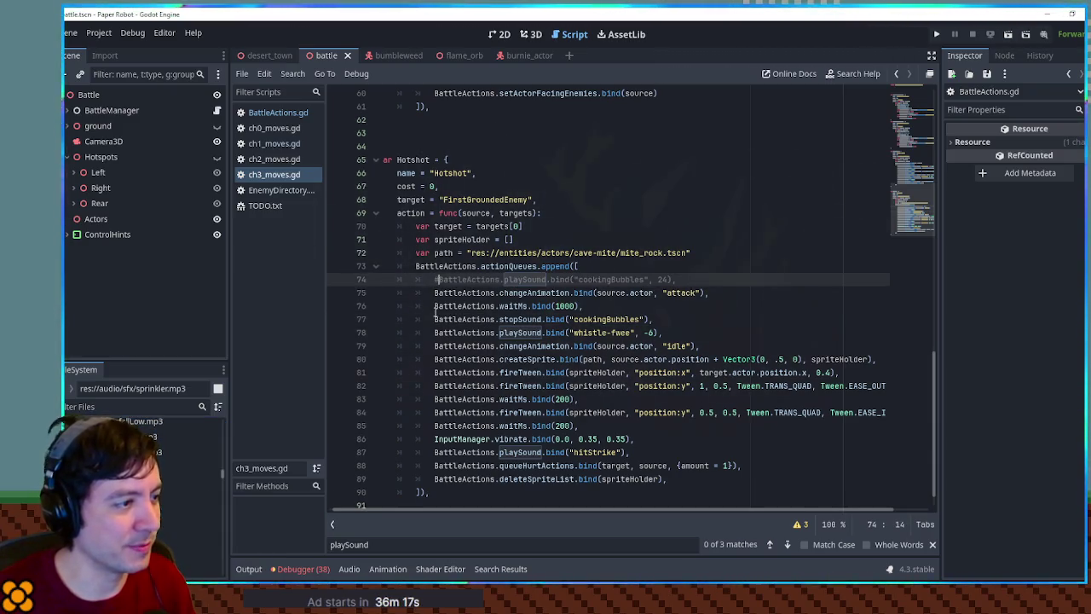
click(435, 321)
key(ctrl+k)
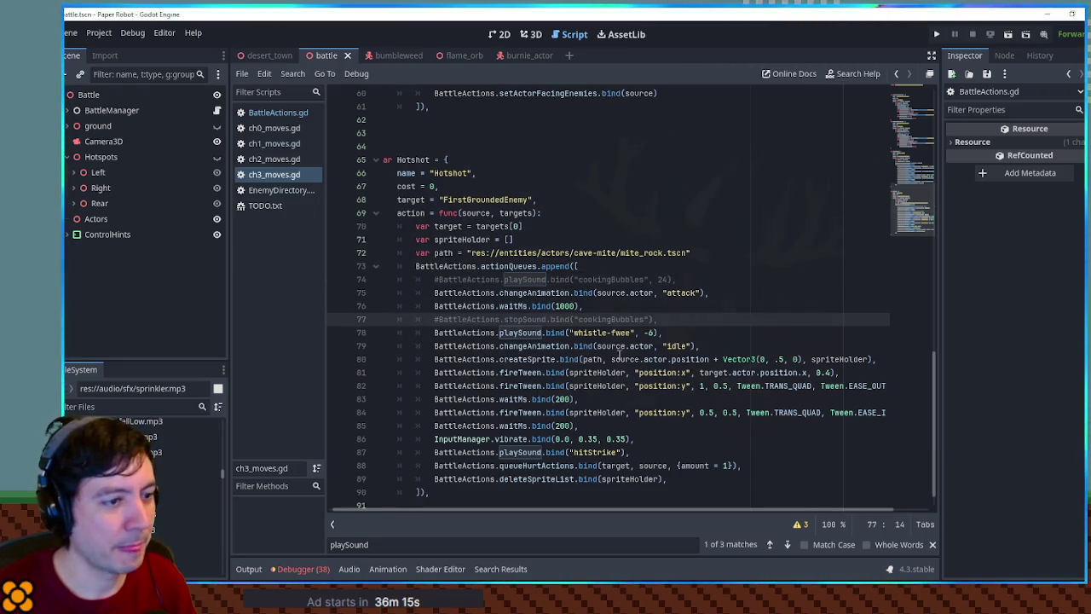
Make the x-tween last 0.6 and both waits 300 ms, then save and run the game.
click(835, 372)
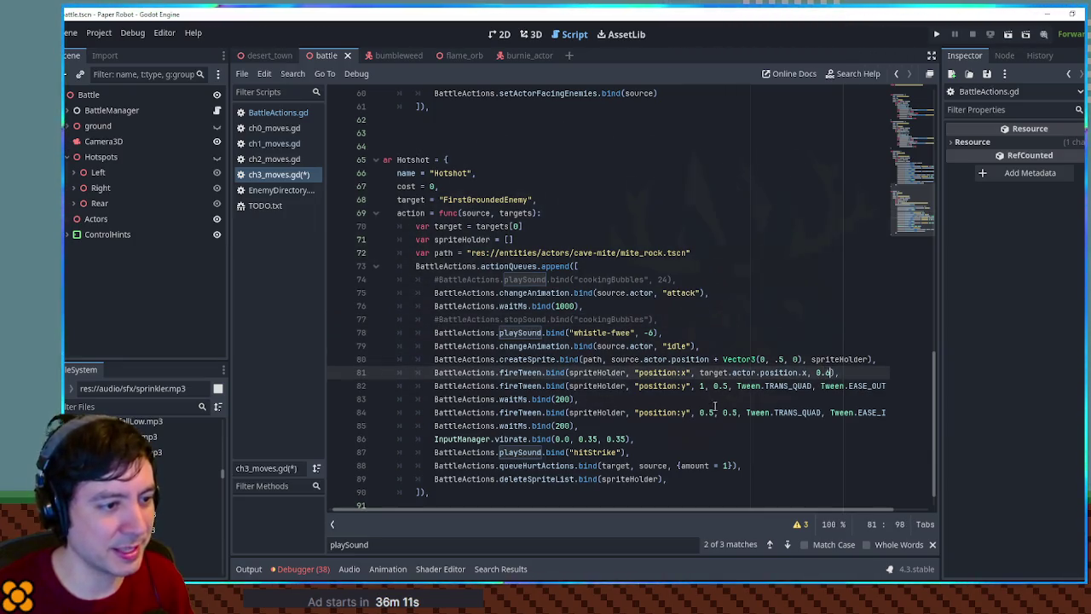
click(556, 399)
text(3)
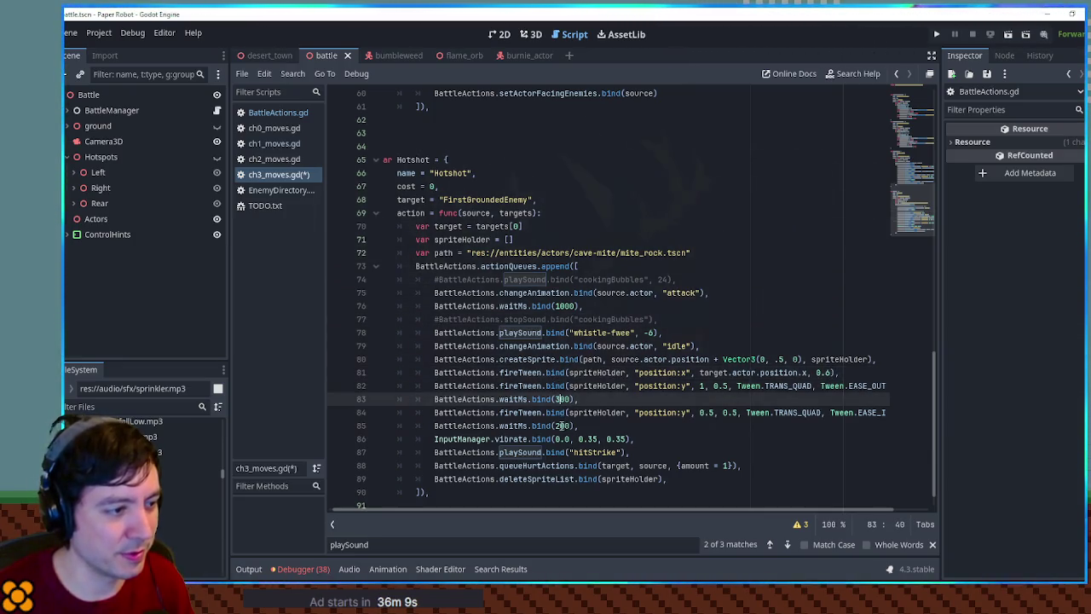
click(561, 425)
key(BackSpace)
text(3)
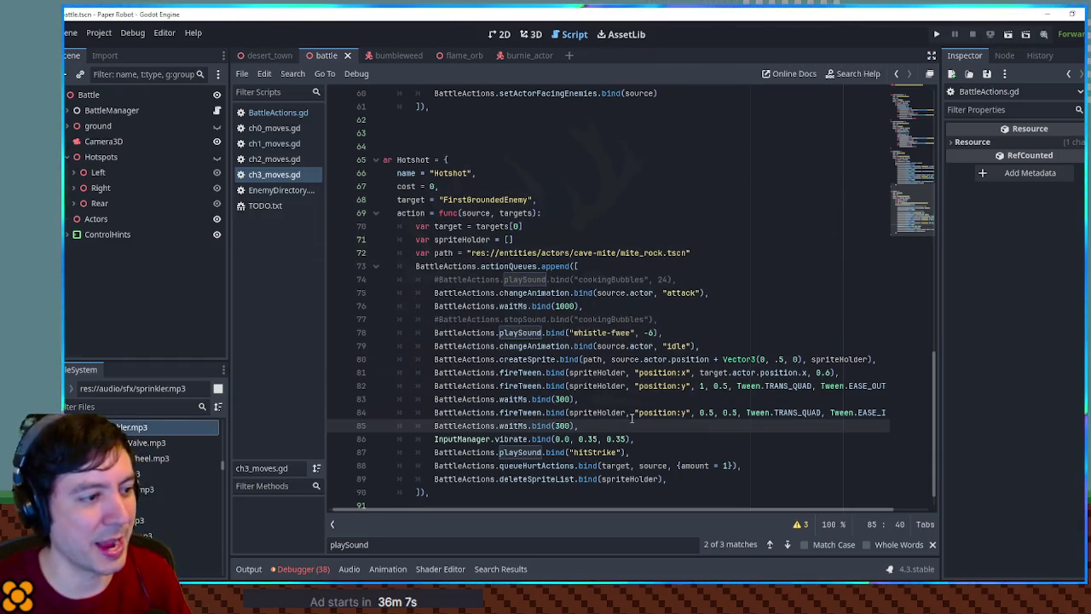
key(ctrl+s)
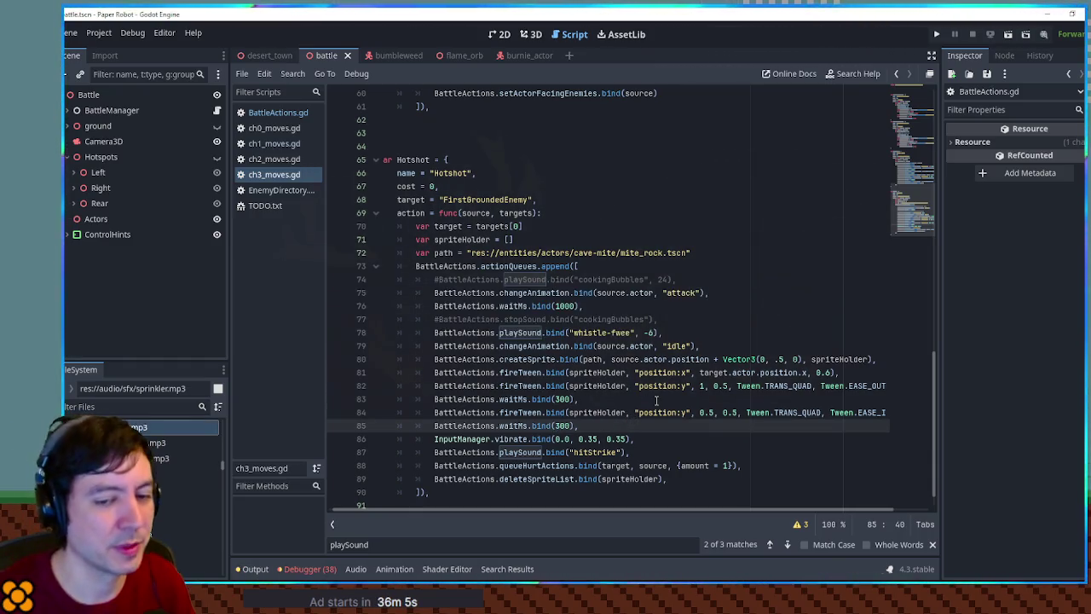
key(F5)
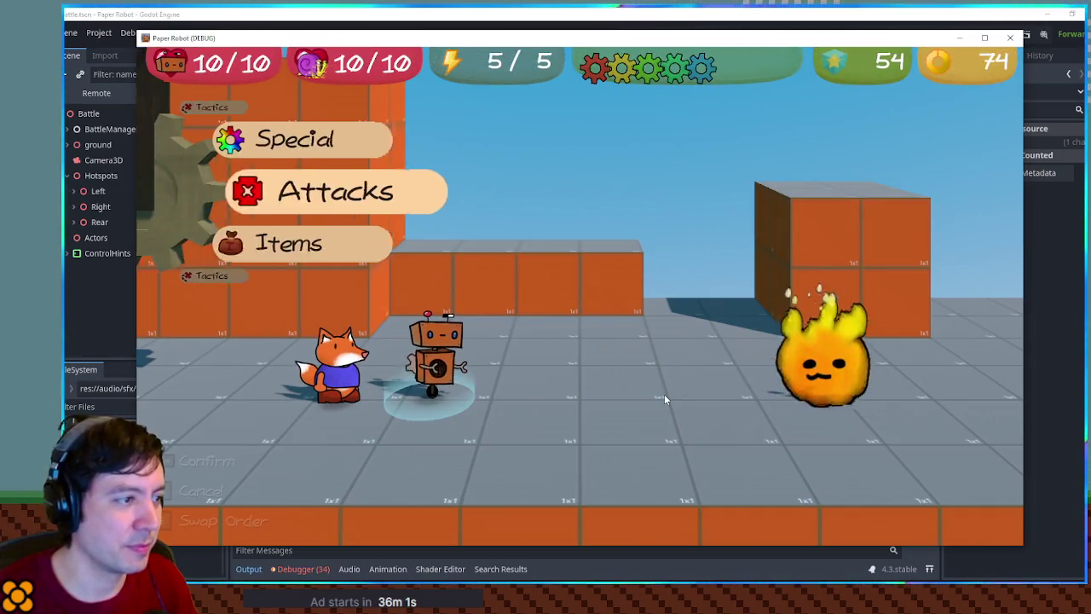
key(Up)
key(Up)
key(Return)
key(Return)
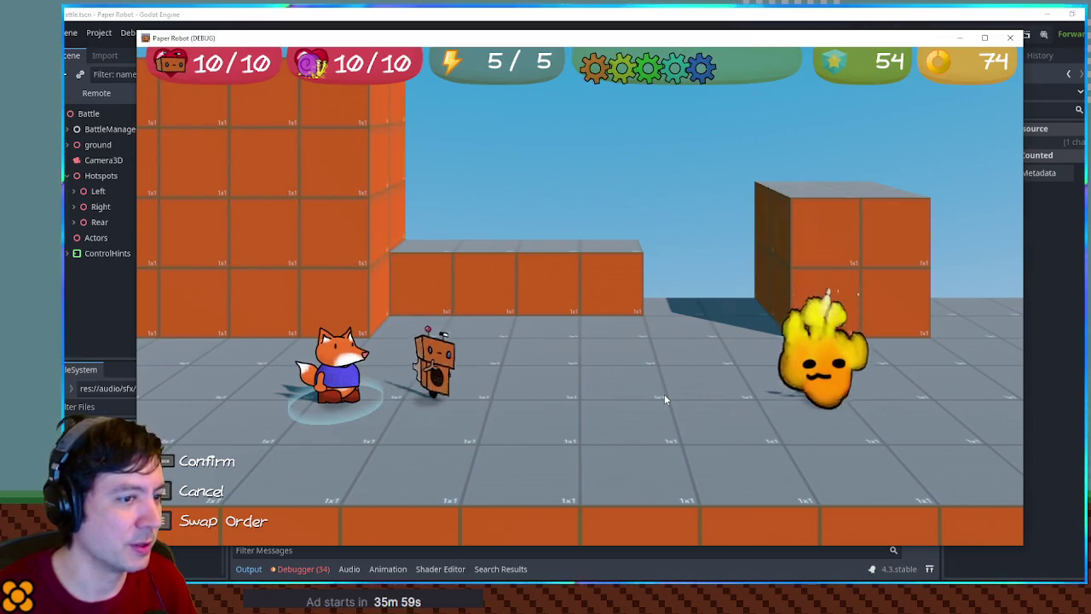
key(Up)
key(Return)
key(Return)
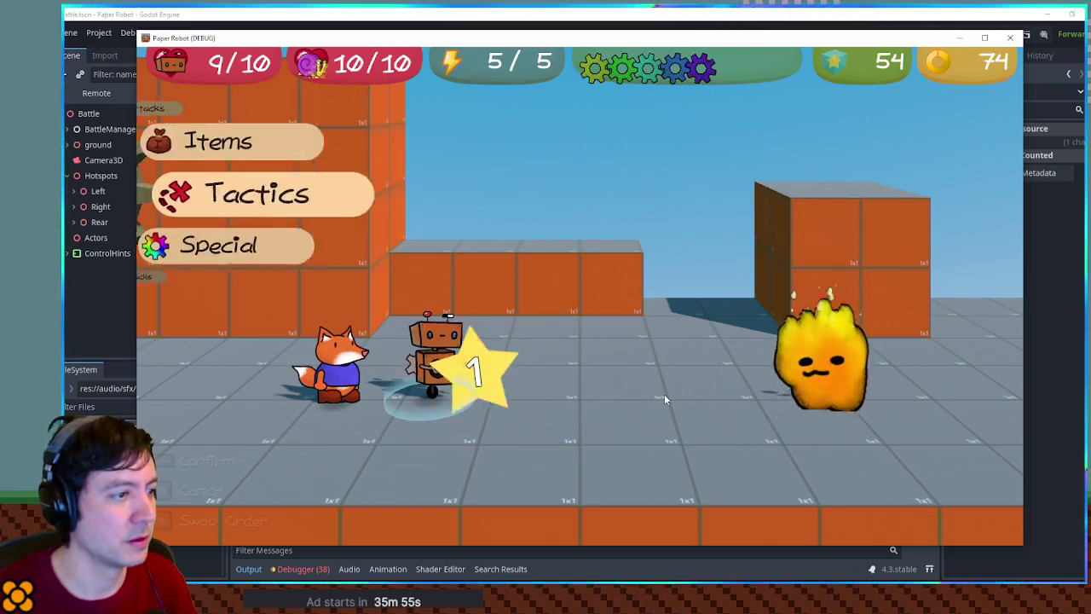
click(1013, 40)
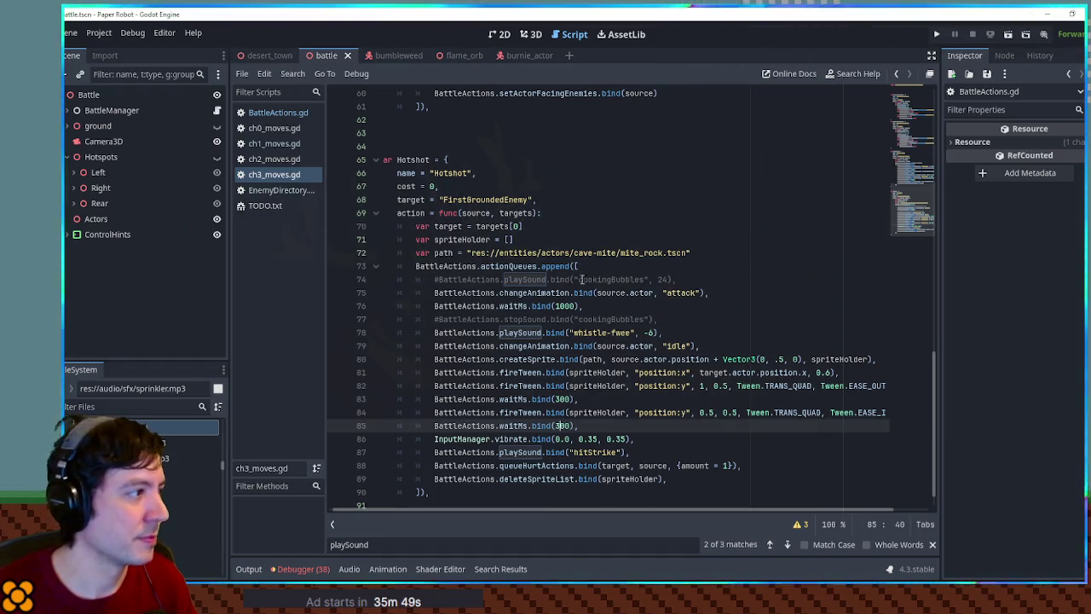
Locate mite_rock.tscn in the cave-mite folder by filtering FileSystem for 'mite rock', then clear the filter.
click(122, 406)
text(mit erock)
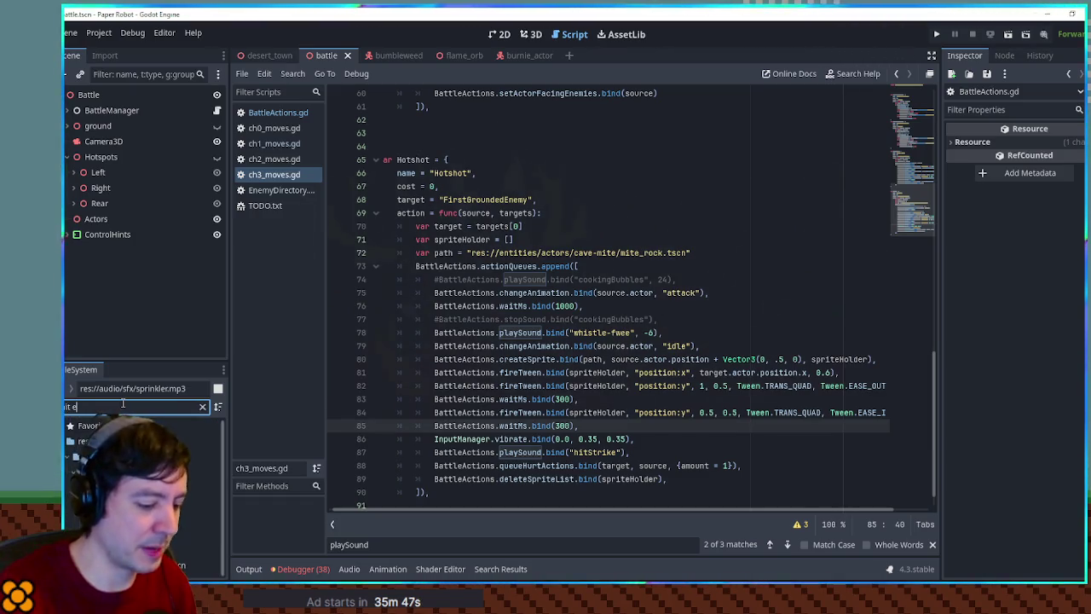
click(75, 407)
key(BackSpace)
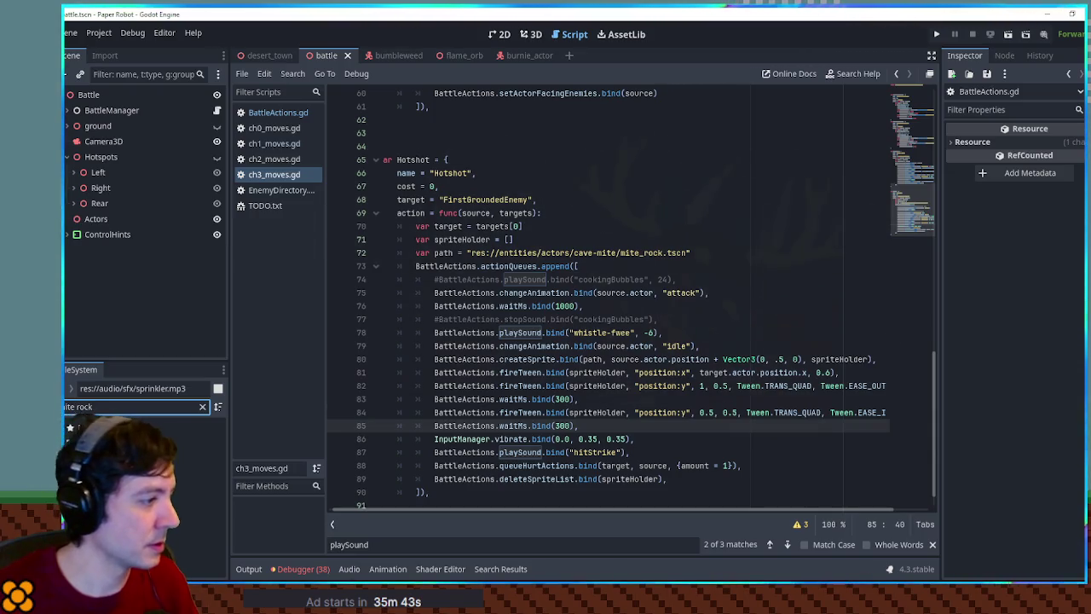
right_click(134, 503)
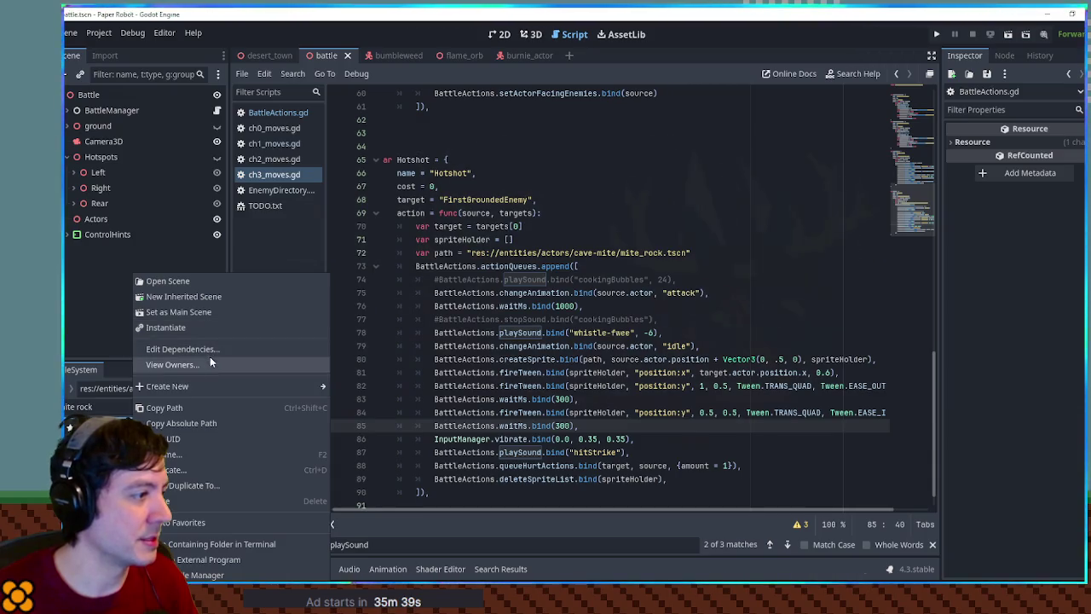
key(Escape)
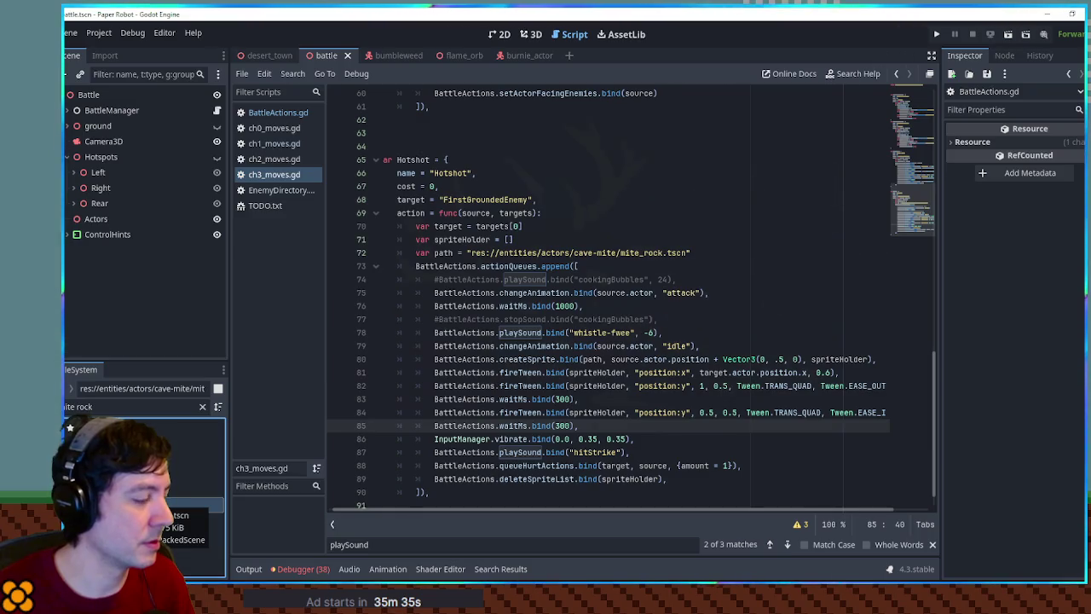
click(204, 407)
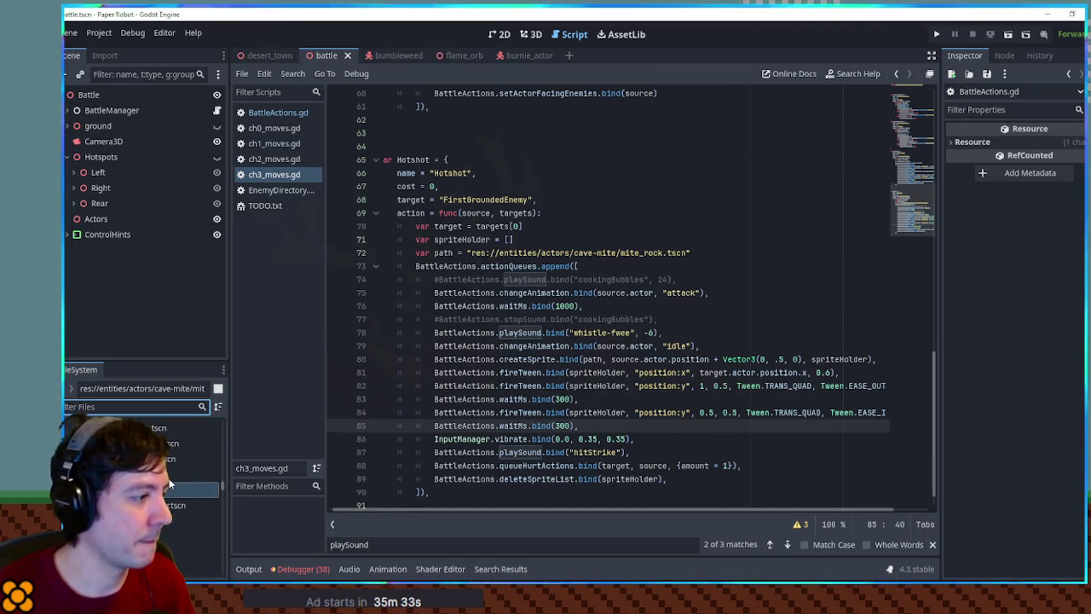
Duplicate mite_rock.tscn as fireball.tscn.
key(ctrl+d)
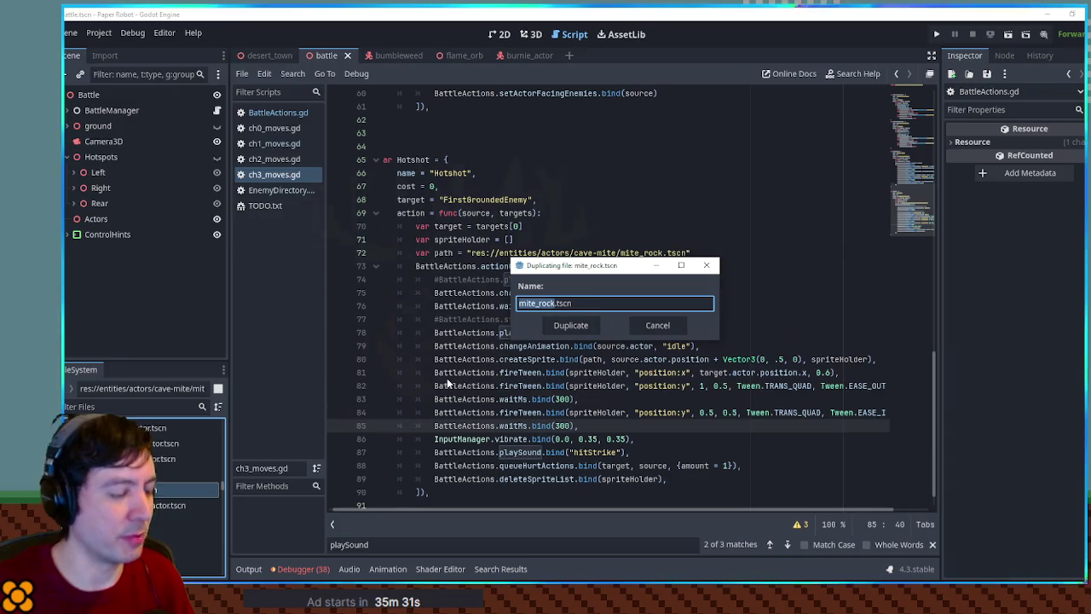
text(fireball)
key(Return)
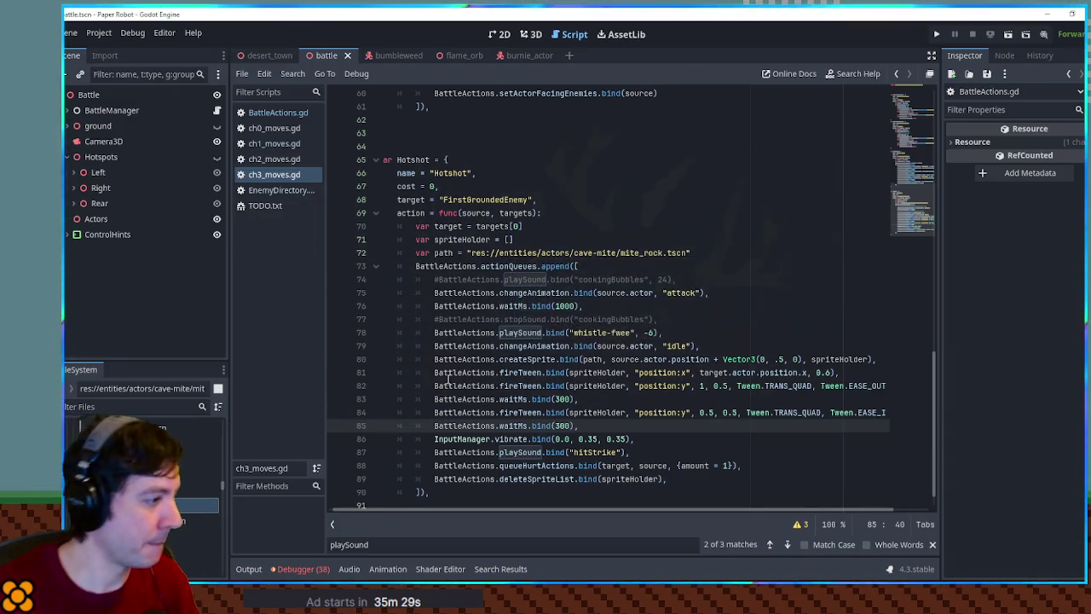
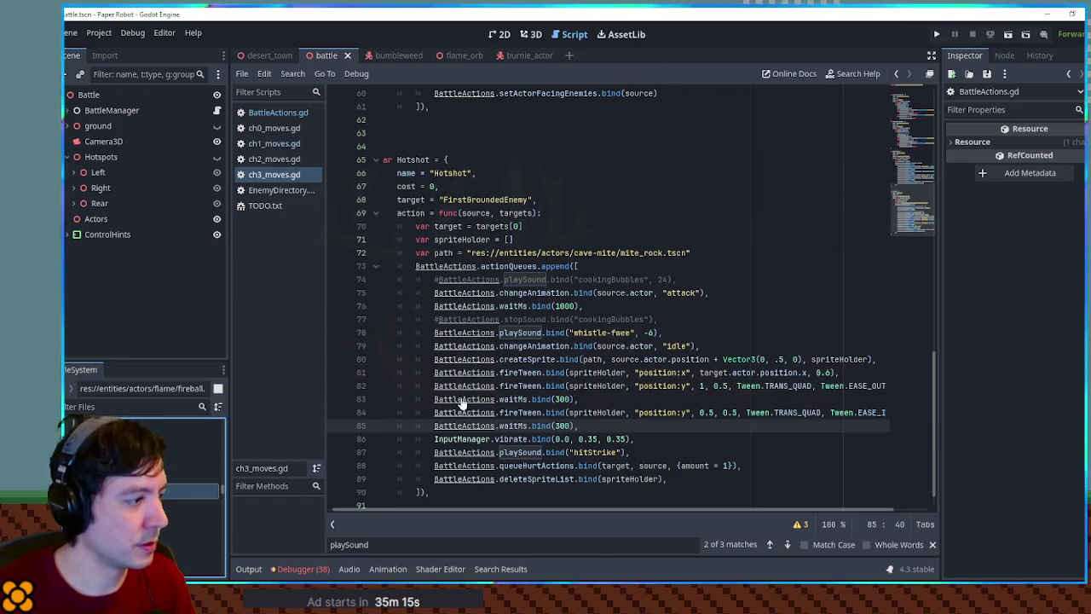
Replace the Hotshot move's mite_rock path with res://entities/actors/flame/fireball.tscn.
click(470, 253)
shift+click(690, 253)
text(res://entities/actors/flame/fireball.tscn)
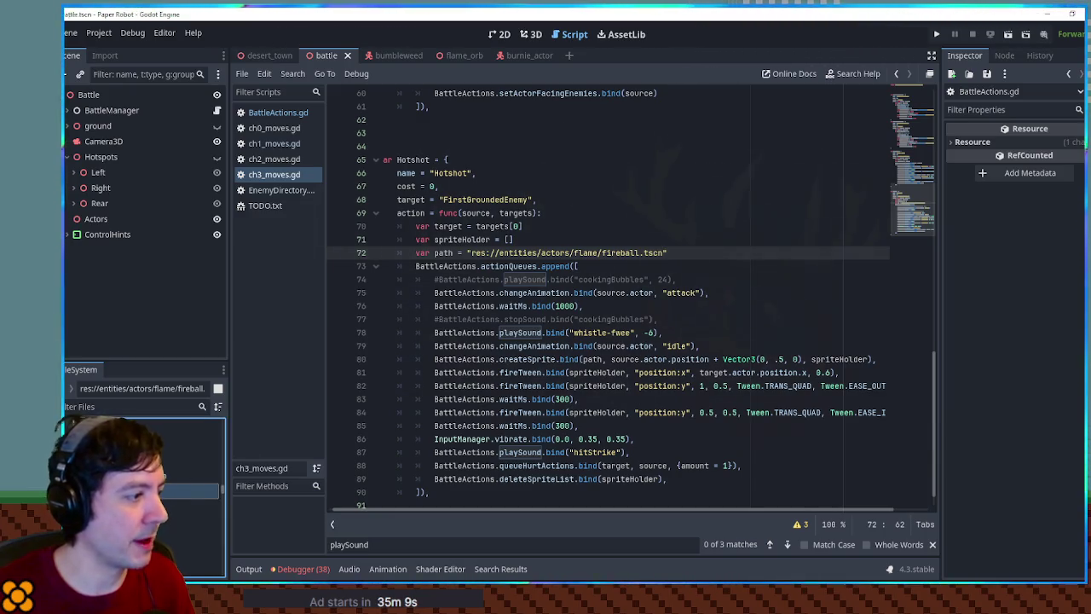
Open fireball.tscn and copy the burnie_actor particle flame for it.
double_click(192, 490)
click(517, 59)
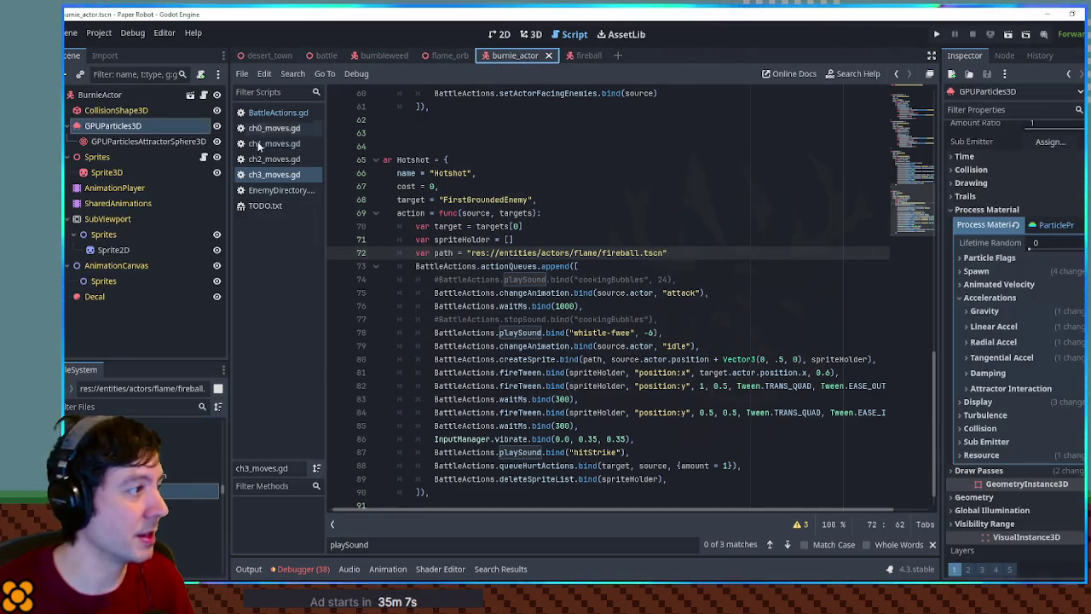
click(112, 128)
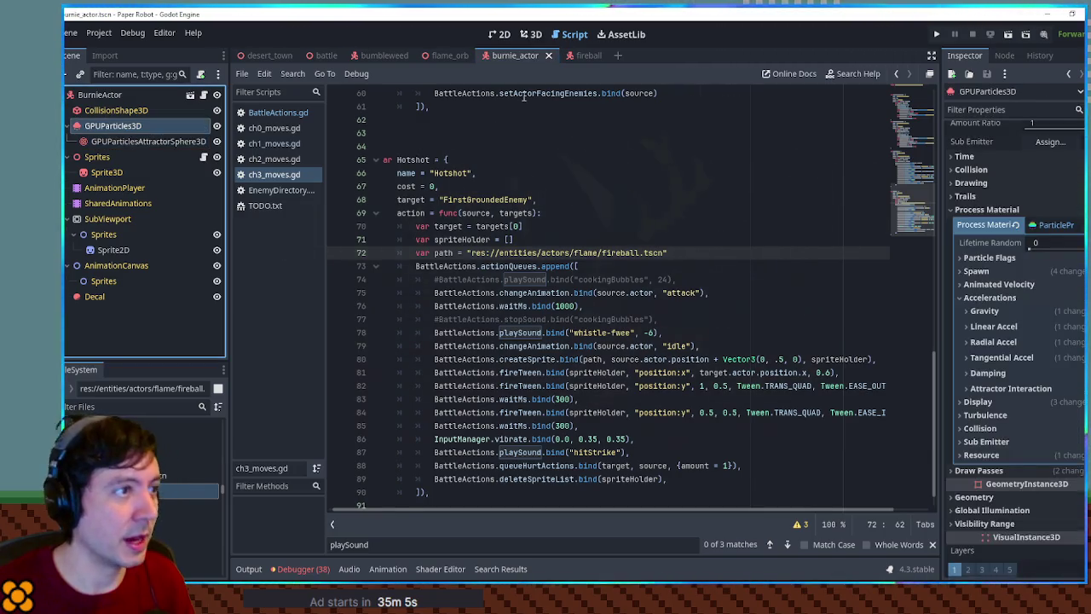
click(586, 56)
Paste the GPUParticles3D flame into the fireball scene and lower it along Y.
click(531, 34)
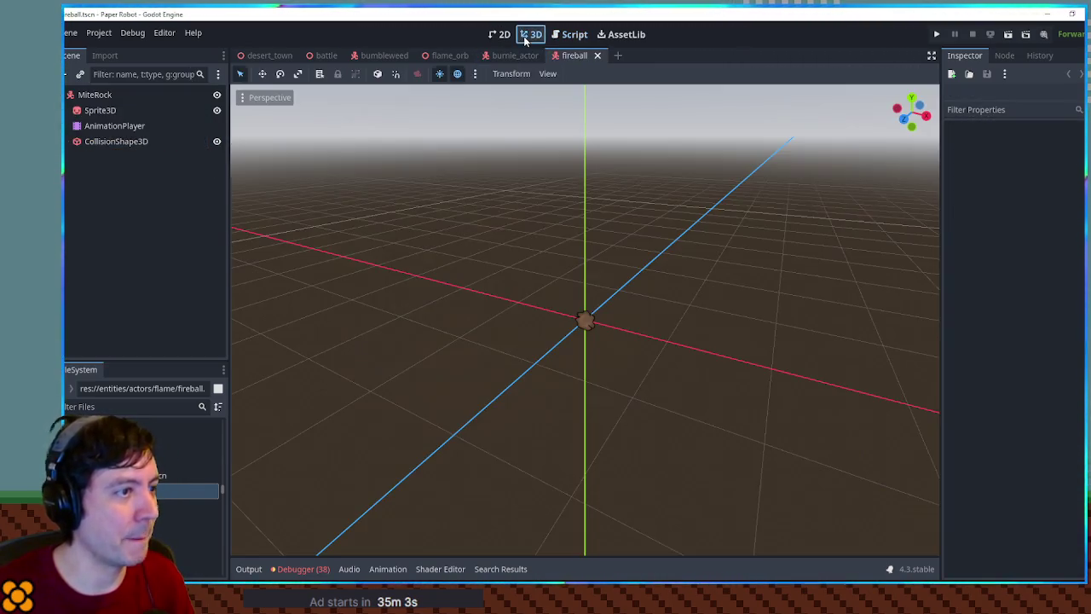
key(KP_1)
key(ctrl+v)
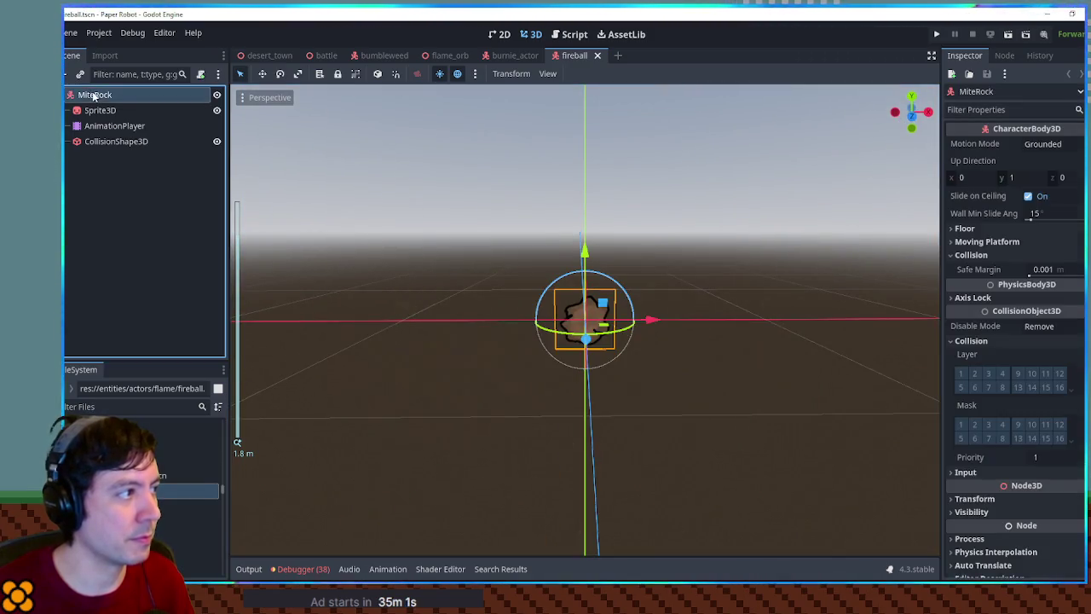
mouse_move(594, 219)
mouse_down()
mouse_move(594, 266)
mouse_move(677, 227)
mouse_move(731, 239)
mouse_up()
Make the flame's process material unique (Recursive).
click(987, 266)
click(1083, 280)
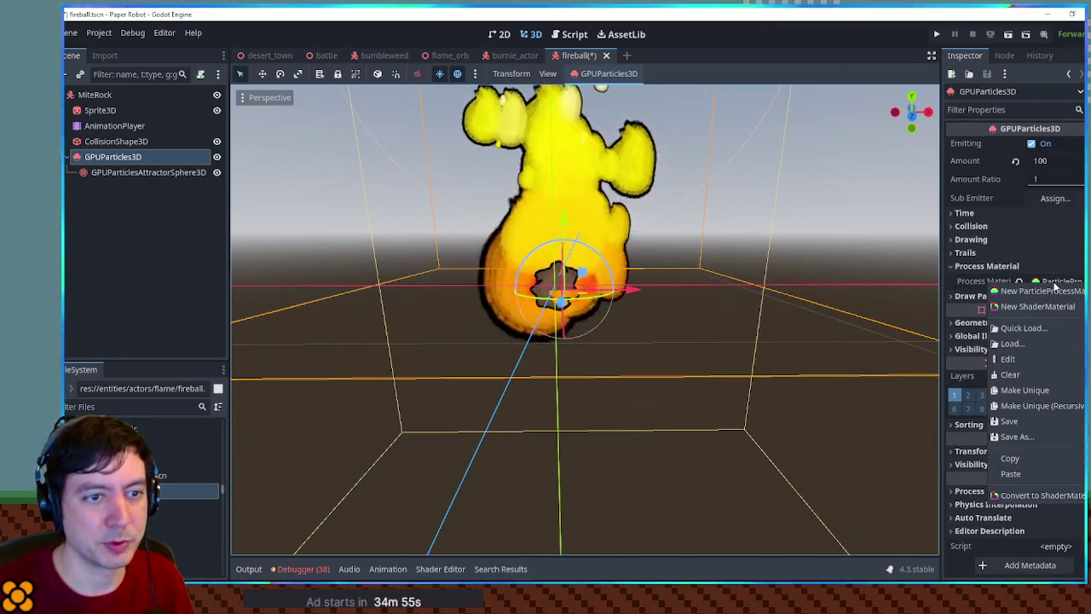
click(1045, 406)
click(522, 404)
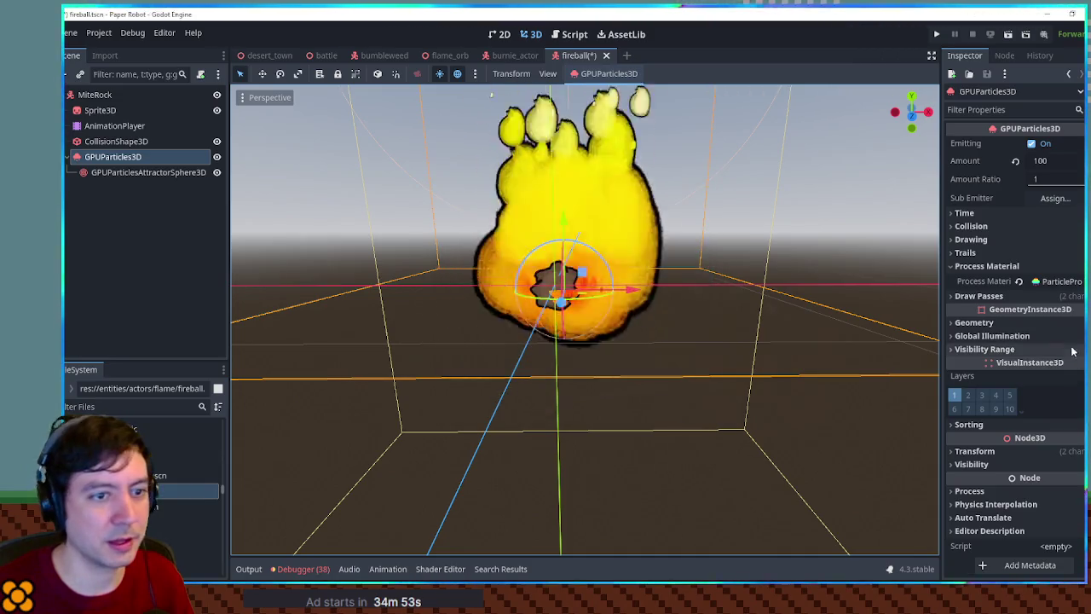
Set the emission ring radius and inner radius both to 0.1.
click(1058, 281)
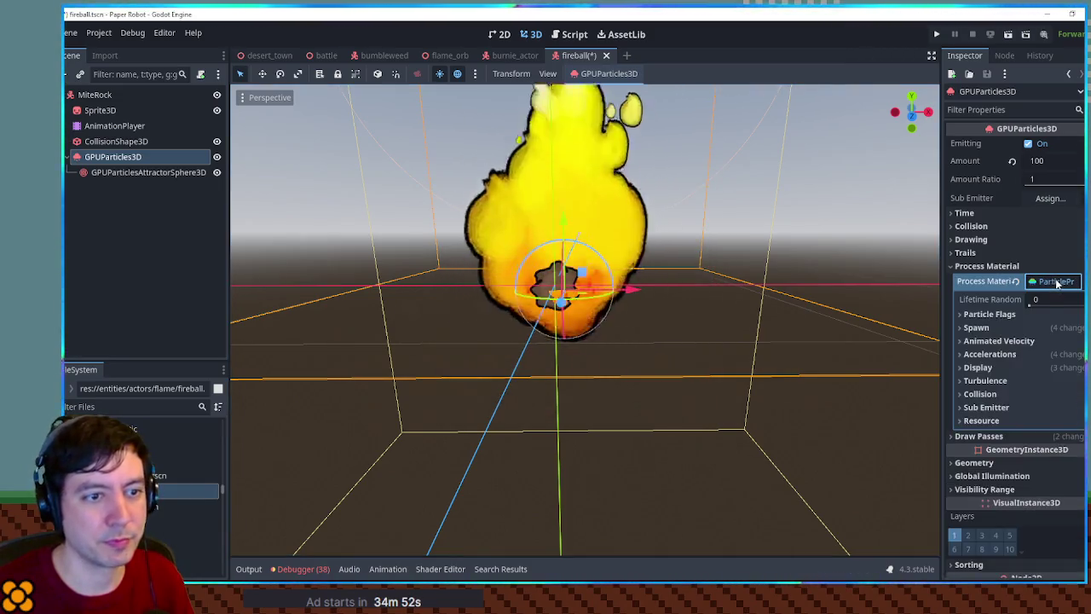
click(1025, 329)
click(1020, 341)
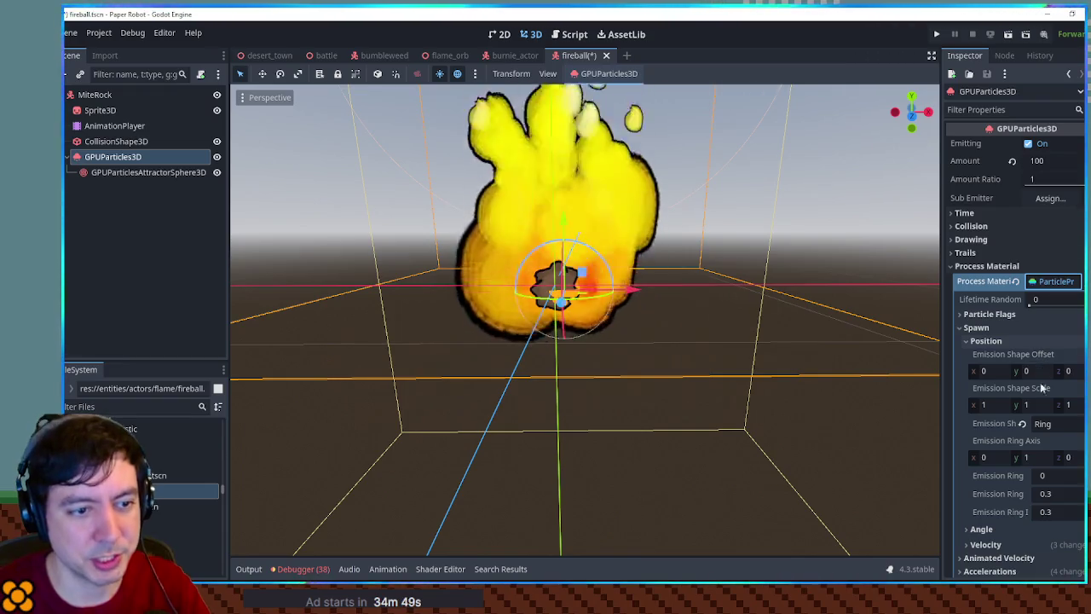
double_click(1045, 494)
text(0.1)
key(Return)
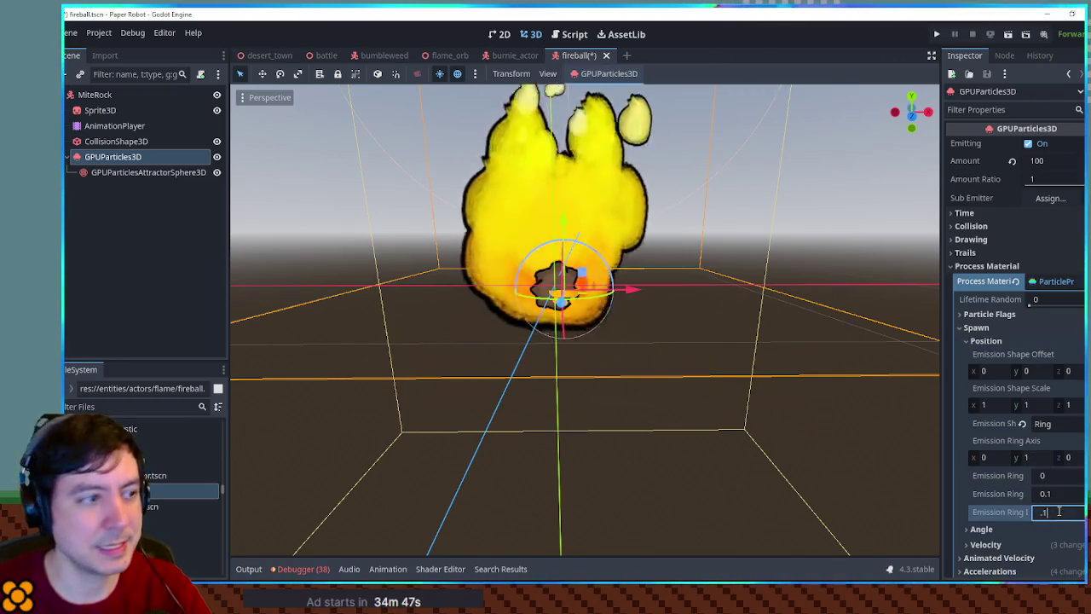
double_click(1053, 511)
text(0.1)
key(Return)
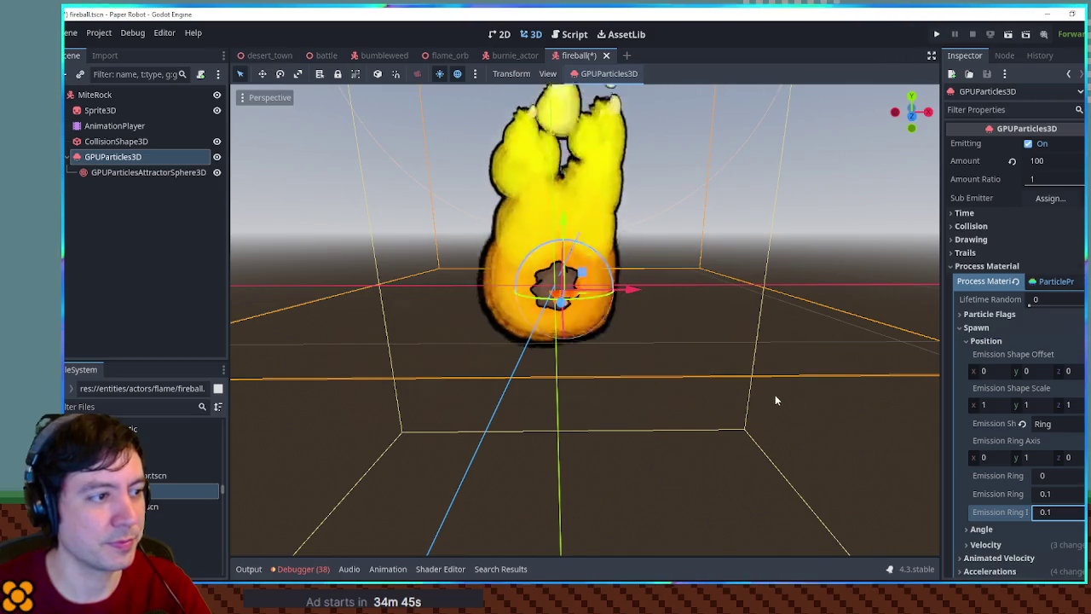
Adjust the particle scale curve under Display.
scroll(982, 345, down, 3)
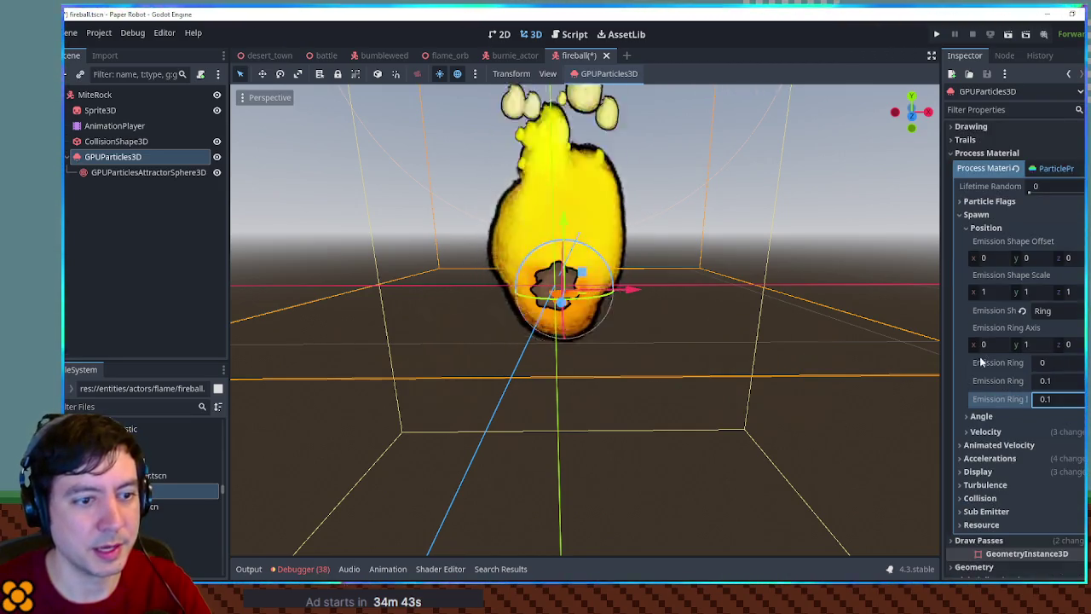
click(988, 472)
click(1007, 486)
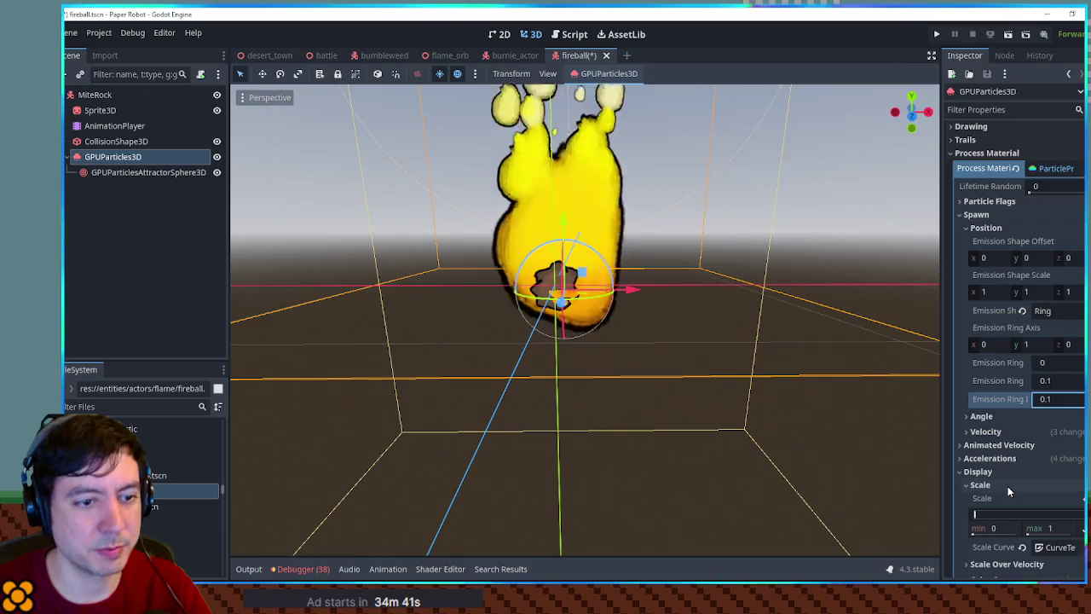
scroll(1008, 486, down, 2)
scroll(1008, 485, down, 1)
click(1057, 435)
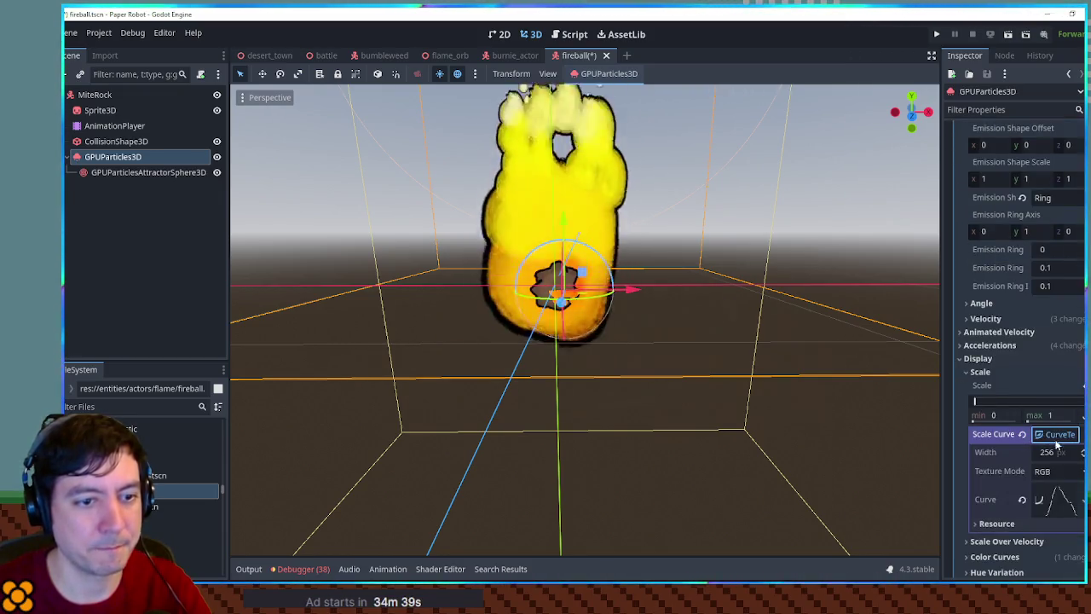
scroll(1033, 413, down, 5)
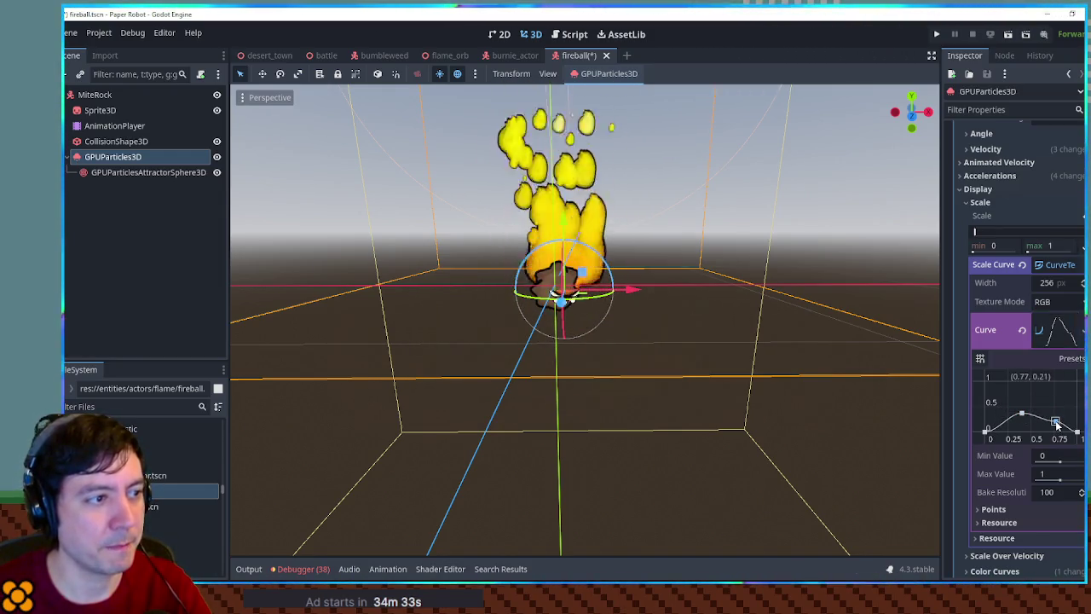
Set the gravity Y acceleration to 1.
click(976, 189)
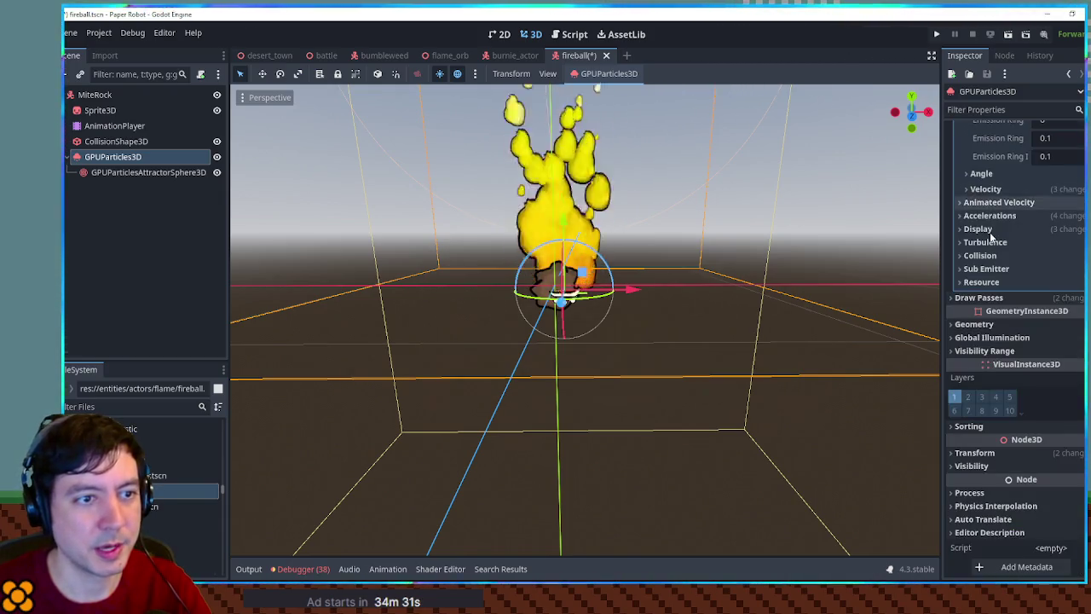
click(988, 217)
click(1013, 230)
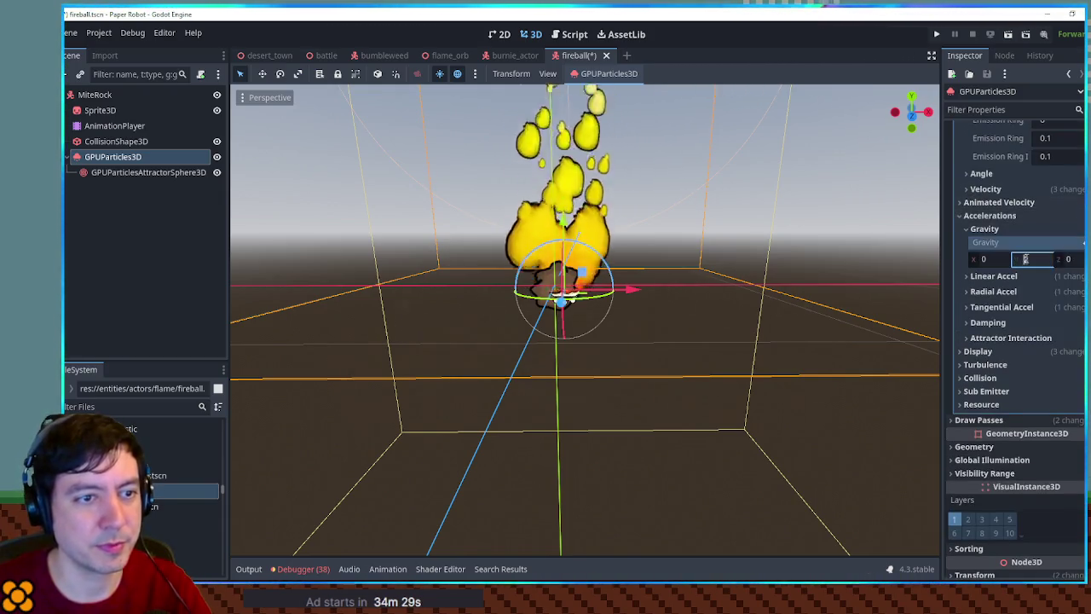
text(1)
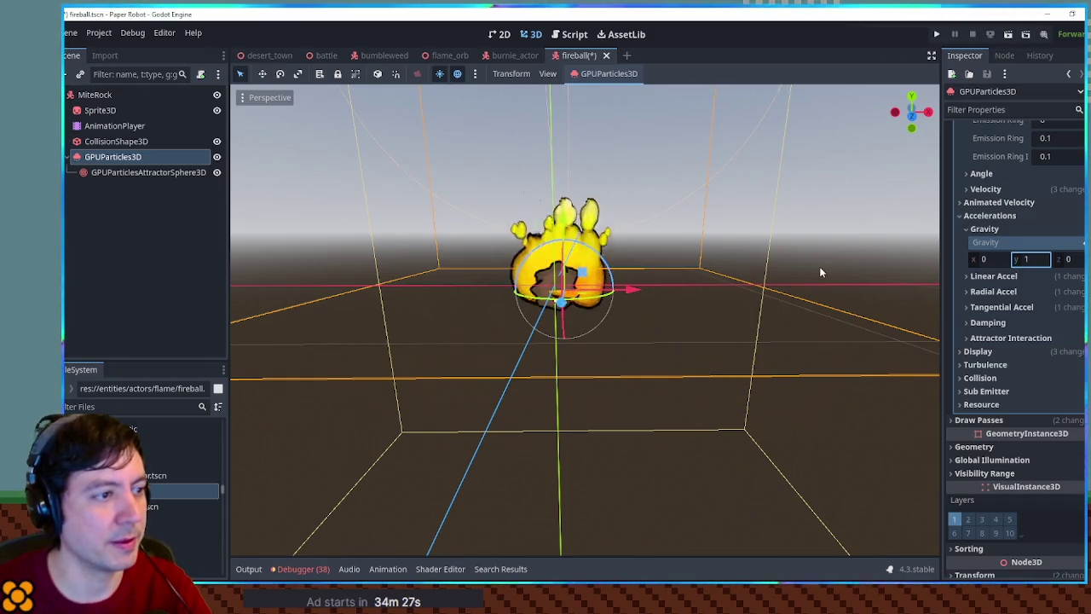
mouse_move(733, 265)
mouse_down()
mouse_move(785, 290)
mouse_move(907, 264)
mouse_move(702, 269)
mouse_up()
click(98, 114)
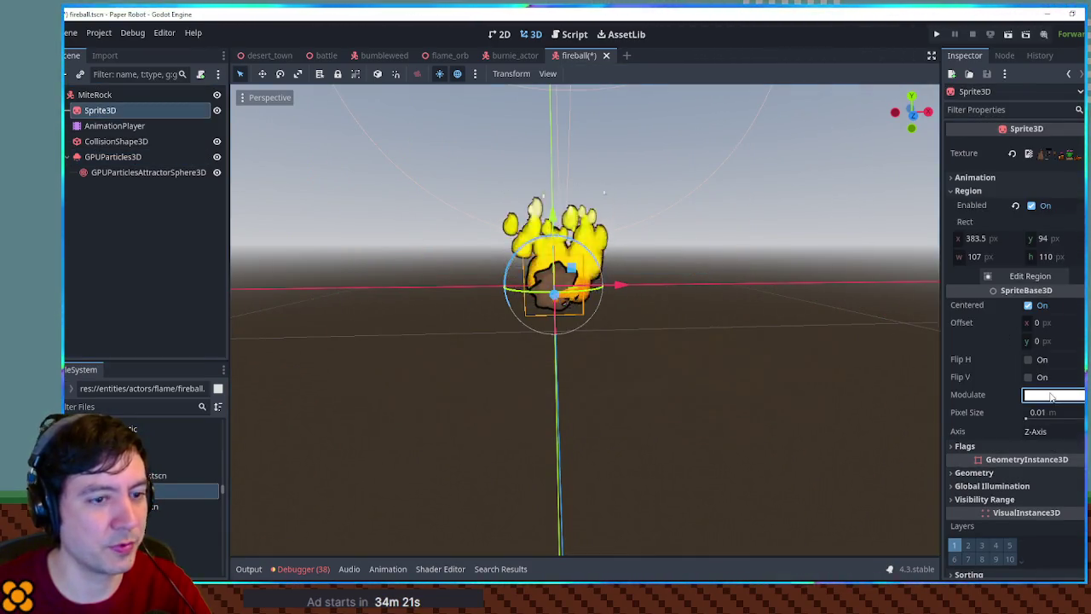
Tint the fireball Sprite3D's Modulate to orange-yellow.
click(1051, 397)
click(1020, 282)
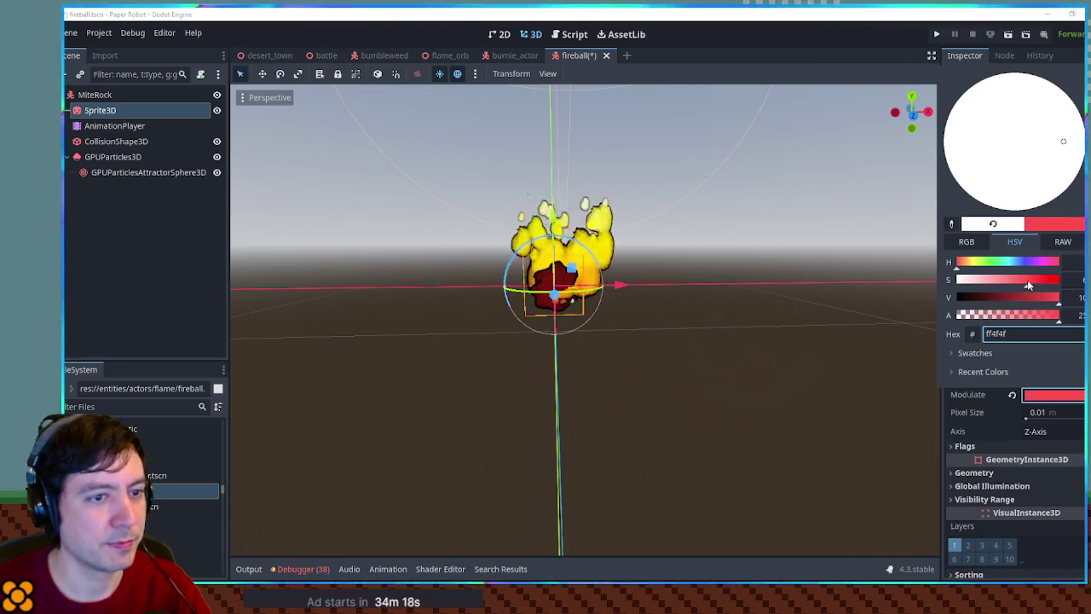
click(975, 263)
drag(977, 266, 976, 270)
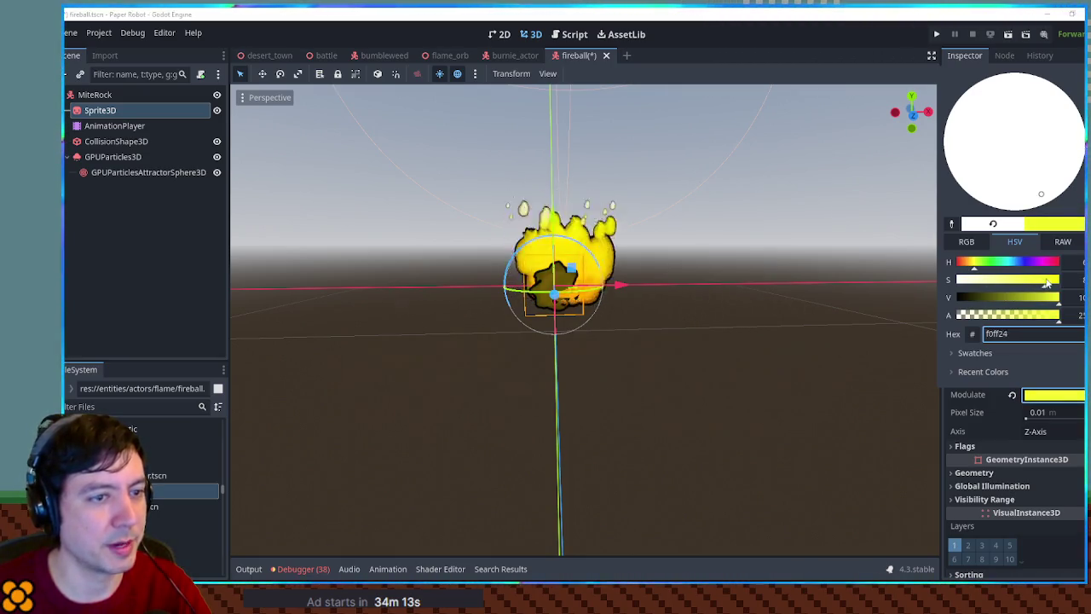
drag(978, 267, 971, 270)
Hide the fireball's Sprite3D.
click(771, 263)
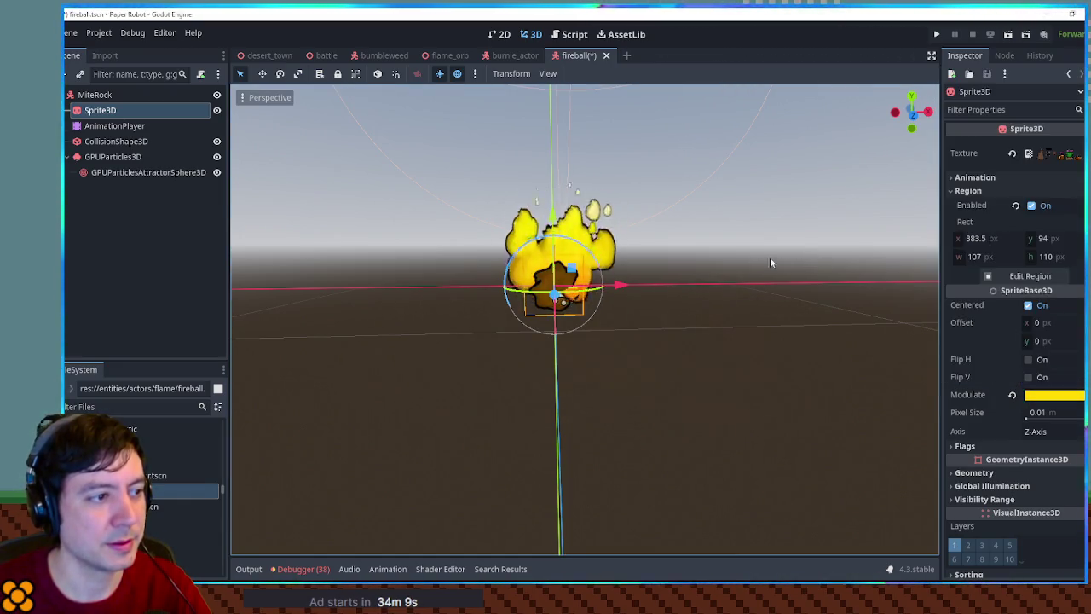
click(217, 110)
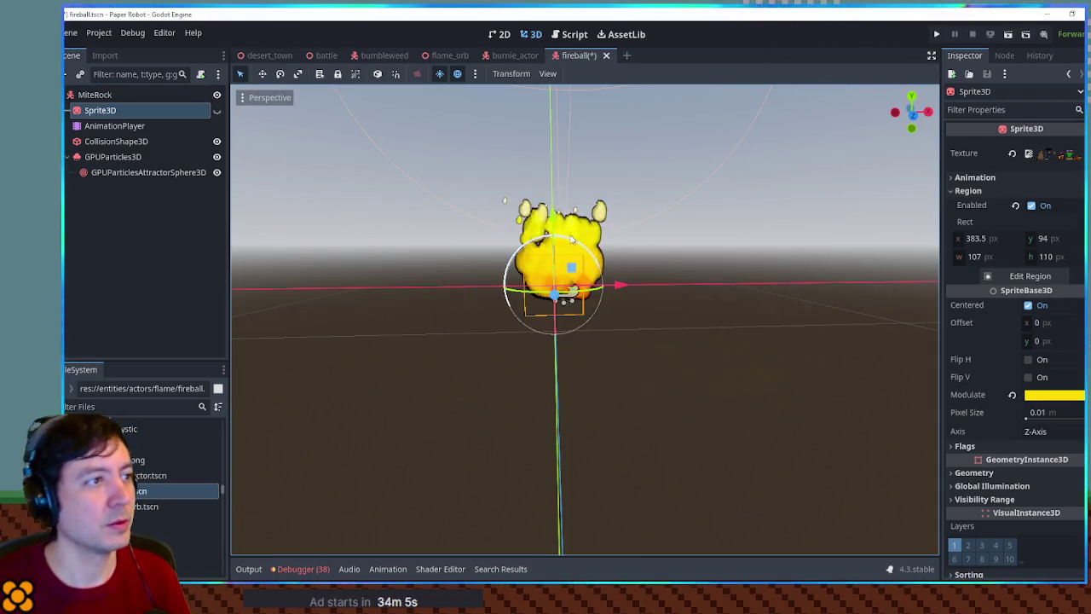
click(323, 57)
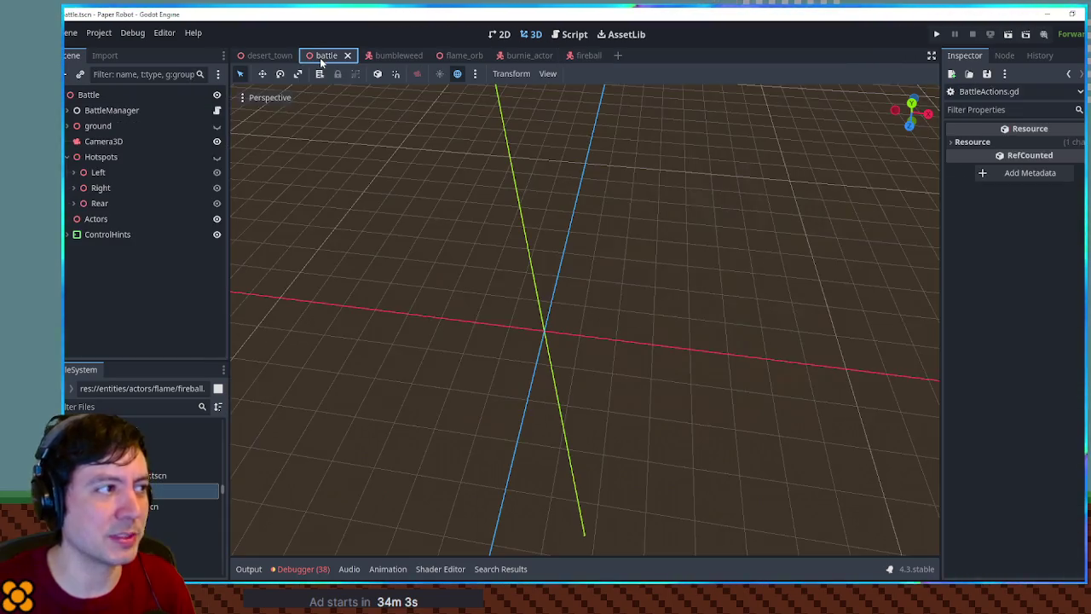
Test-run the battle, swap to the fox partner, and close the game.
key(F6)
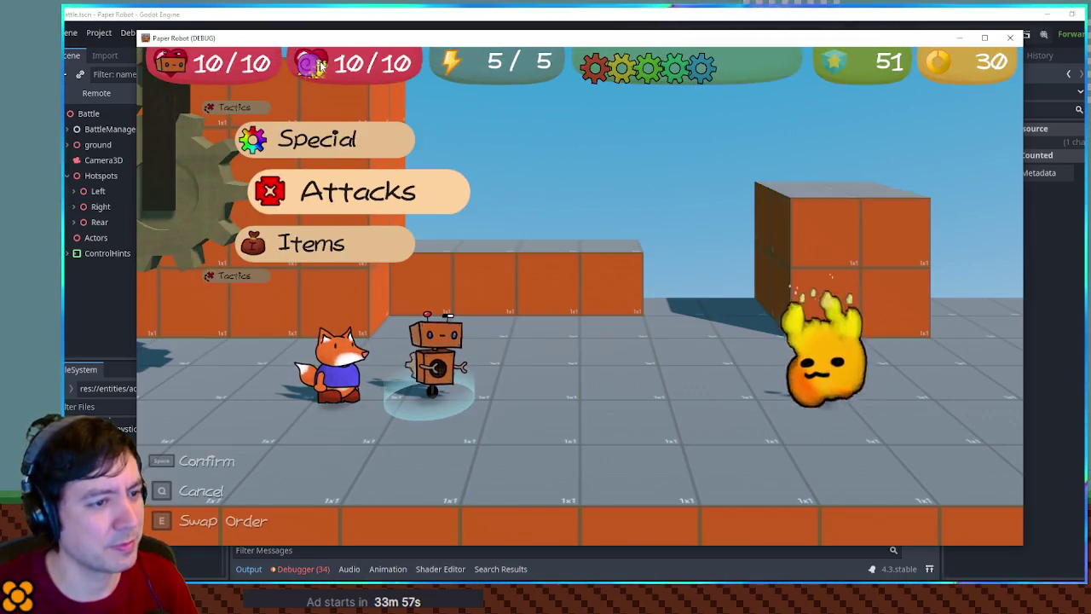
key(Up)
key(space)
key(space)
key(space)
key(space)
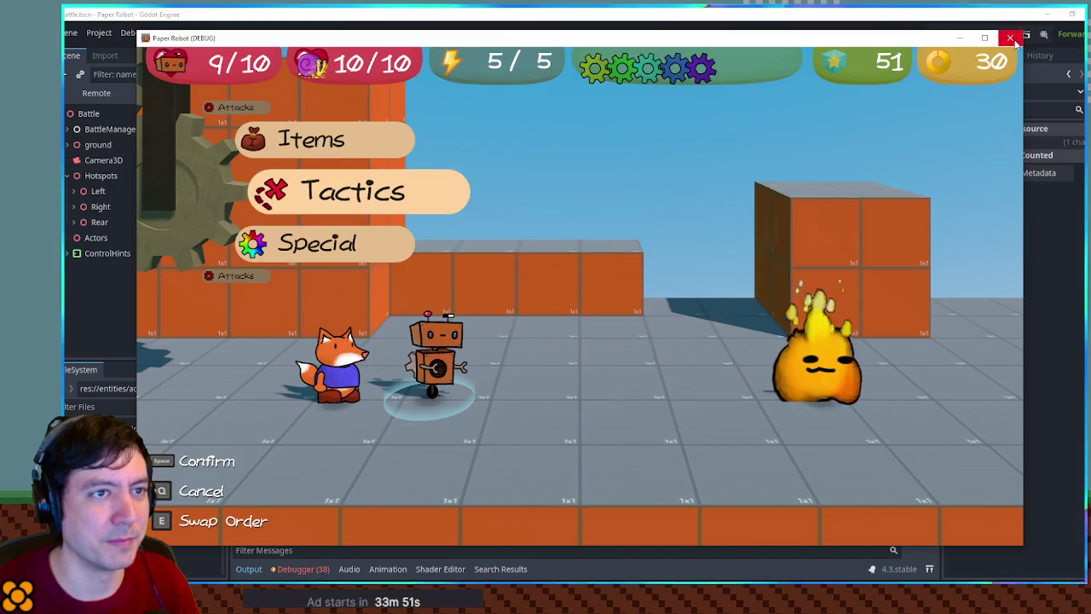
key(F8)
Back in the fireball scene, test-move the sprite along X.
click(588, 55)
mouse_move(629, 285)
mouse_down()
mouse_move(867, 289)
mouse_move(256, 305)
mouse_move(731, 318)
mouse_move(597, 306)
mouse_move(835, 288)
mouse_move(229, 300)
mouse_move(590, 317)
mouse_up()
click(113, 157)
Save the fireball scene and delete the particle attractor sphere.
key(ctrl+s)
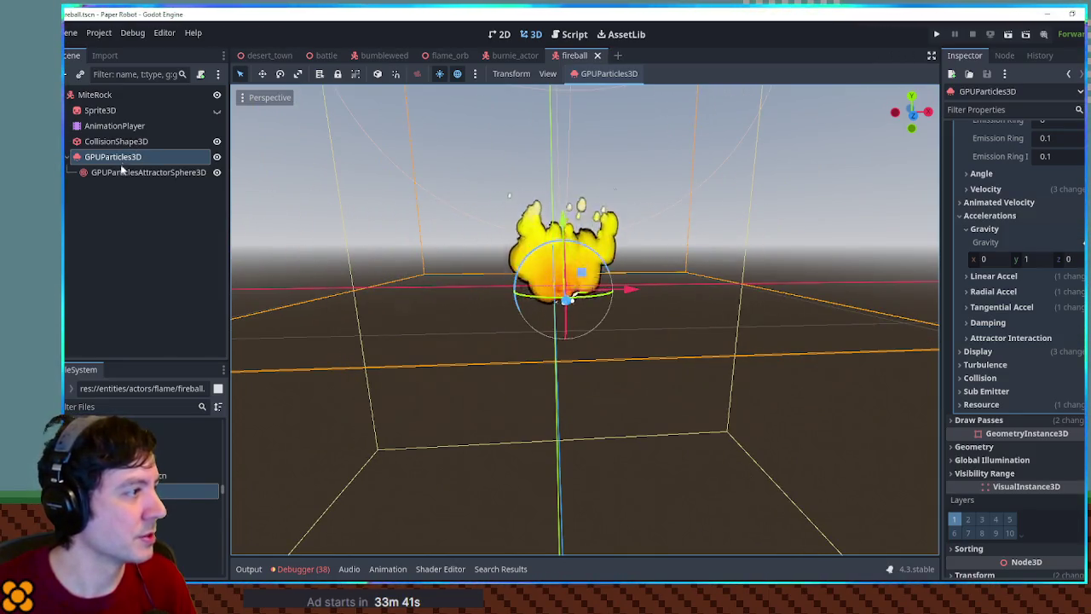
click(122, 173)
key(Delete)
click(536, 314)
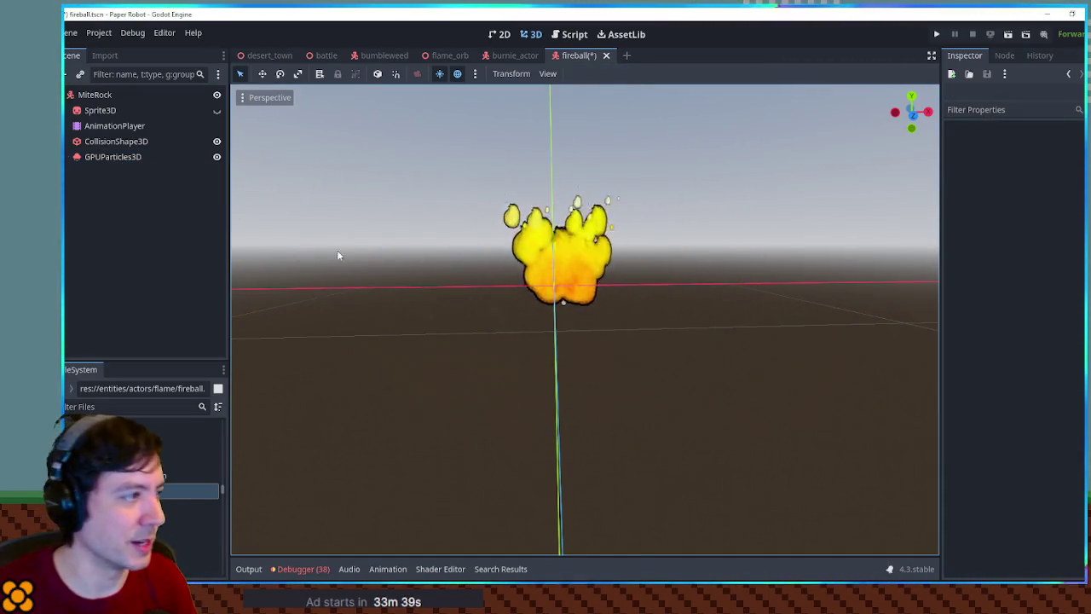
click(139, 159)
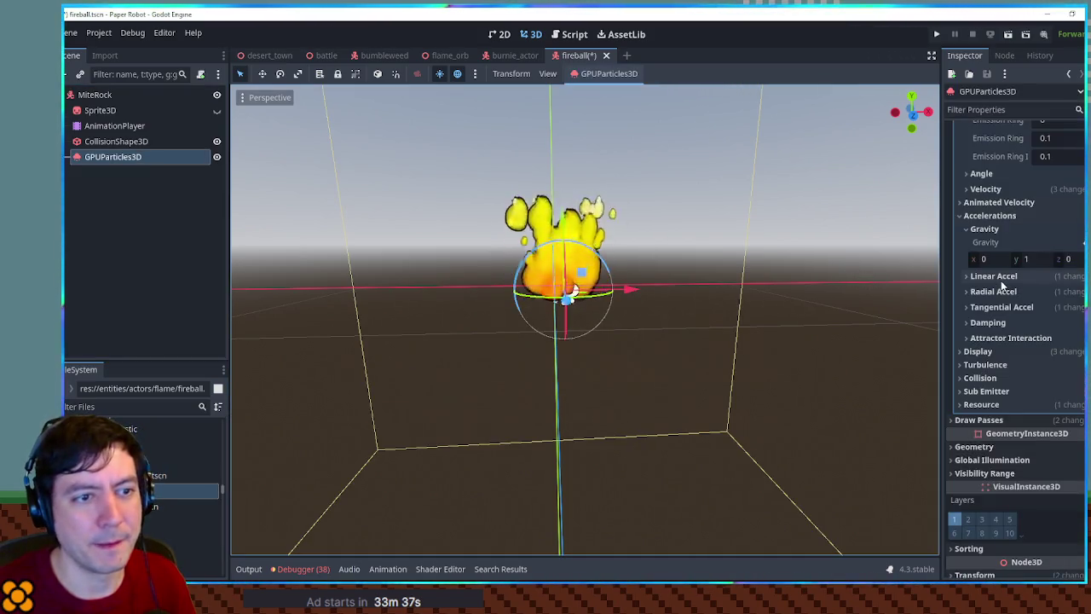
Set the flame particle Lifetime to 0.25, previewing the trail.
scroll(1023, 230, up, 2)
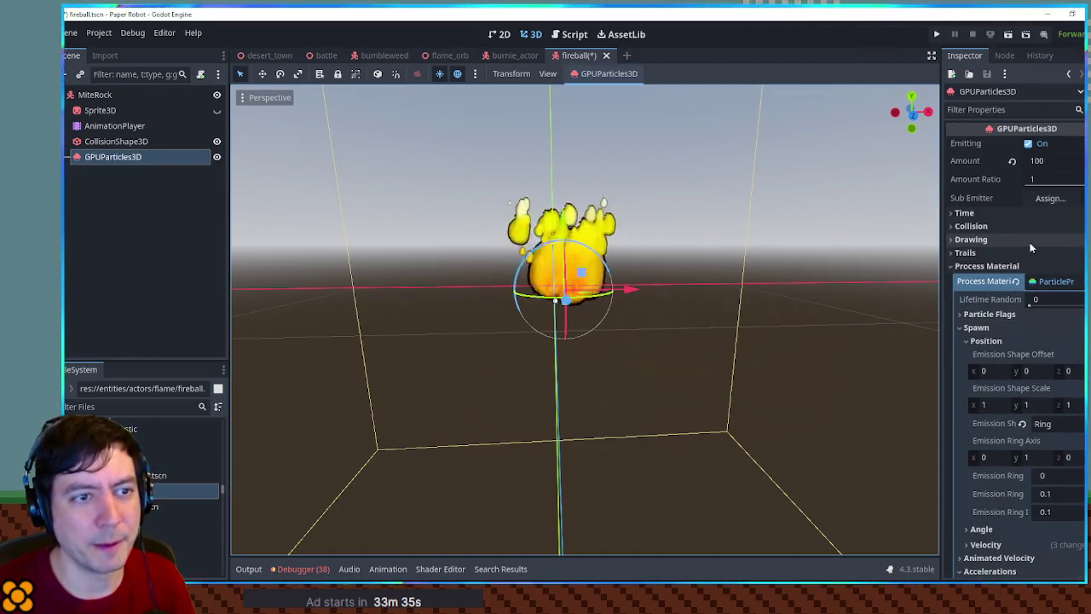
click(1005, 211)
click(1051, 229)
text(0.2)
key(Return)
mouse_move(634, 291)
mouse_down()
mouse_move(947, 294)
mouse_move(223, 298)
mouse_move(965, 321)
mouse_move(466, 319)
mouse_move(750, 322)
mouse_move(622, 323)
mouse_move(650, 333)
mouse_up()
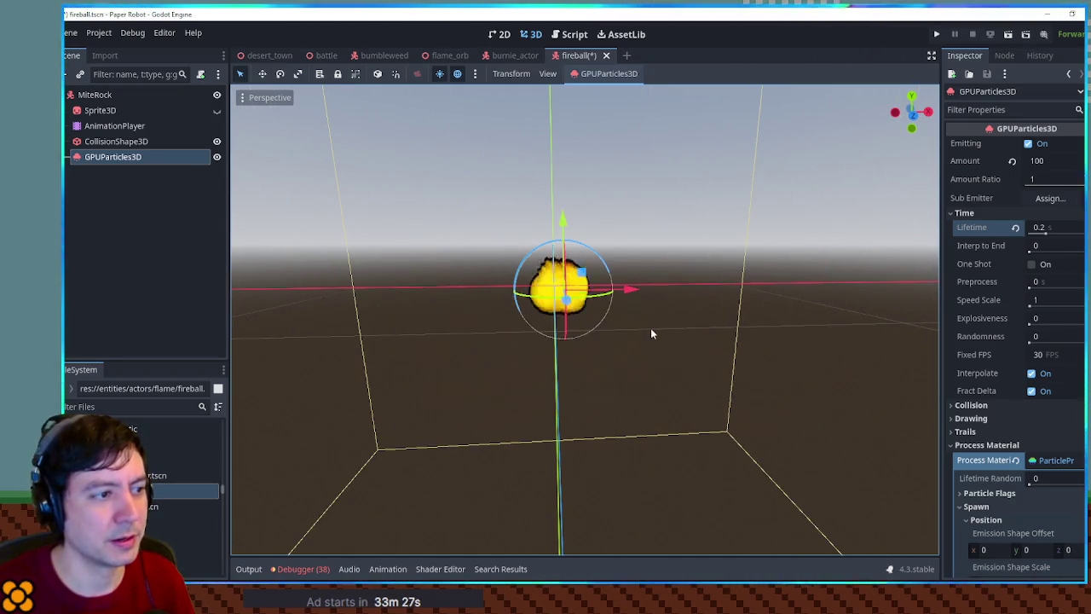
scroll(631, 307, down, 4)
click(1066, 226)
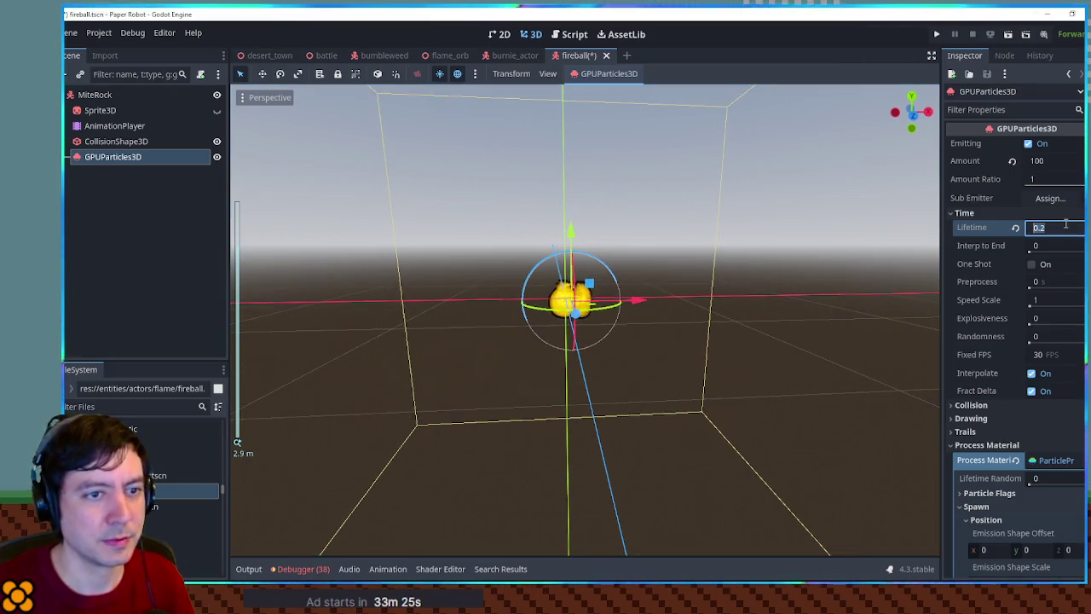
text(.2)
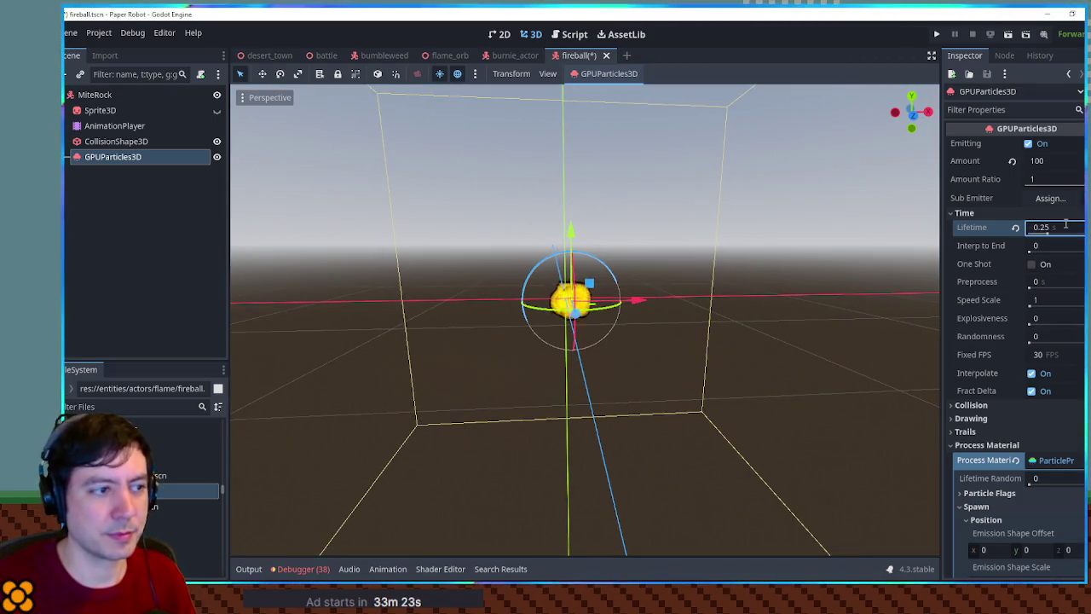
mouse_move(592, 281)
mouse_down()
mouse_move(638, 227)
mouse_move(903, 281)
mouse_move(409, 153)
mouse_move(833, 223)
mouse_move(653, 299)
mouse_up()
key(ctrl+z)
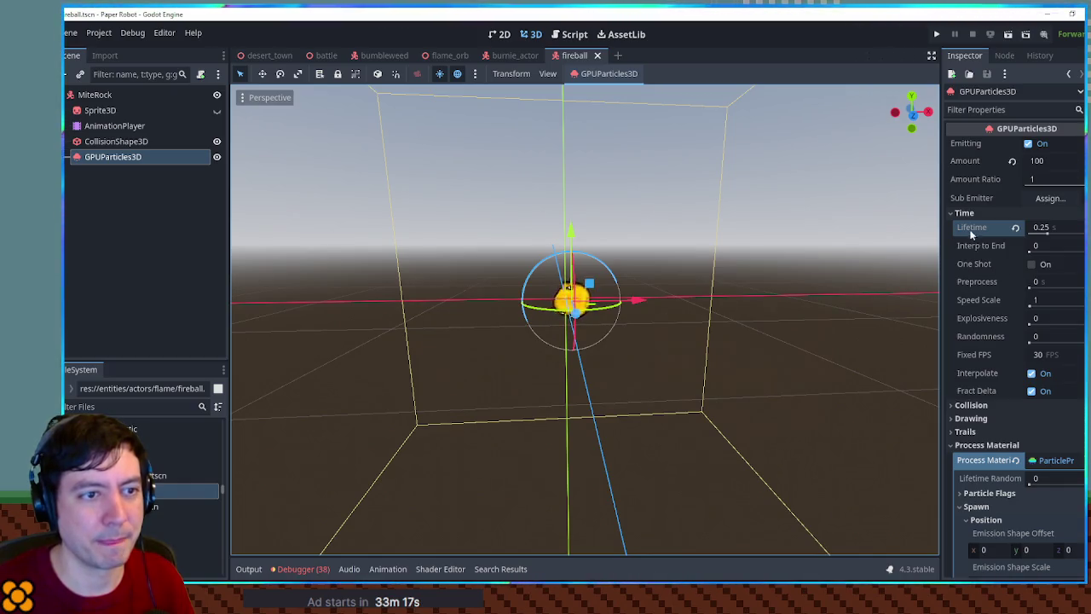
Set the particle Amount to 50 and preview the flame.
click(969, 213)
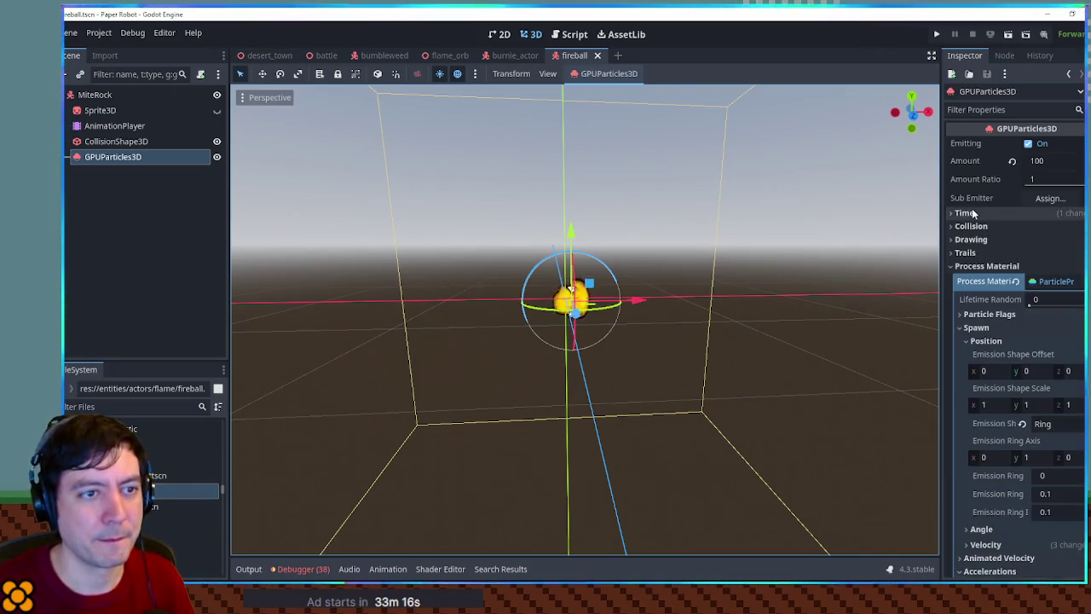
click(1048, 162)
text(50)
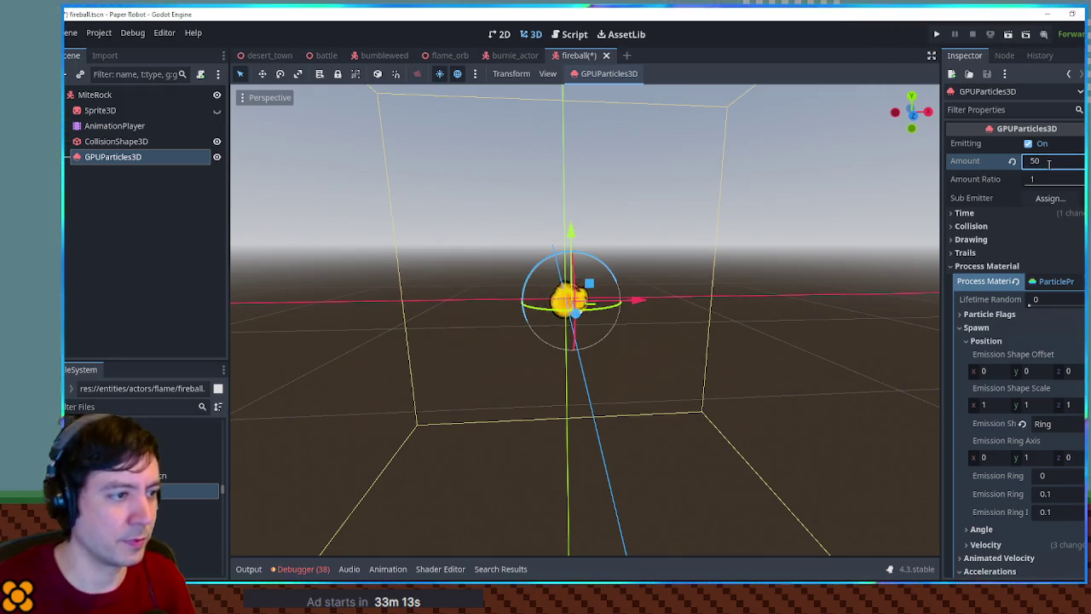
mouse_move(635, 300)
mouse_down()
mouse_move(886, 307)
mouse_move(472, 321)
mouse_move(798, 343)
mouse_move(465, 317)
mouse_move(597, 334)
mouse_up()
right_click(597, 336)
Reshape the scale curve with points near 0.38 and 0.58 so it peaks early.
scroll(990, 302, down, 5)
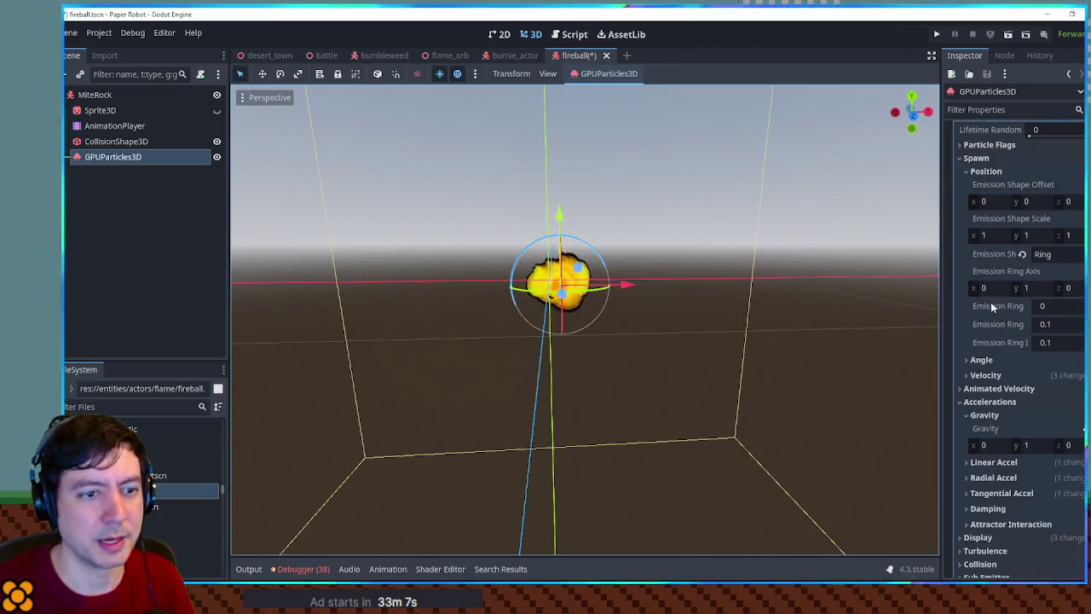
scroll(997, 409, down, 4)
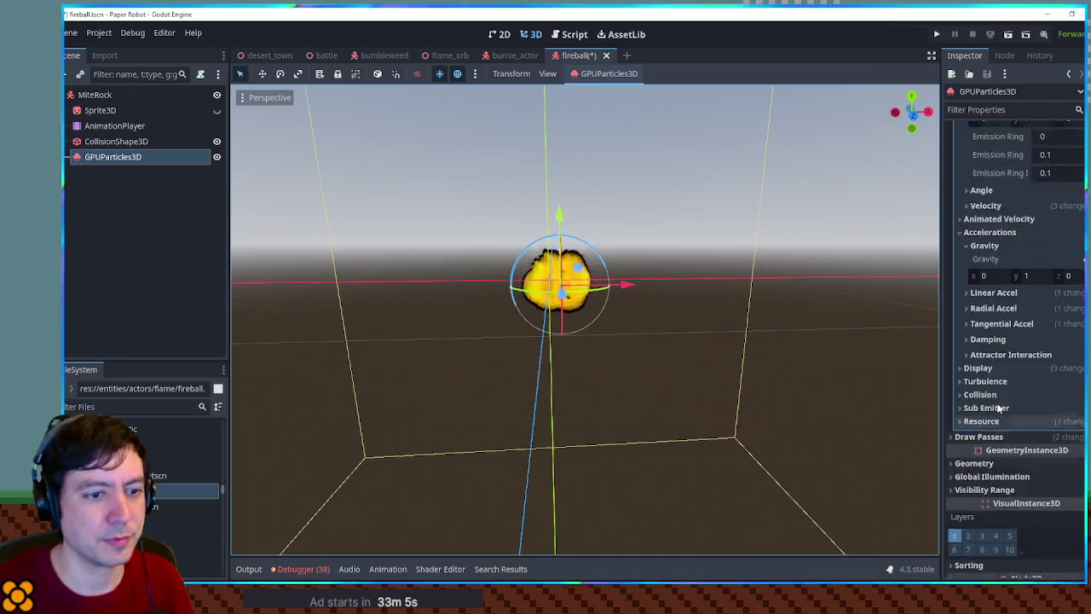
scroll(998, 366, down, 2)
click(979, 312)
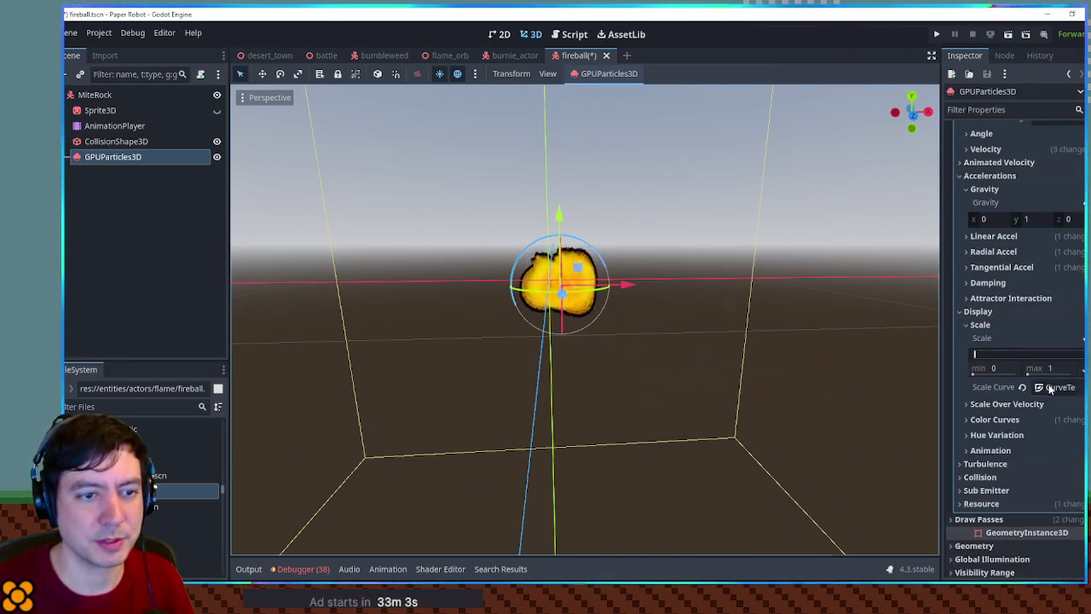
click(1050, 388)
scroll(1057, 383, down, 1)
click(1058, 398)
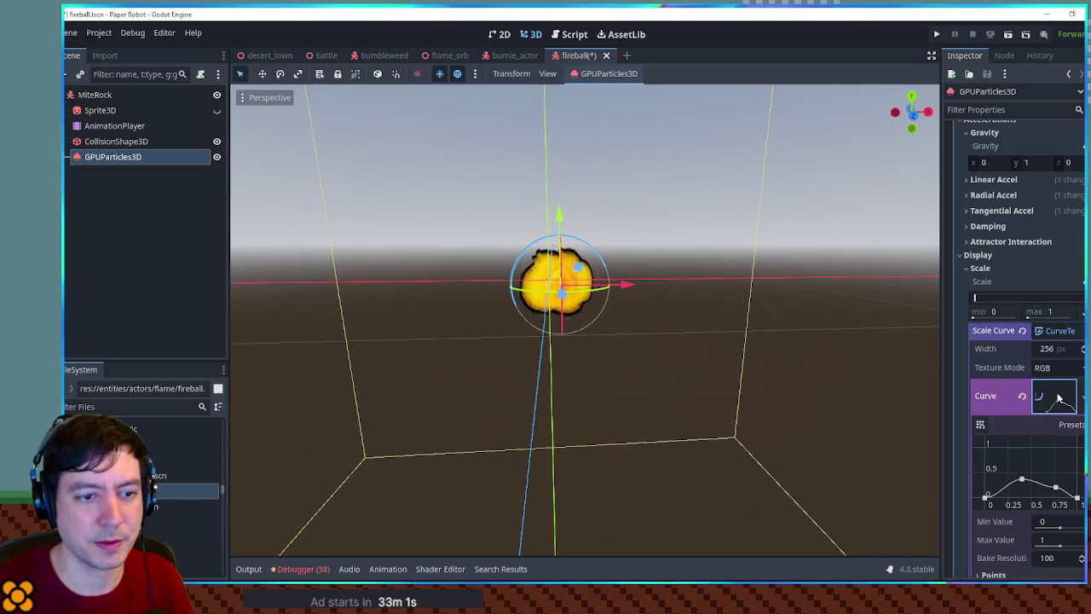
click(1015, 498)
mouse_move(1016, 502)
mouse_down()
mouse_move(1076, 500)
mouse_move(1038, 501)
mouse_move(993, 477)
mouse_up()
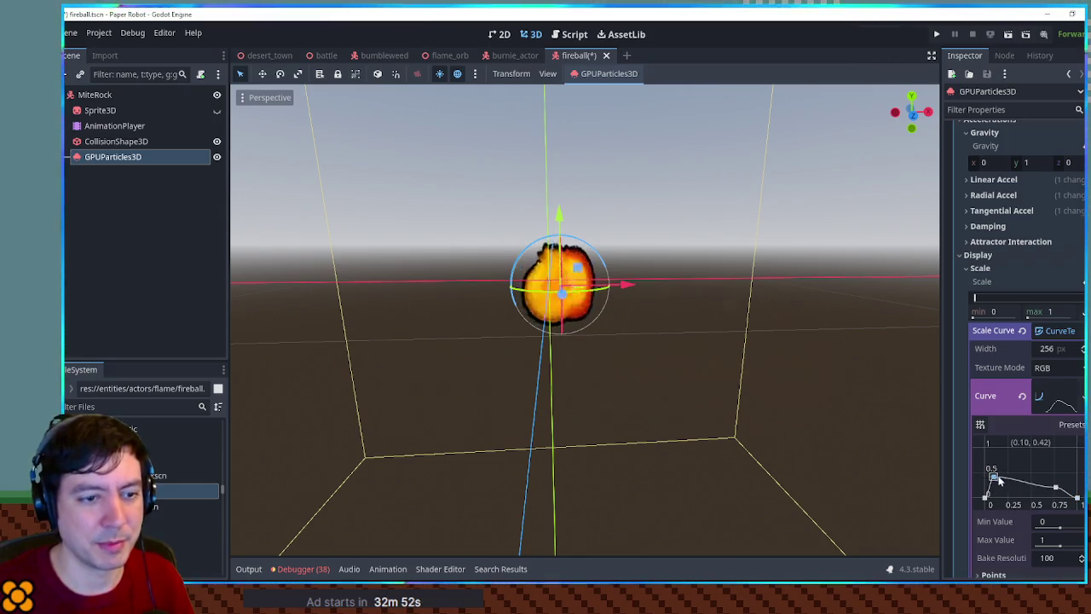
mouse_move(1057, 490)
mouse_down()
mouse_move(1013, 487)
mouse_move(1037, 496)
mouse_move(1013, 500)
mouse_move(1020, 508)
mouse_move(1038, 498)
mouse_up()
click(1039, 492)
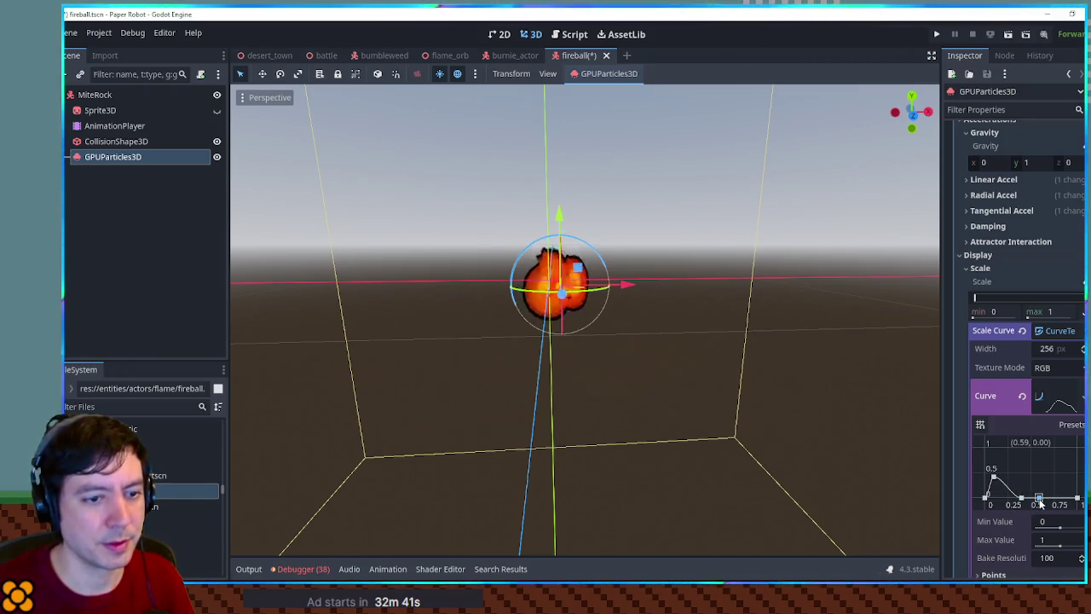
Reselect GPUParticles3D, preview the flame trail, and save the scene.
click(690, 318)
scroll(645, 329, down, 3)
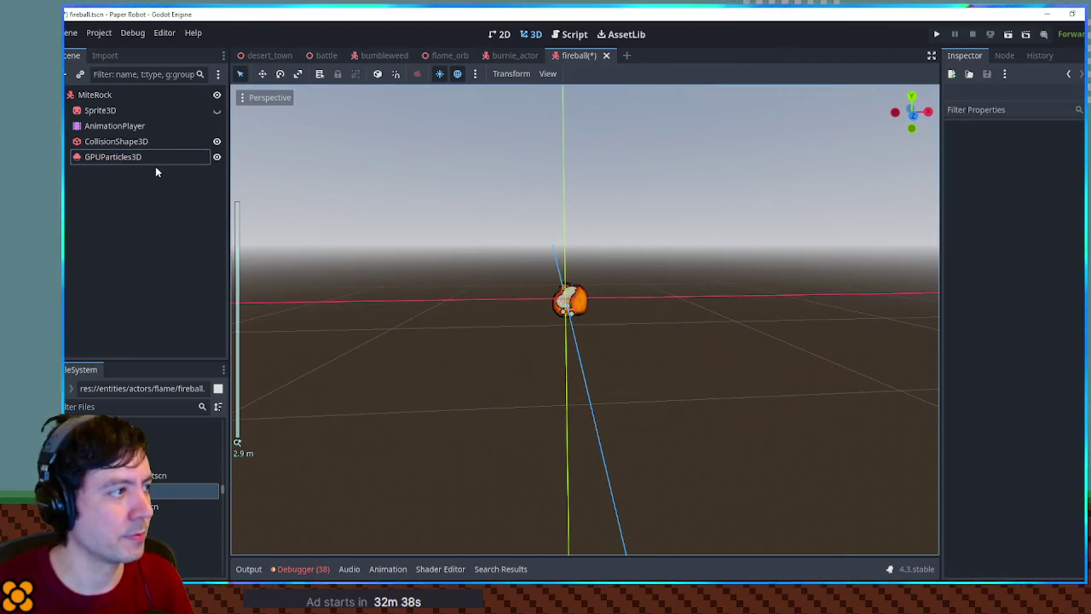
click(153, 160)
mouse_move(588, 286)
mouse_down()
mouse_move(852, 277)
mouse_move(422, 256)
mouse_move(589, 284)
mouse_up()
key(ctrl+s)
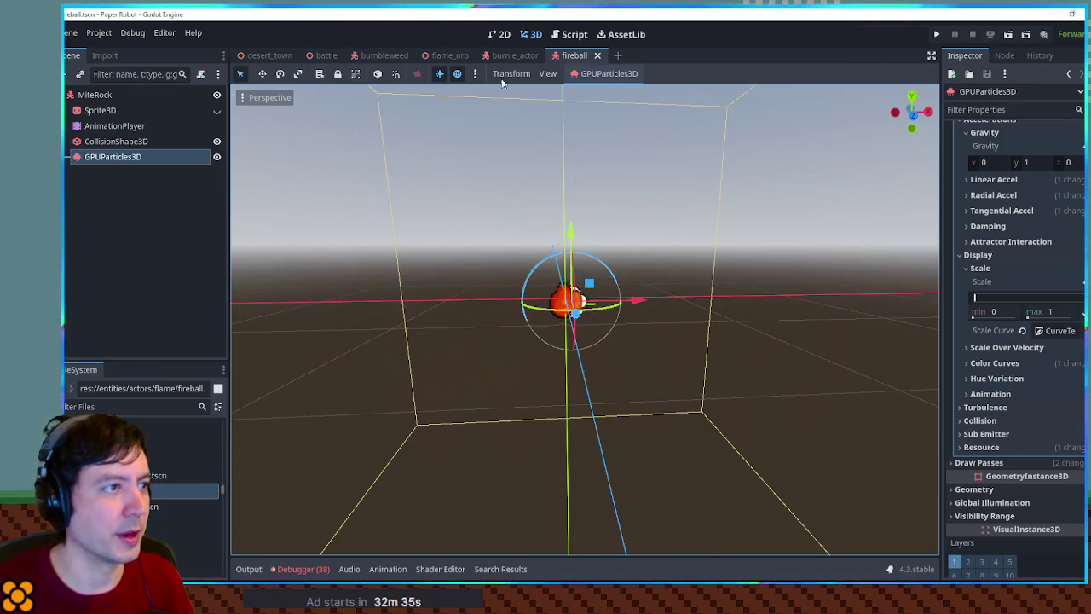
Run the battle, swap partners to the fox, then close the game window.
click(327, 55)
key(ctrl+s)
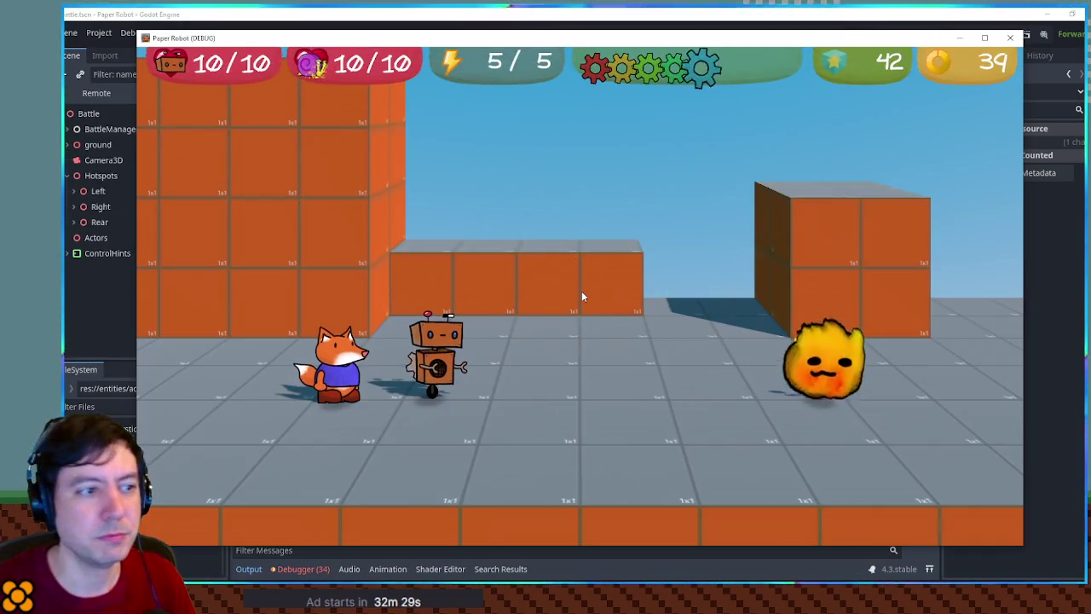
key(Up)
key(Up)
key(space)
key(space)
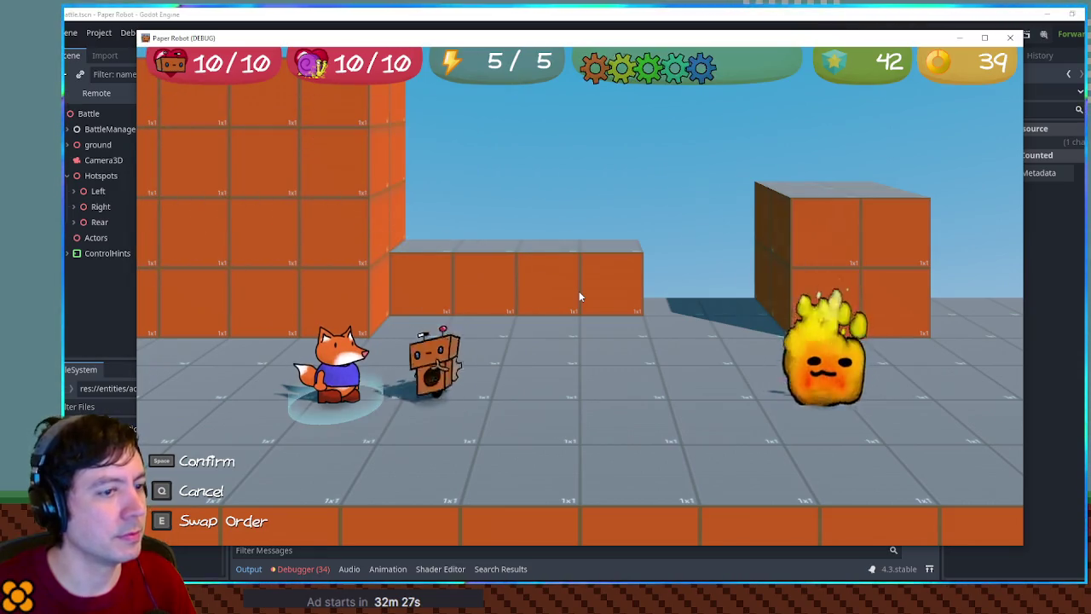
key(Up)
key(space)
key(space)
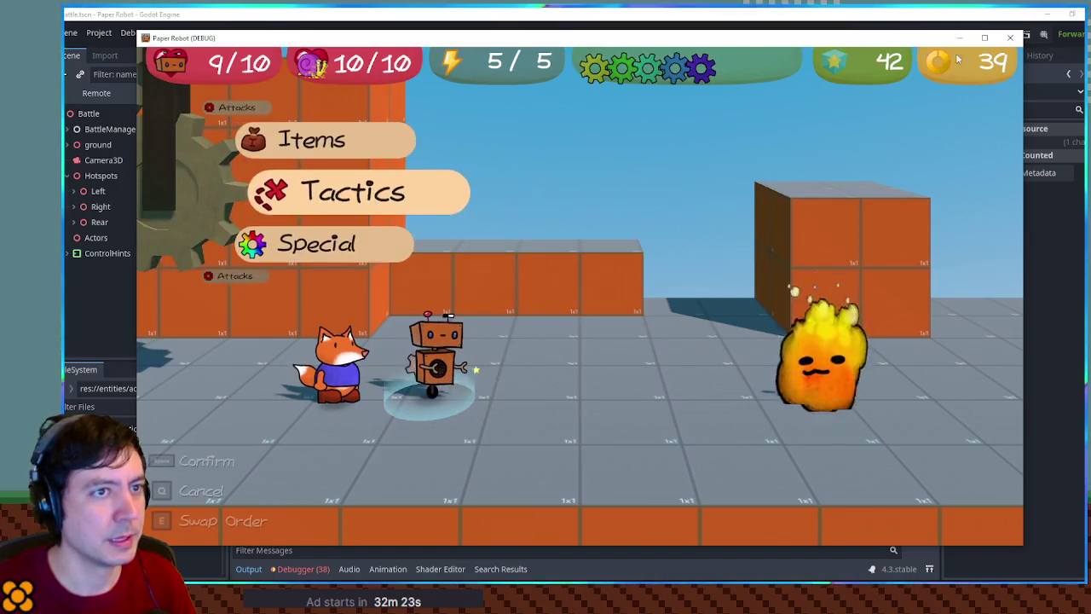
click(1009, 40)
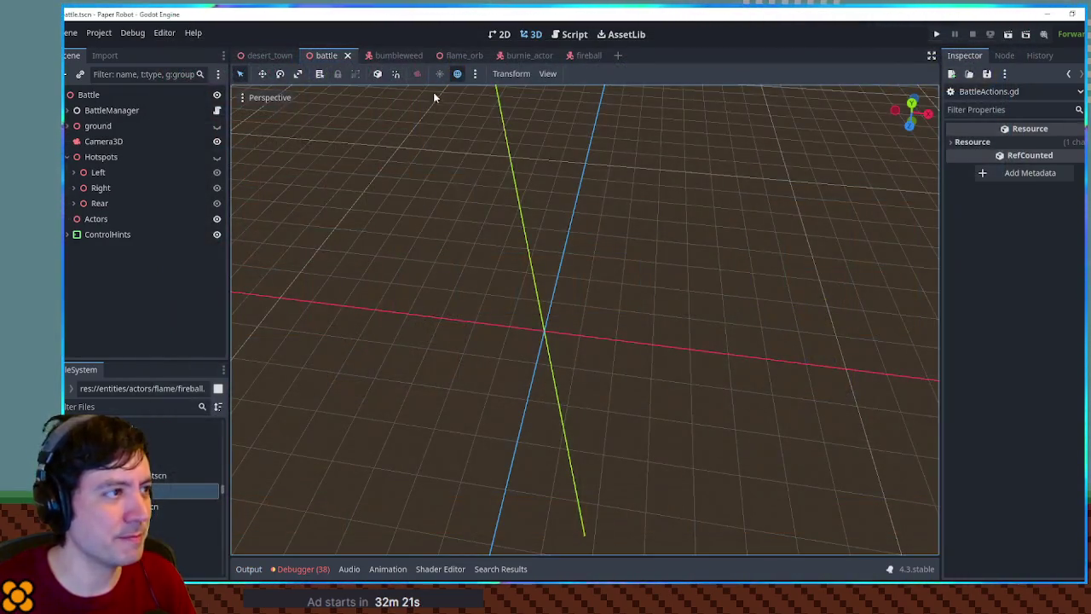
In the fireball scene, open the Color Curves color ramp gradient.
click(584, 56)
mouse_move(638, 302)
mouse_down()
mouse_move(844, 308)
mouse_move(277, 305)
mouse_move(789, 305)
mouse_move(388, 305)
mouse_move(554, 303)
mouse_up()
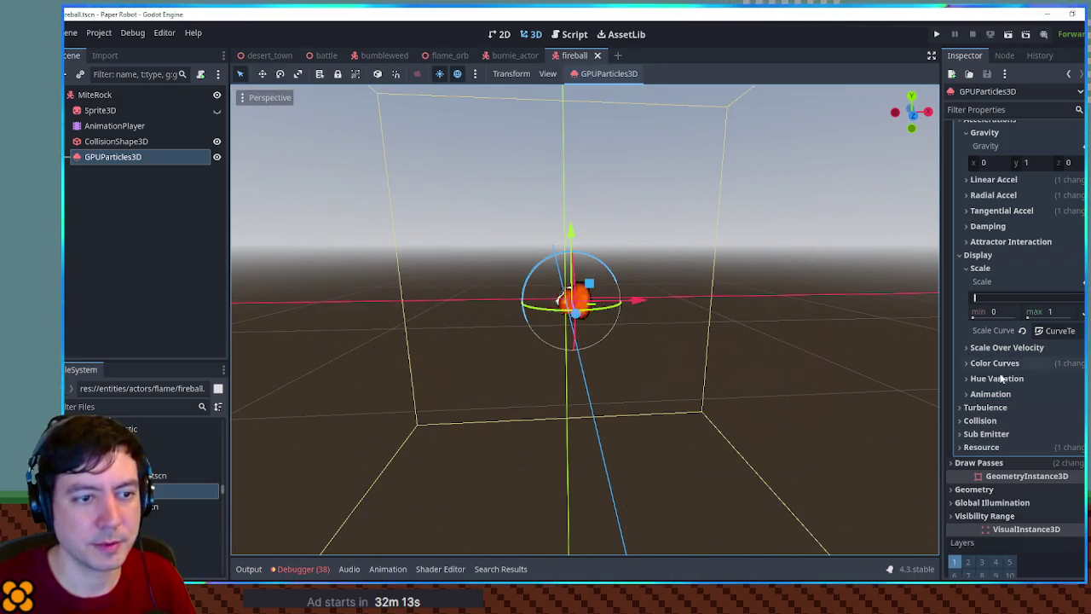
click(1057, 331)
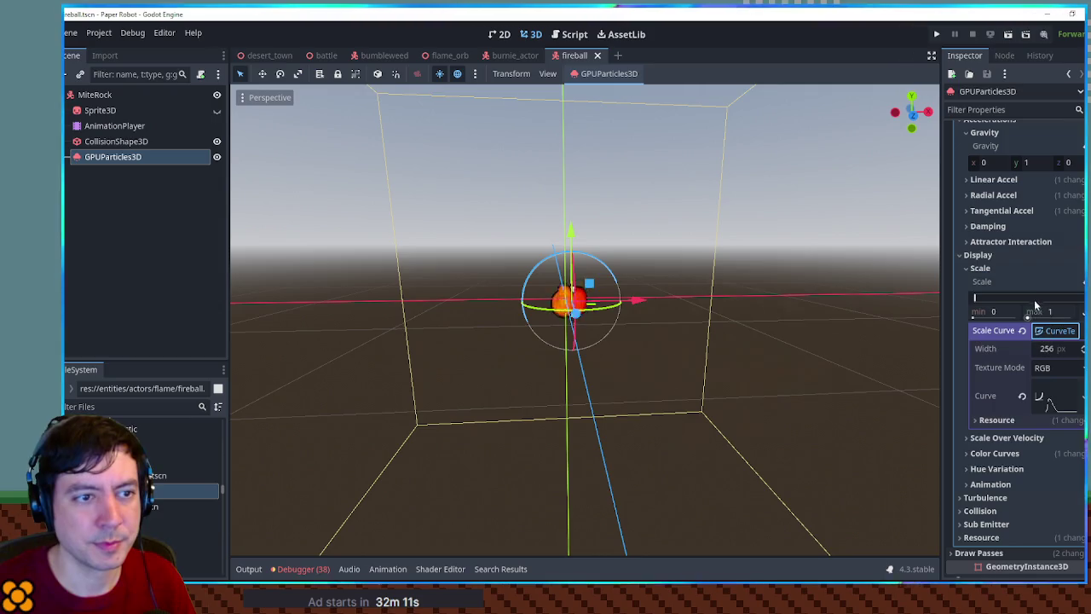
click(995, 254)
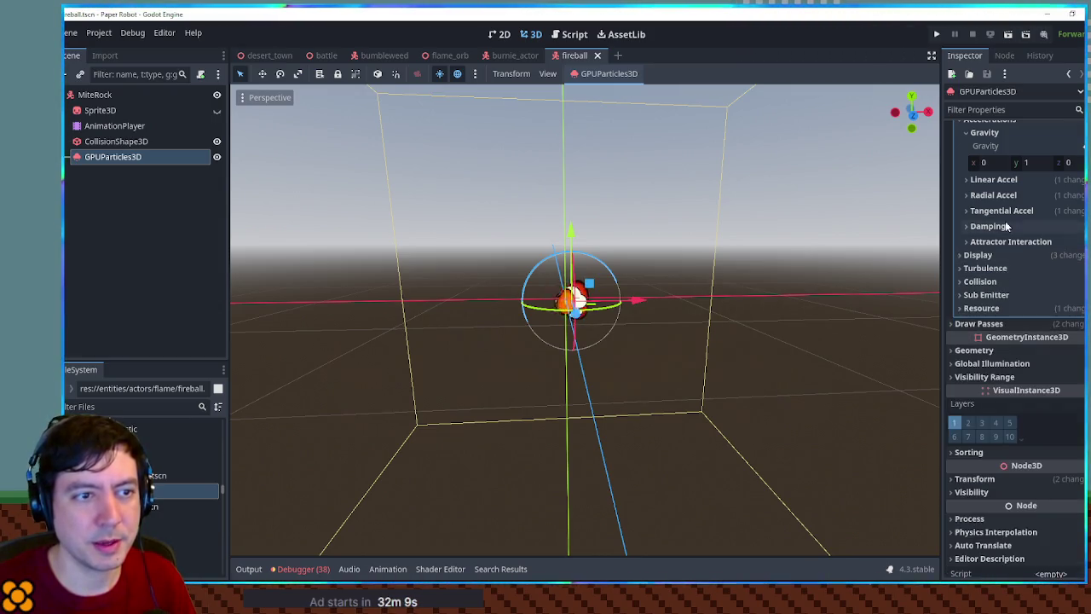
click(1003, 253)
click(998, 270)
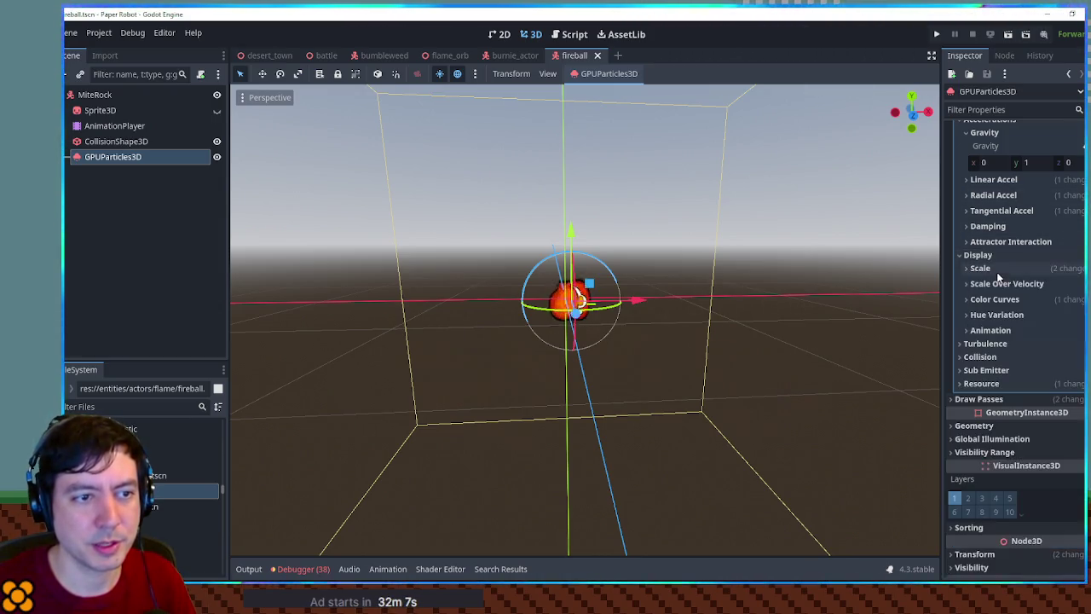
click(1003, 299)
click(1064, 332)
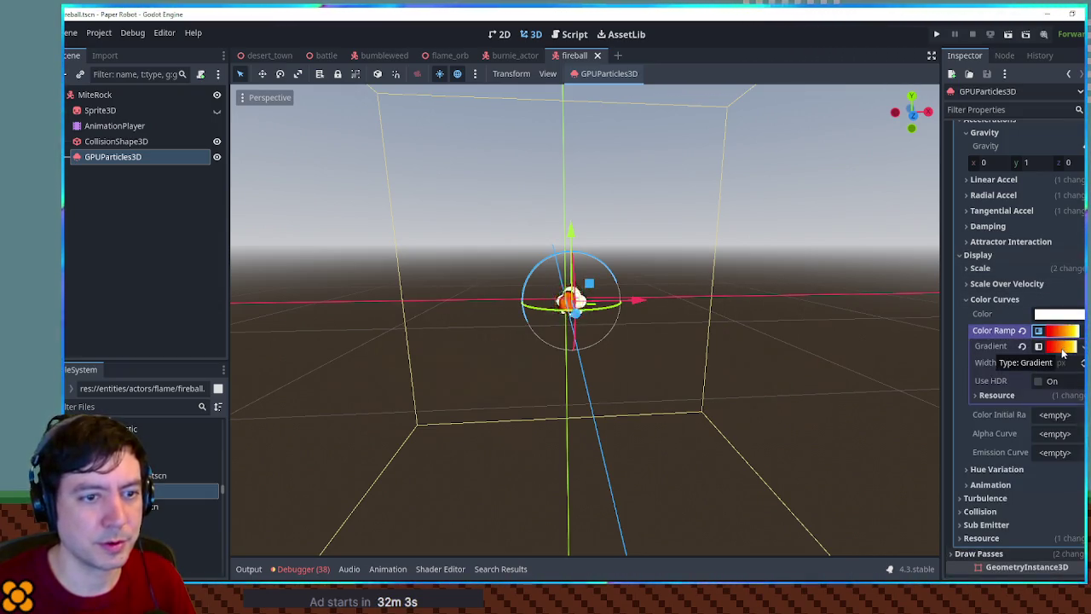
click(1062, 347)
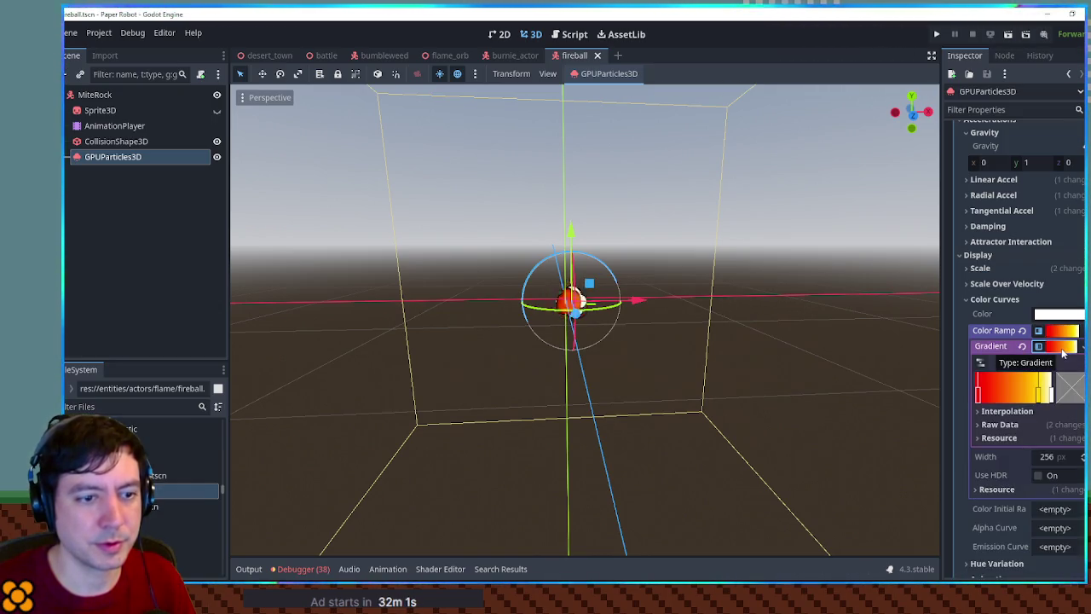
Drag the yellow gradient stop left so yellow appears sooner.
scroll(984, 287, up, 5)
scroll(986, 287, up, 5)
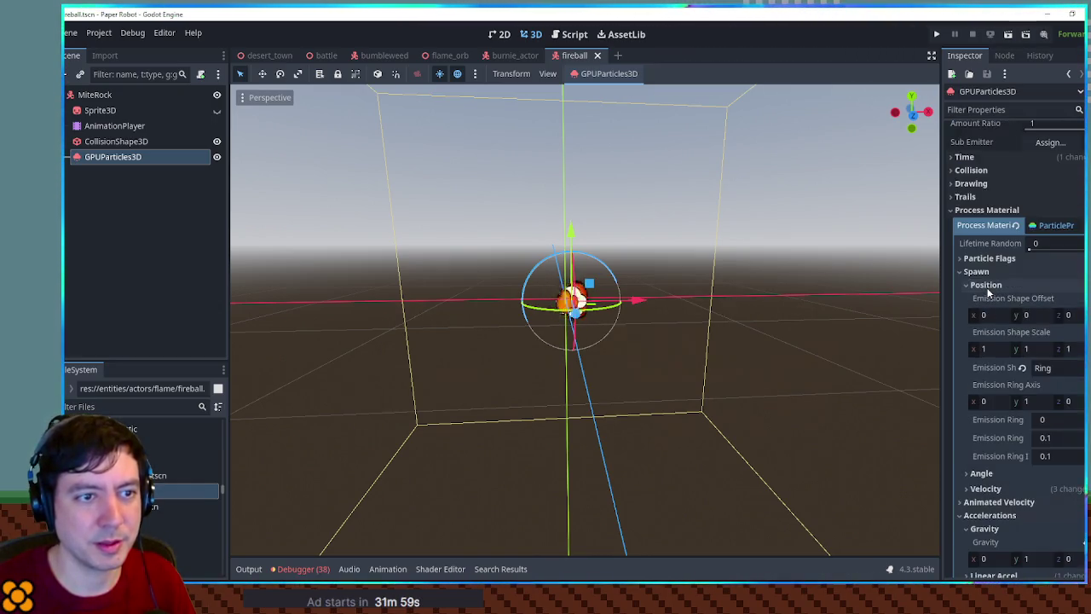
scroll(988, 292, down, 10)
click(1063, 347)
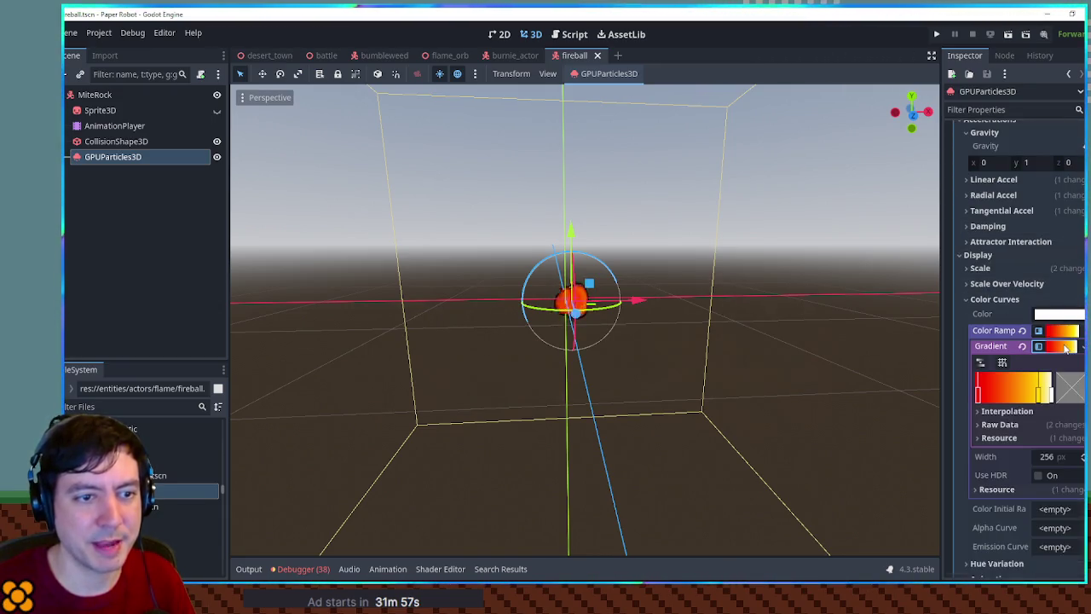
mouse_move(1038, 396)
mouse_down()
mouse_move(999, 396)
mouse_move(1031, 408)
mouse_up()
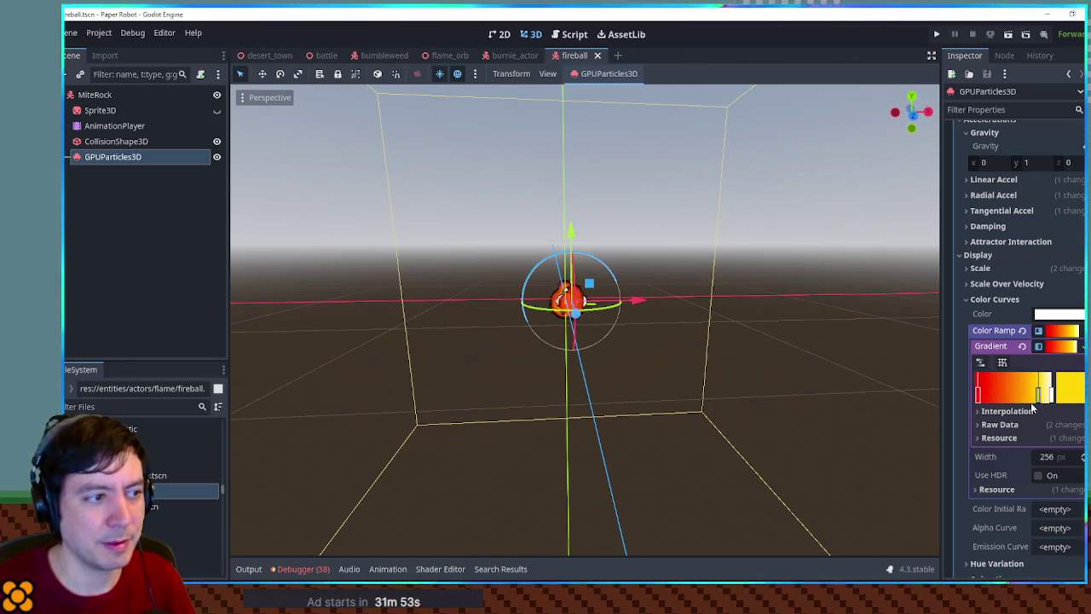
scroll(1035, 409, down, 2)
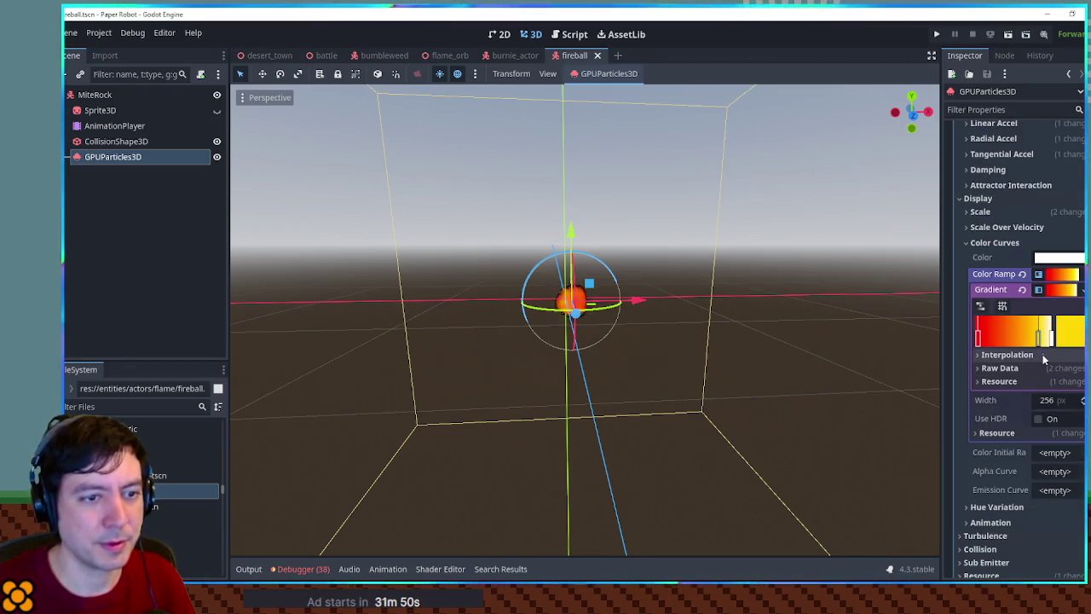
mouse_move(1041, 341)
mouse_down()
mouse_move(994, 341)
mouse_move(1009, 342)
mouse_up()
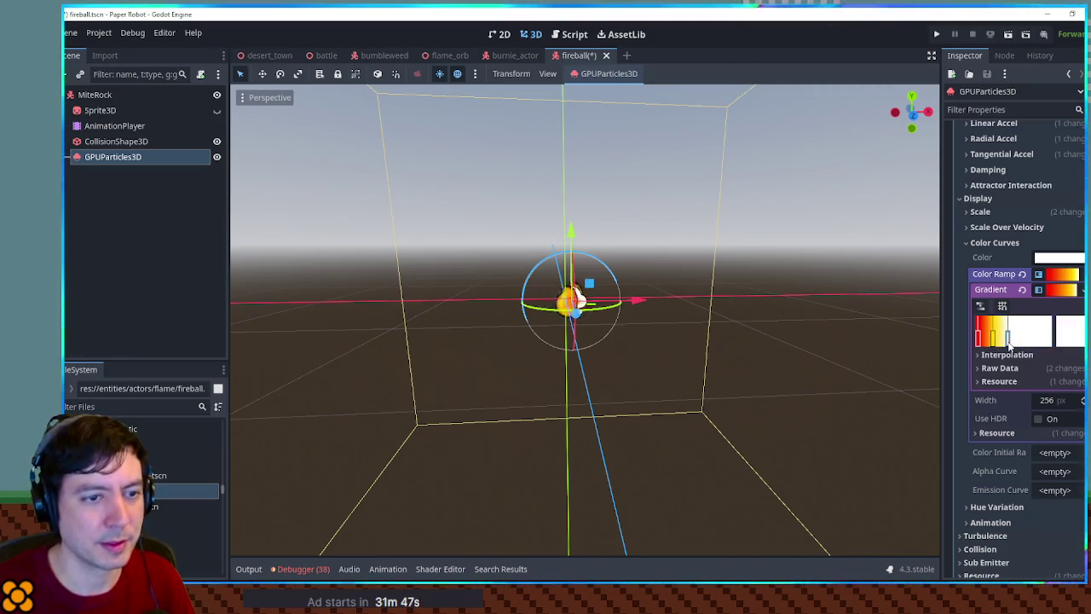
Set the white stop's alpha to 0 and save the scene.
double_click(1006, 341)
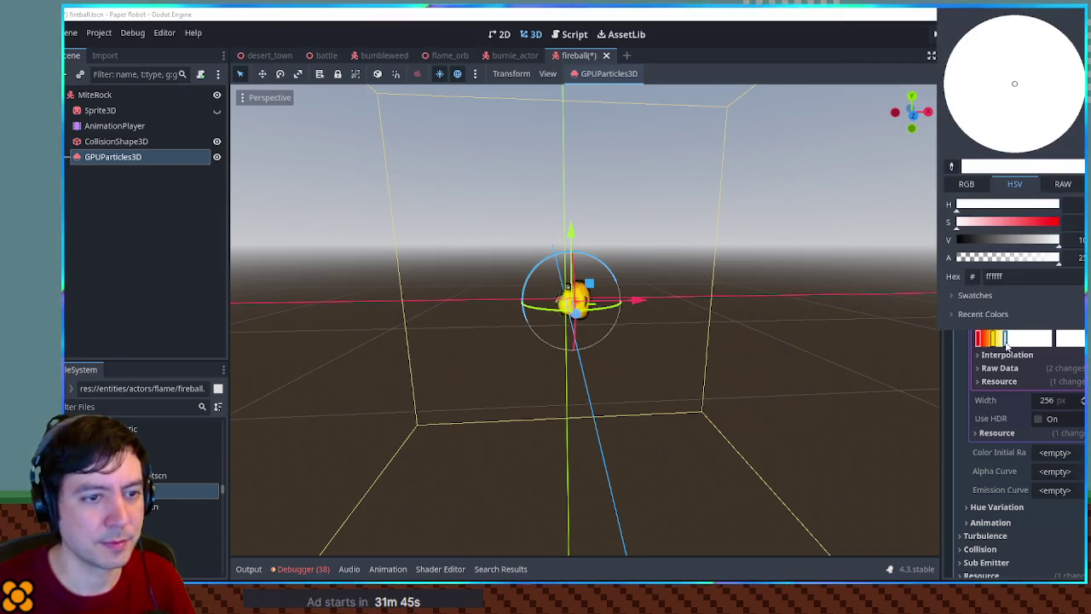
drag(1033, 264, 911, 268)
click(953, 350)
key(ctrl+s)
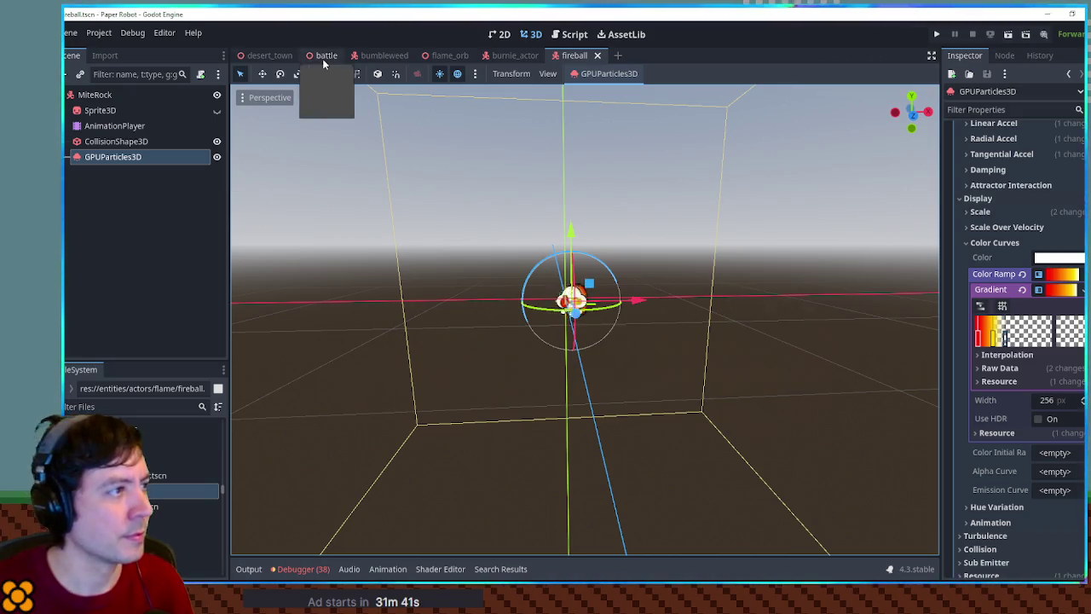
click(323, 57)
Test-run the battle, change partners, pass the fox's turn, and watch the fireball attack.
key(F6)
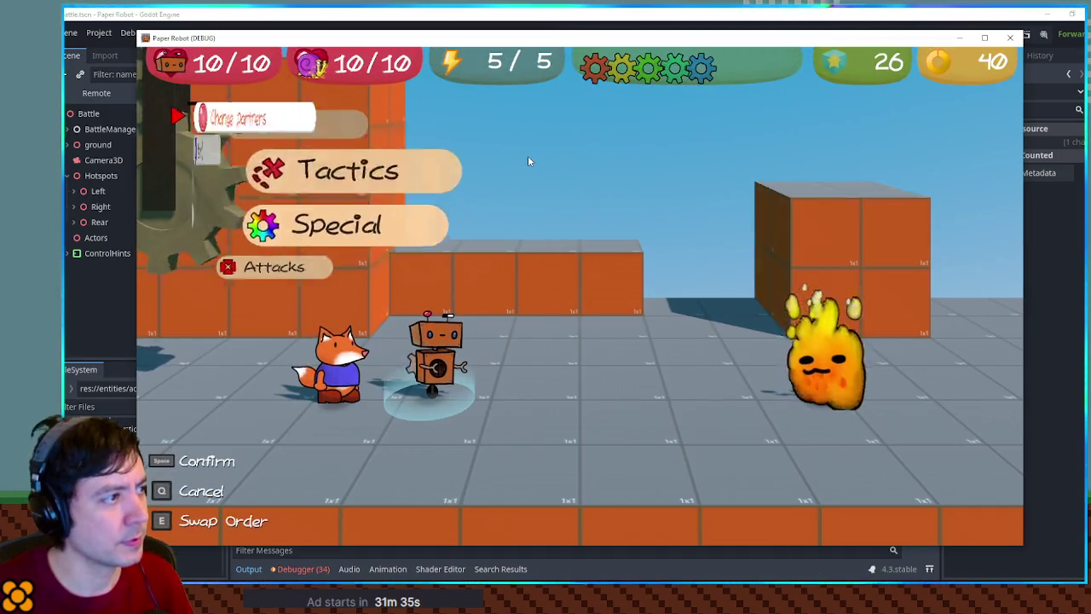
key(space)
key(Up)
key(space)
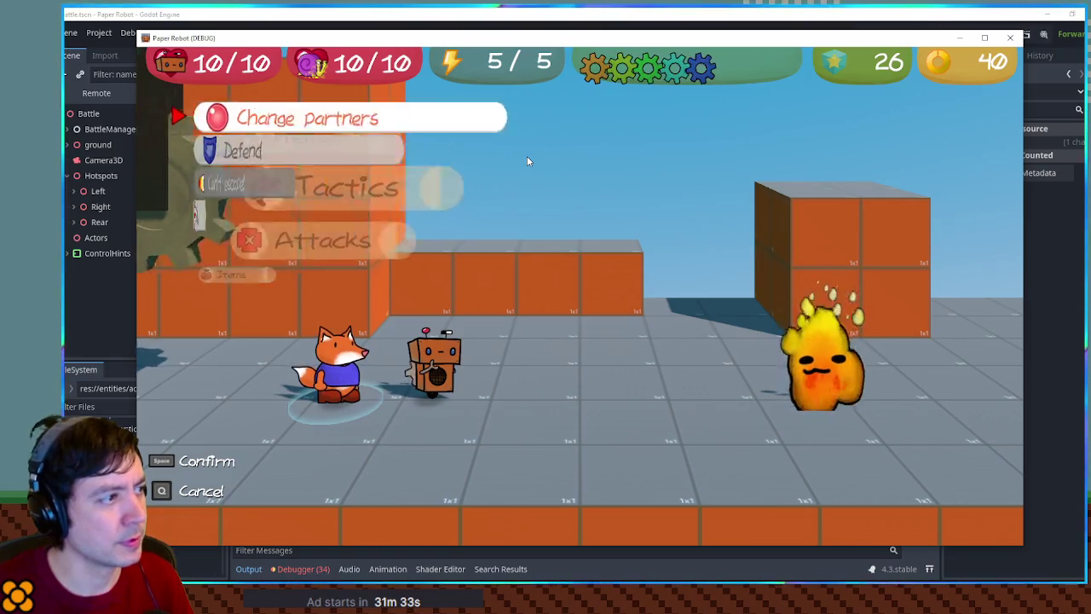
key(space)
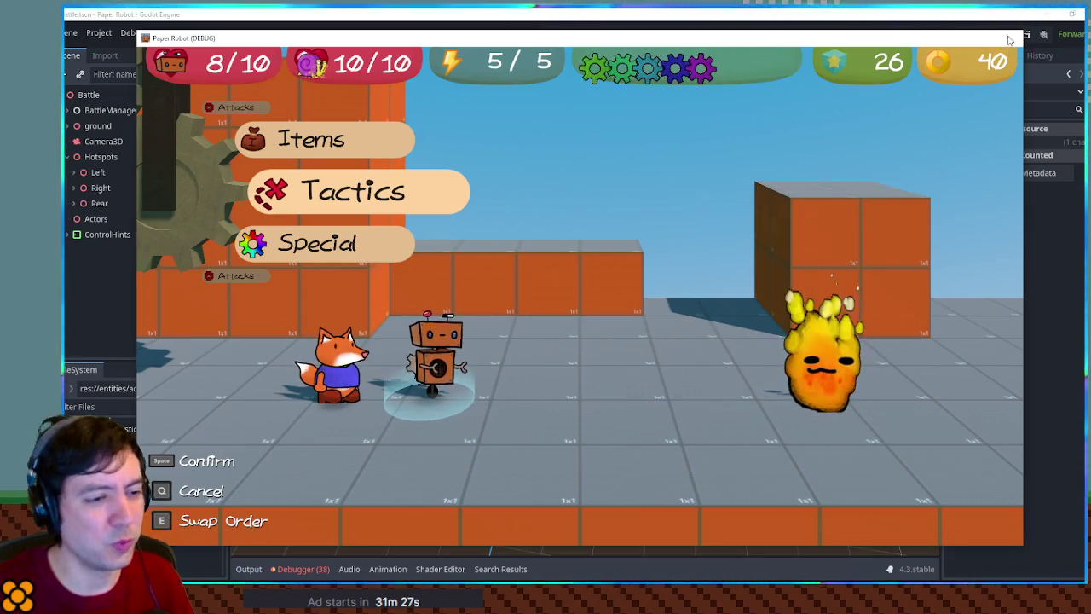
click(1010, 40)
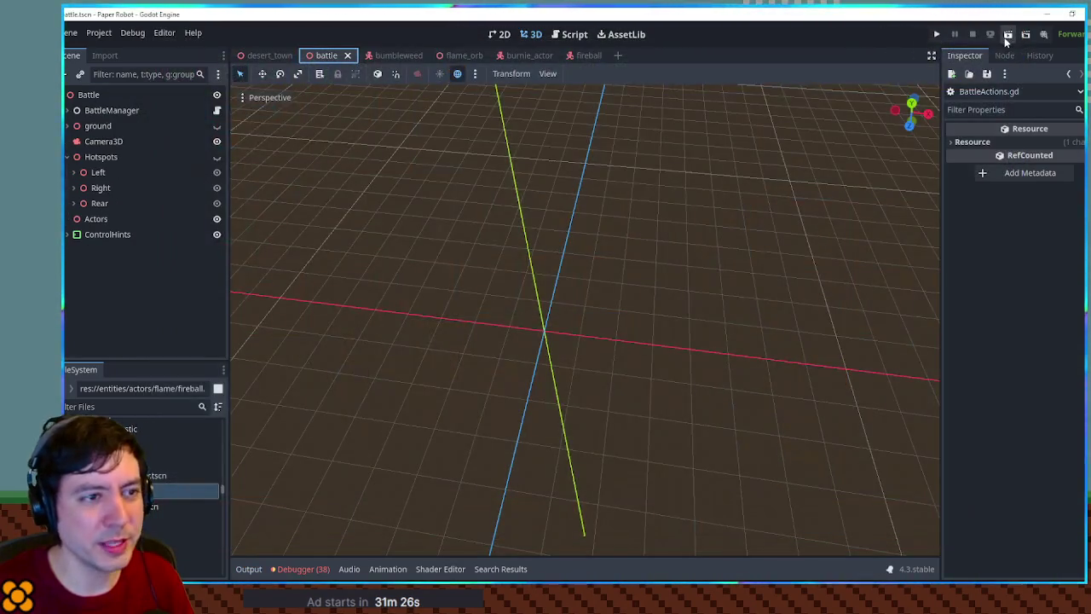
View the Hotshot script, set the fireball particle Amount to 15, and rerun the battle.
click(568, 36)
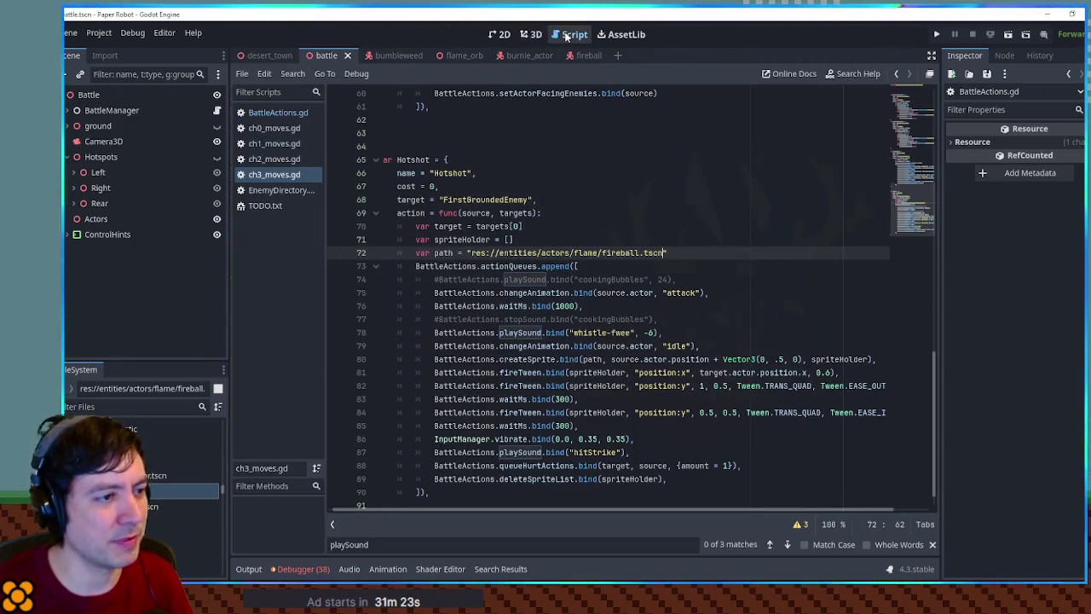
click(583, 61)
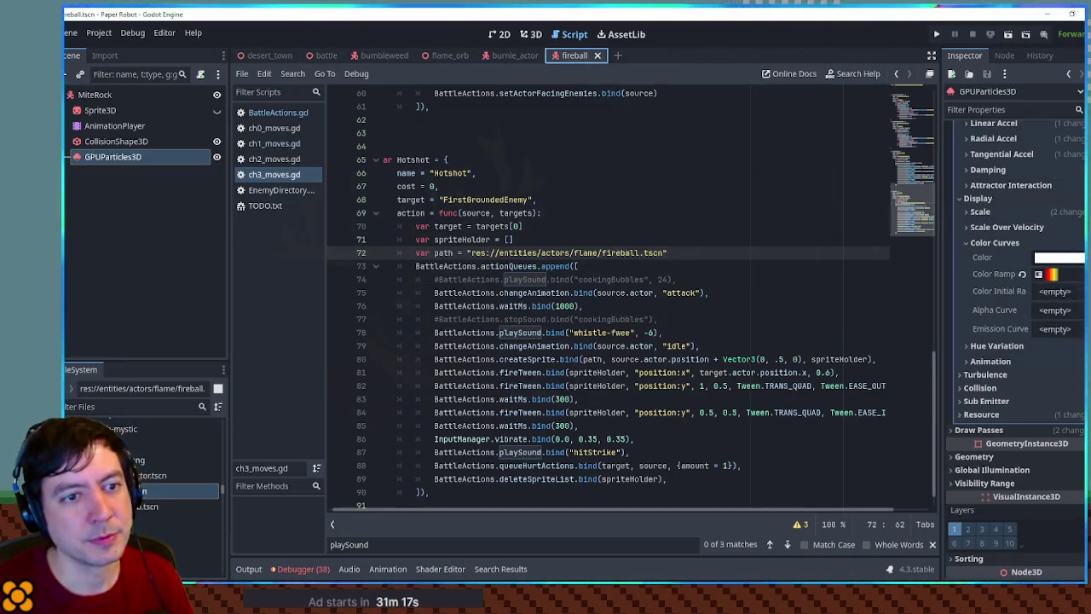
scroll(1029, 303, up, 10)
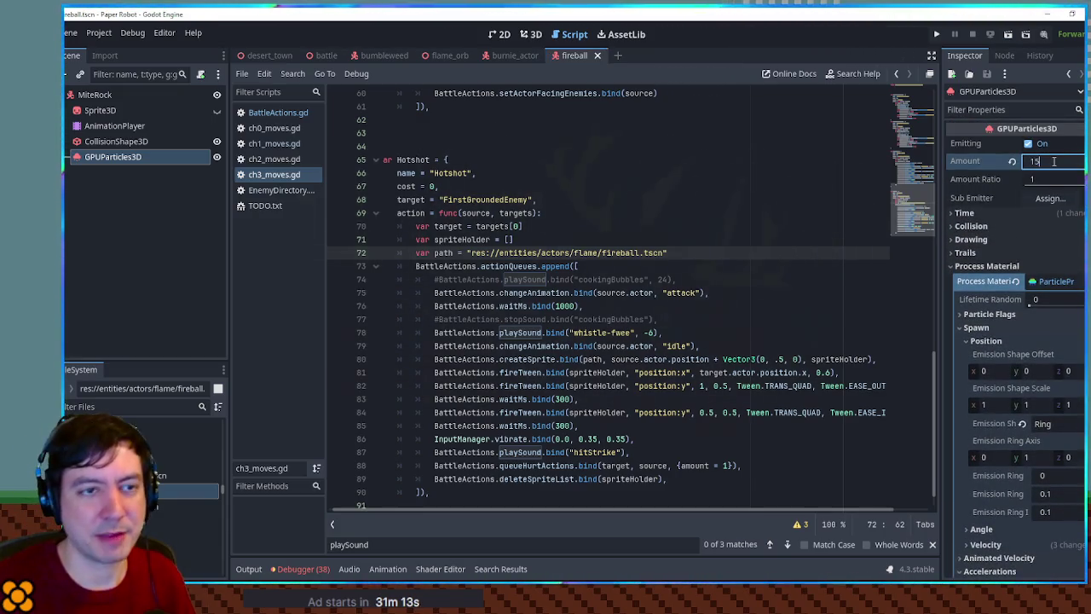
click(327, 55)
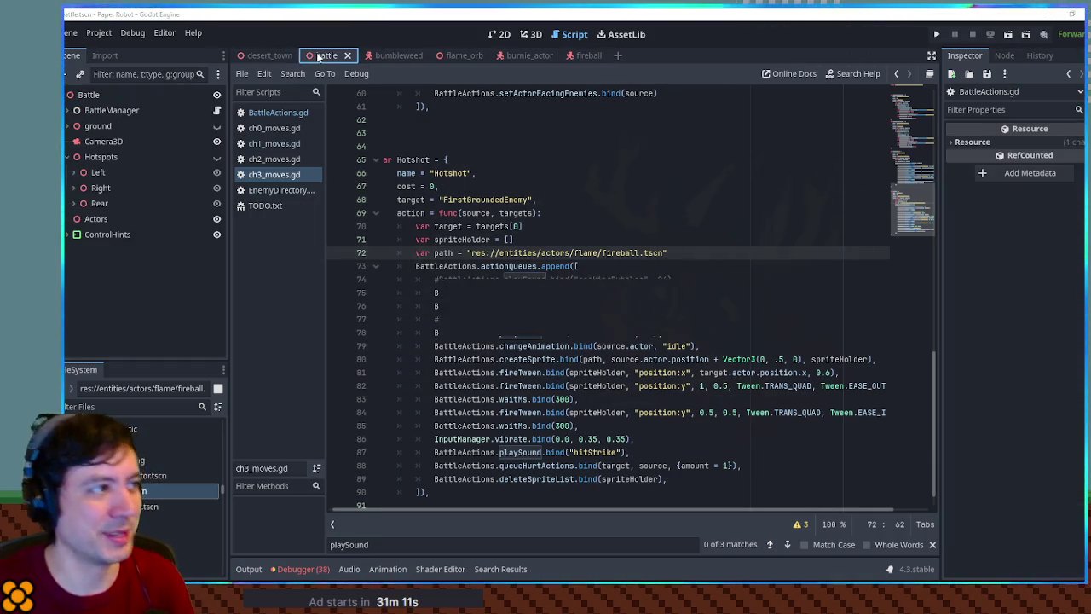
key(F6)
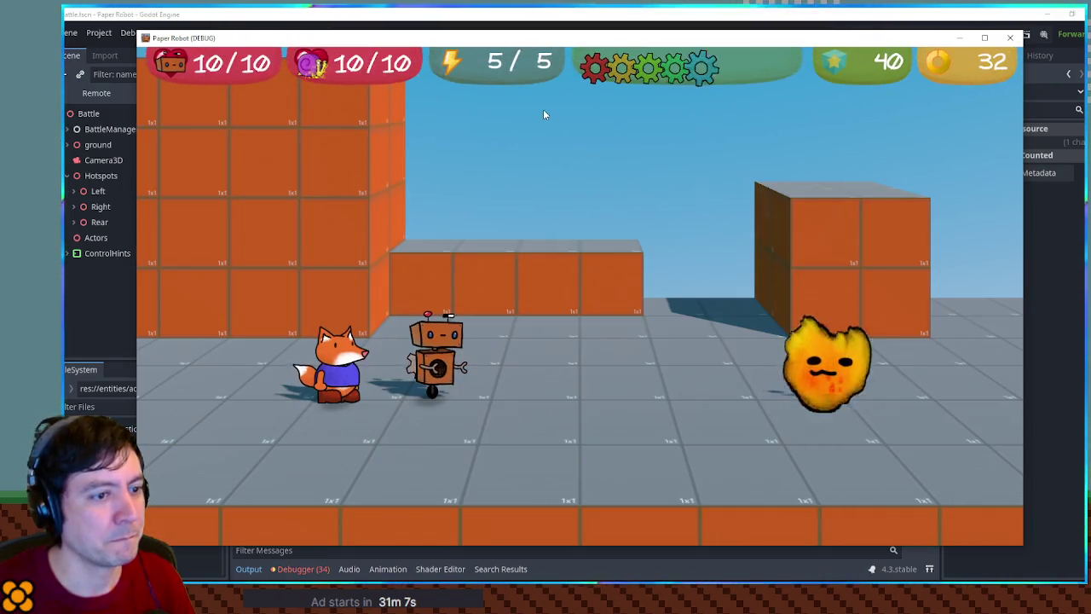
key(space)
key(q)
key(Up)
key(space)
key(Up)
key(space)
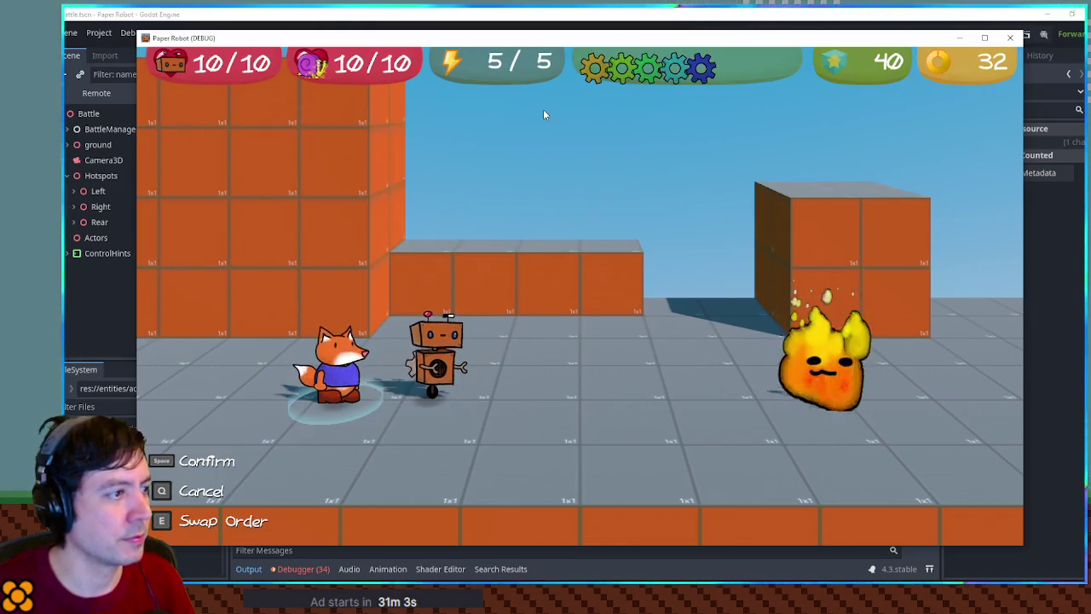
key(Up)
key(space)
key(Up)
key(space)
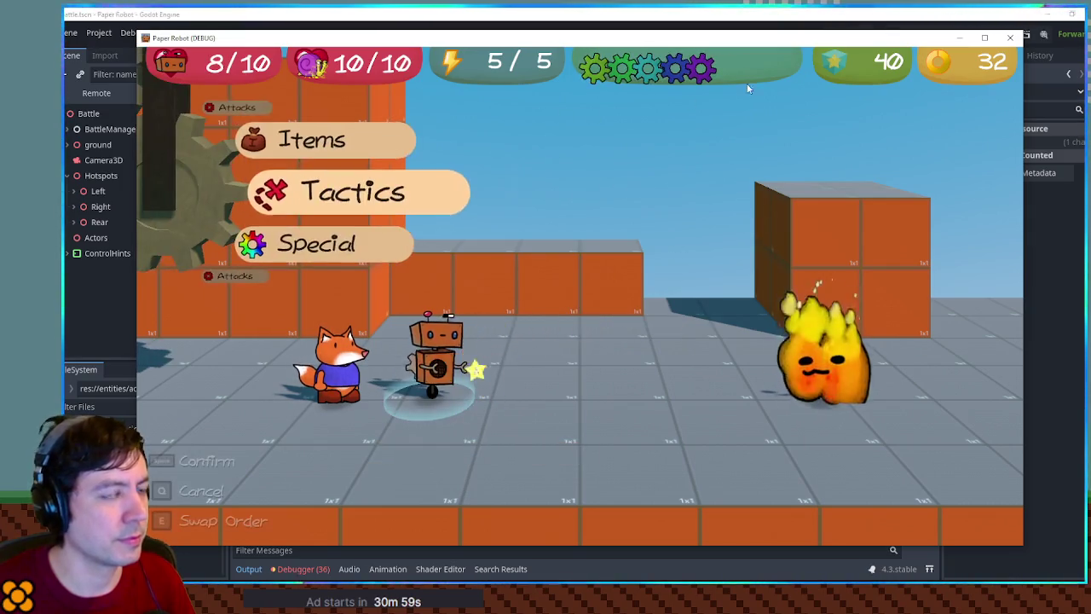
click(1014, 40)
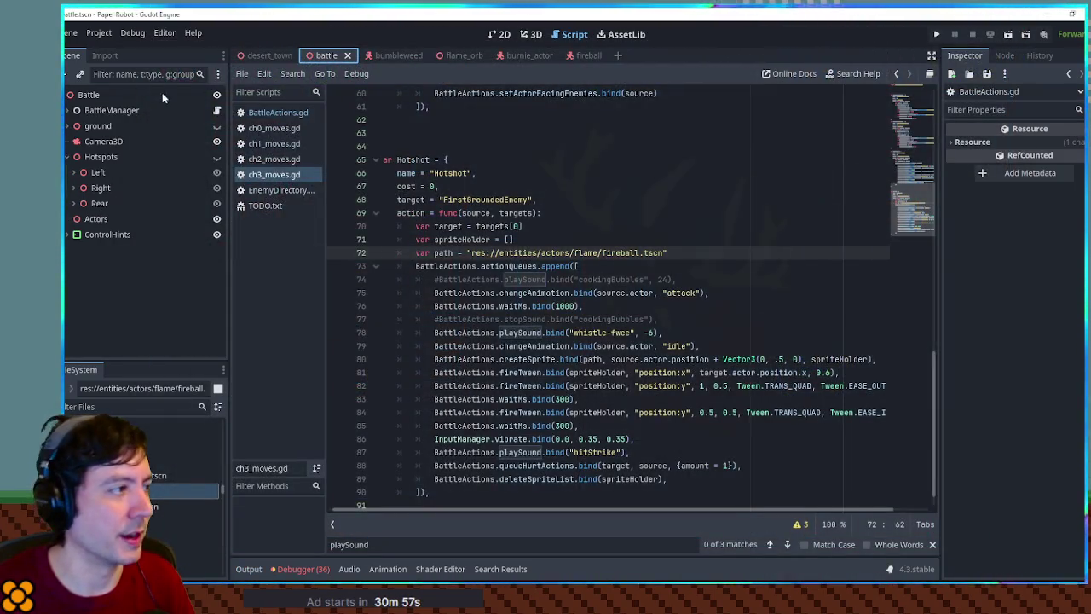
In the fireball scene, set the GPUParticles3D Amount to 100 and save.
click(594, 54)
click(1046, 161)
text(0)
key(ctrl+s)
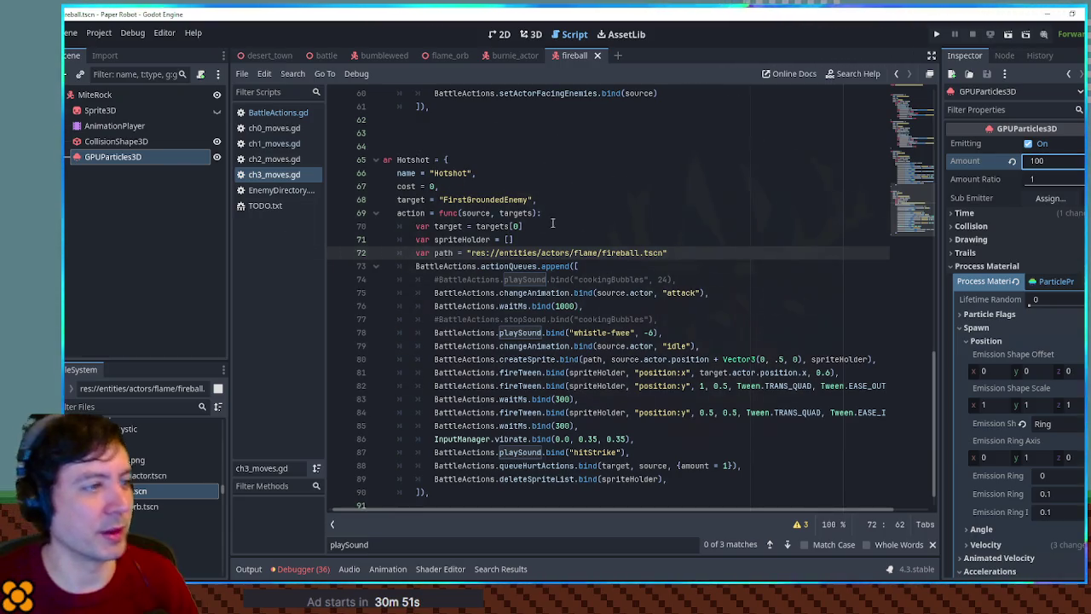
Add the listen-to-the-beat attack planning comment below the Hotshot block in ch3_moves.gd and save.
click(443, 186)
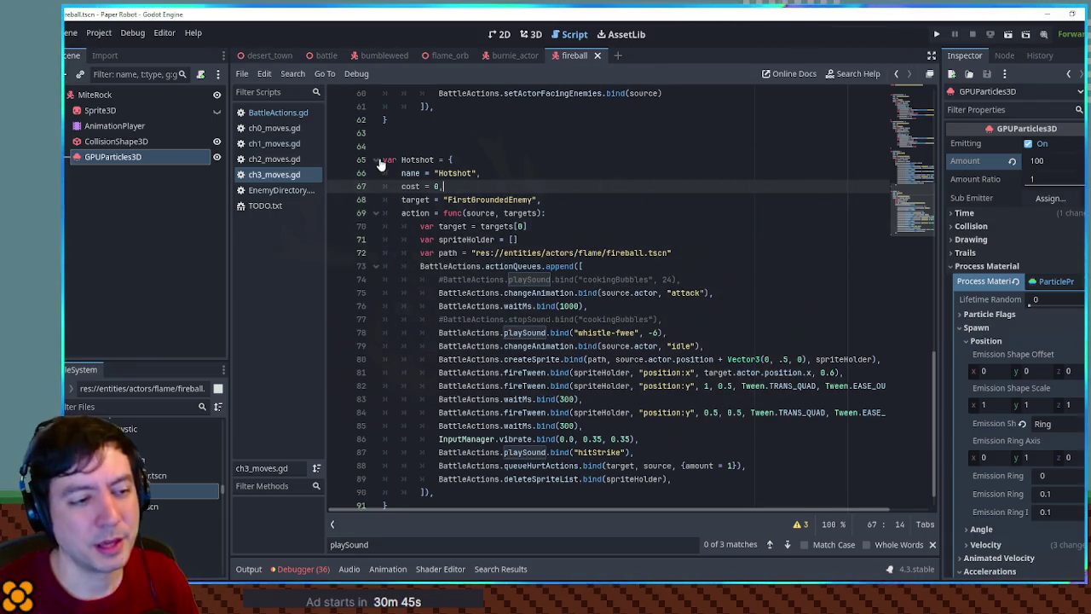
scroll(472, 300, down, 1)
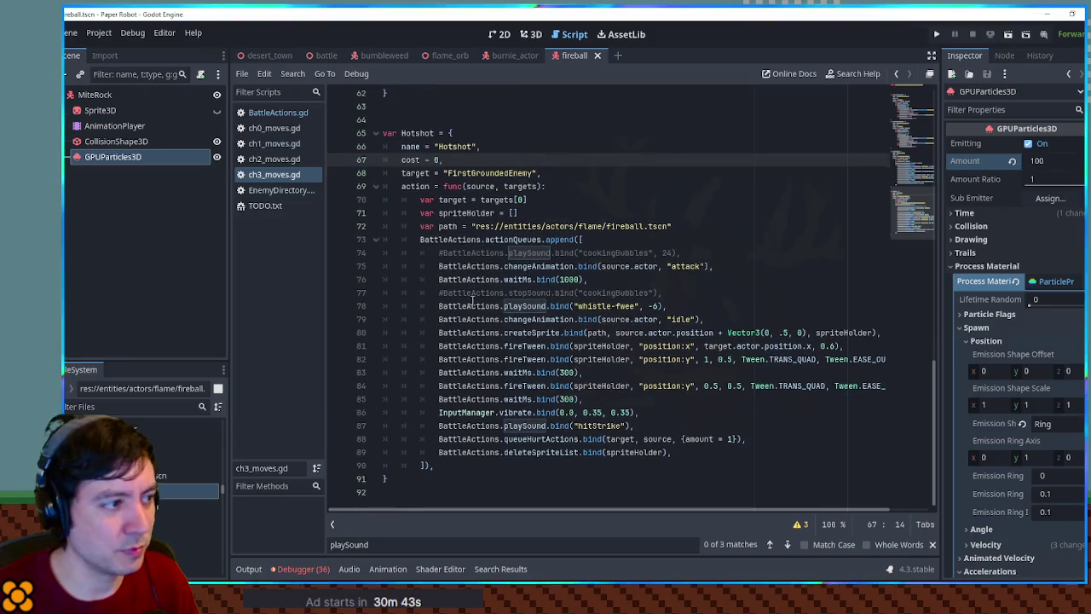
click(418, 485)
key(Return)
text(# listen to the beat atta)
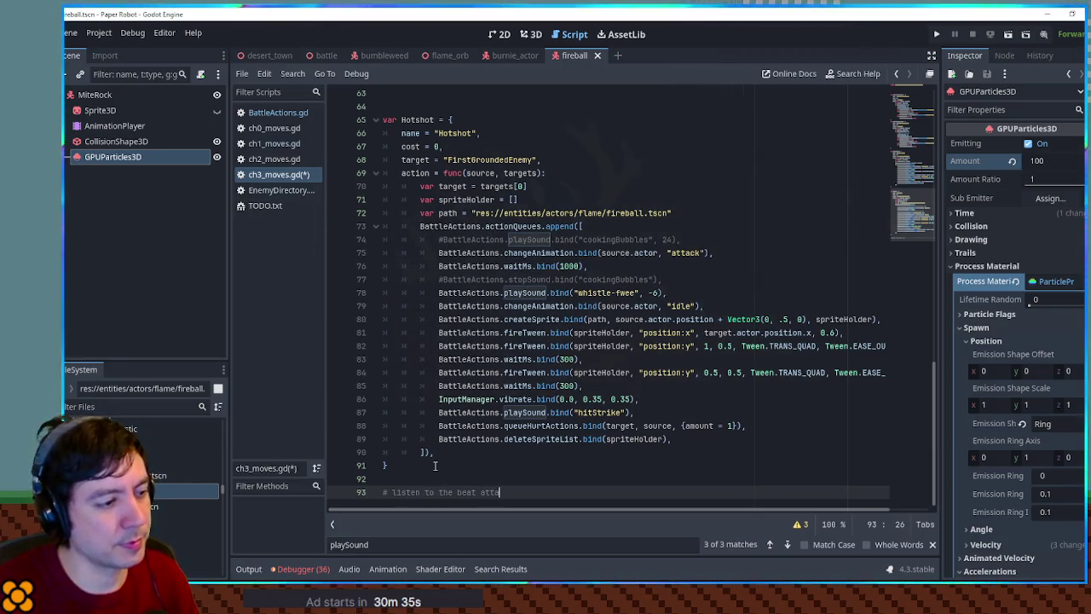
text(ck)
key(Return)
key(Return)
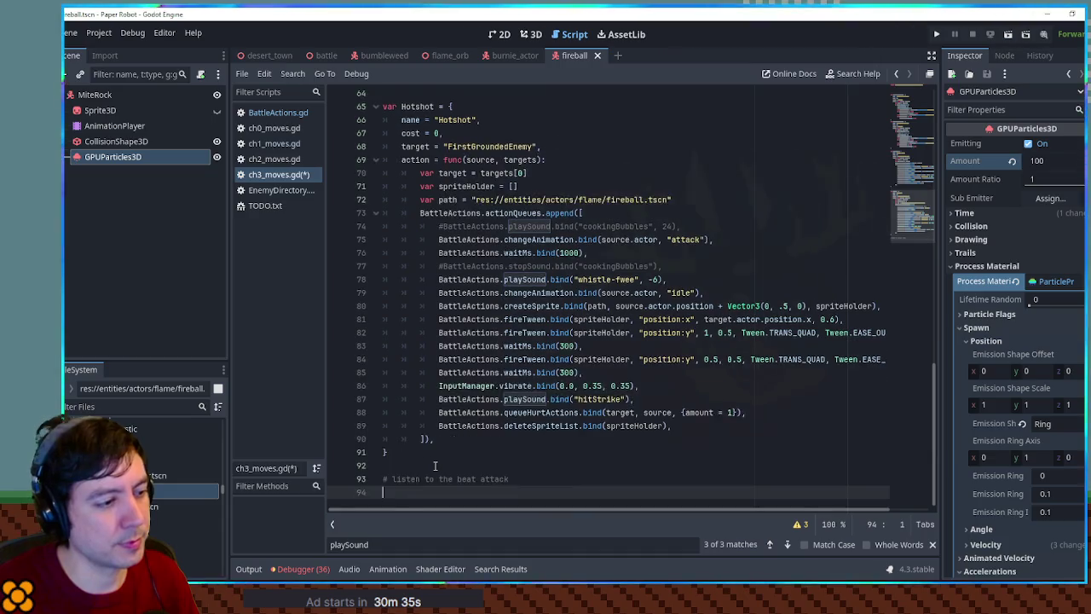
text(# counter attack)
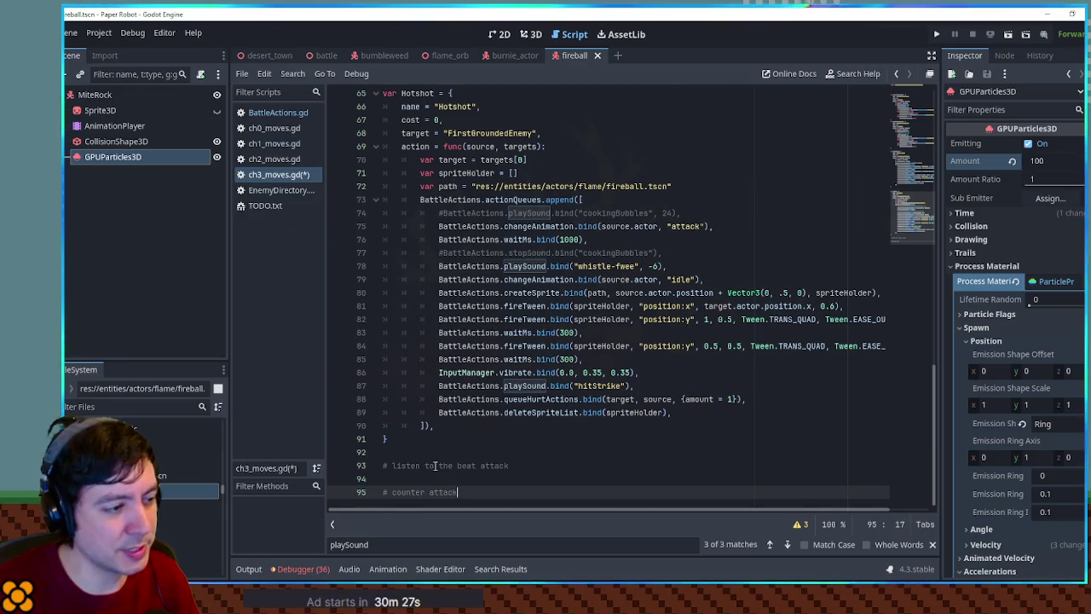
key(ctrl+s)
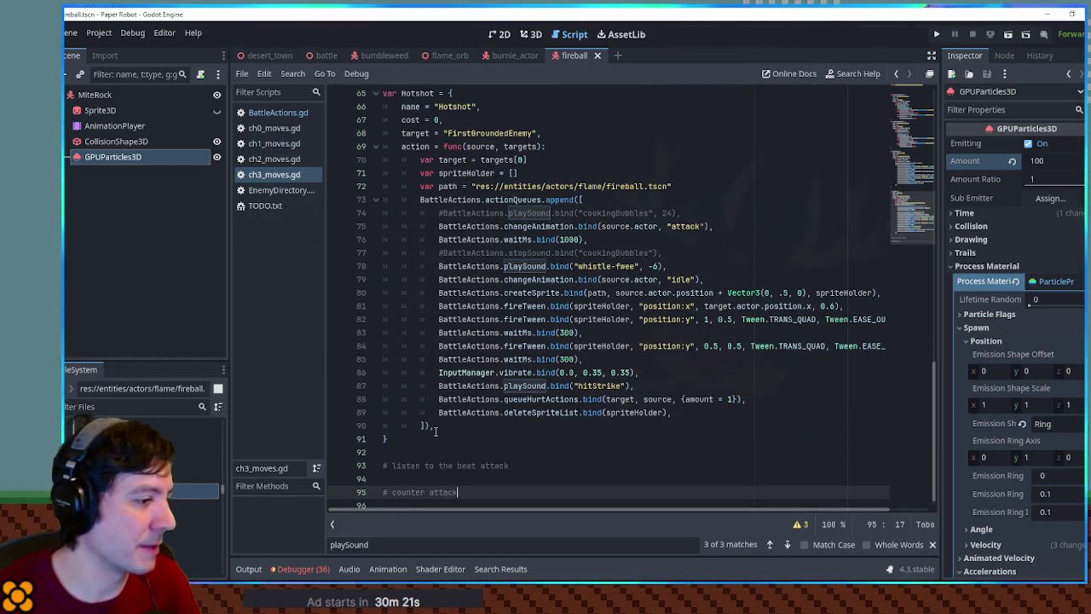
Add comments '# prebaked rythyms' and '# fireball will be hidden?' under the listen comment.
click(517, 465)
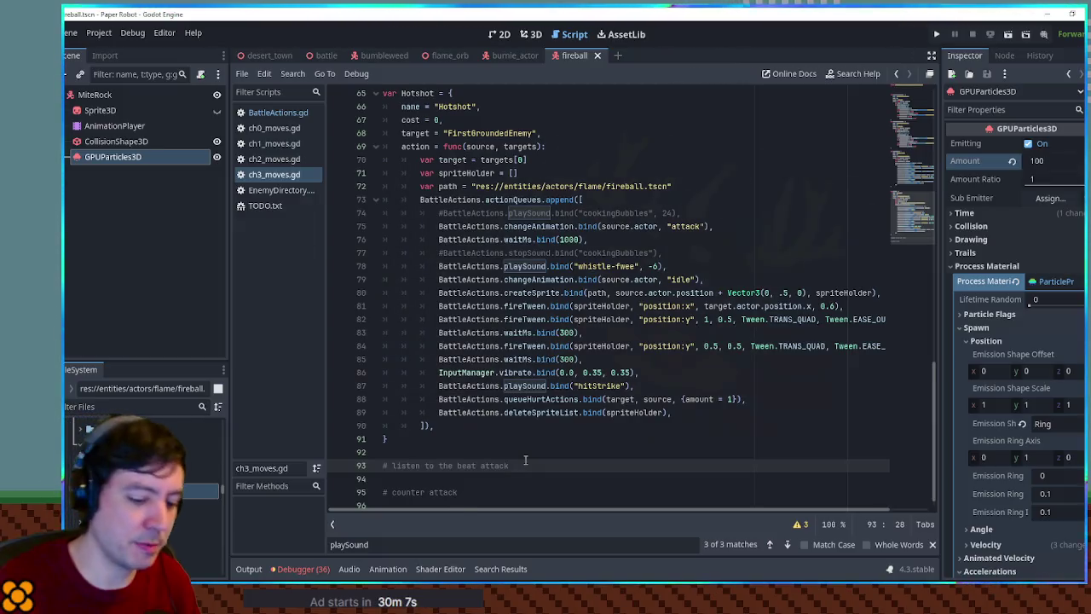
key(Return)
text(# prebaked )
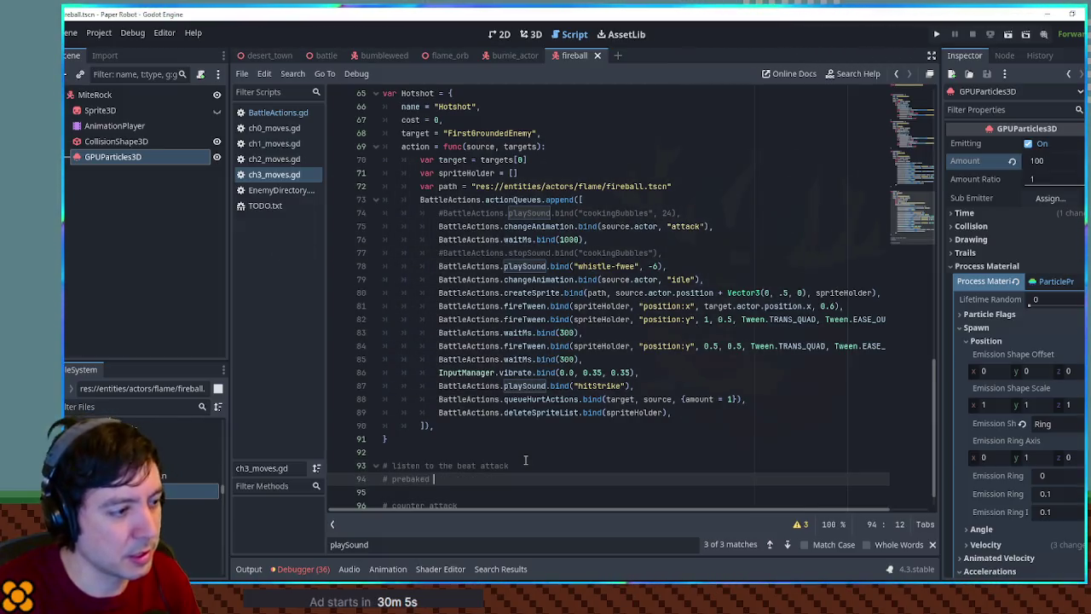
text(ryht)
text(yhtyms)
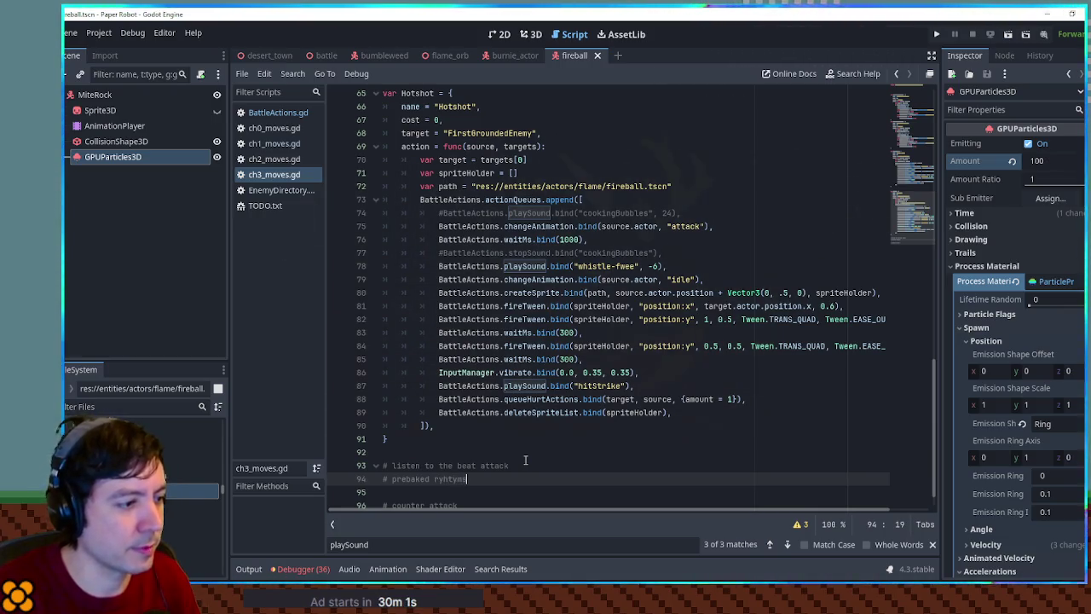
key(Left)
key(Left)
key(Left)
key(BackSpace)
key(Right)
text(h)
key(End)
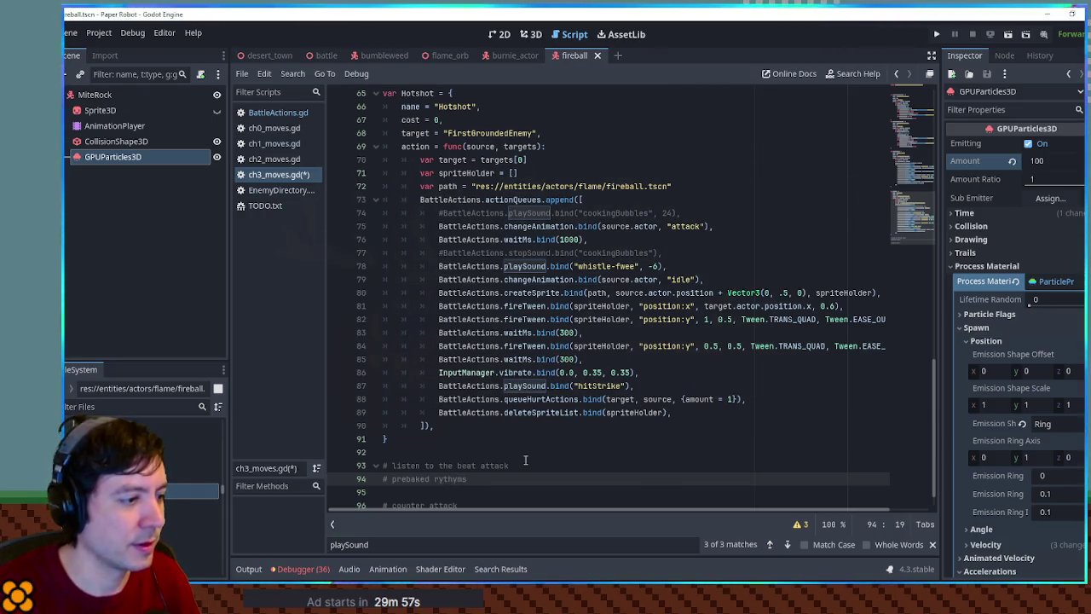
key(Return)
text(# )
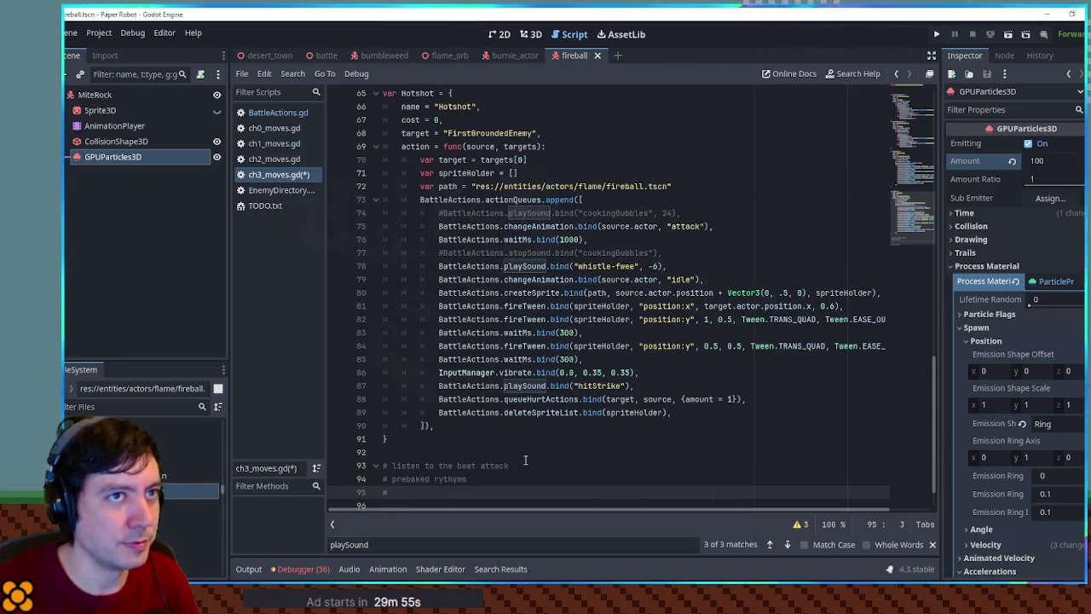
text(fireba)
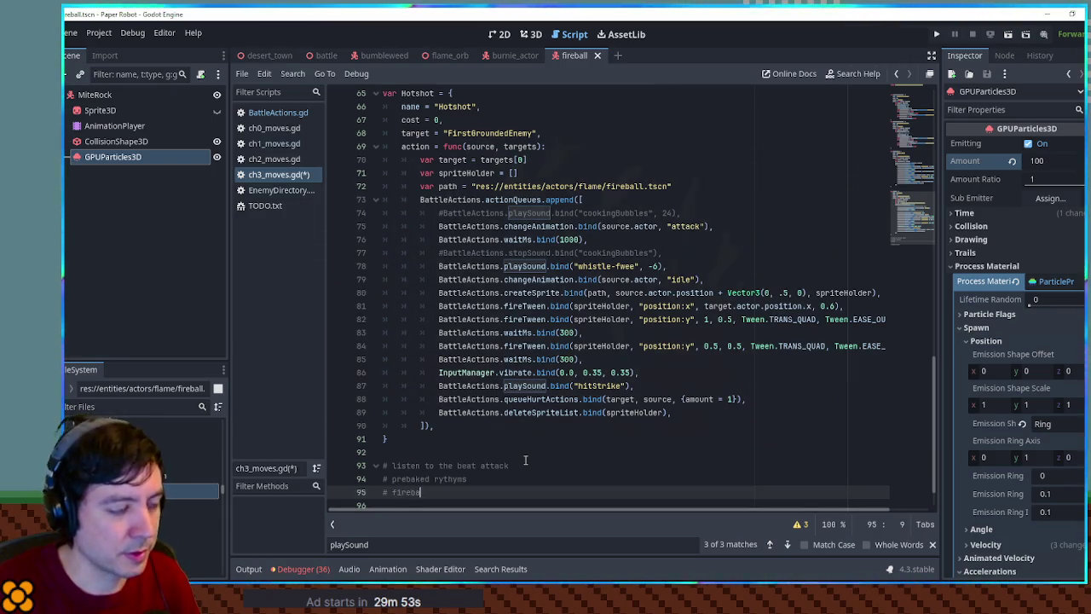
text(ll will be )
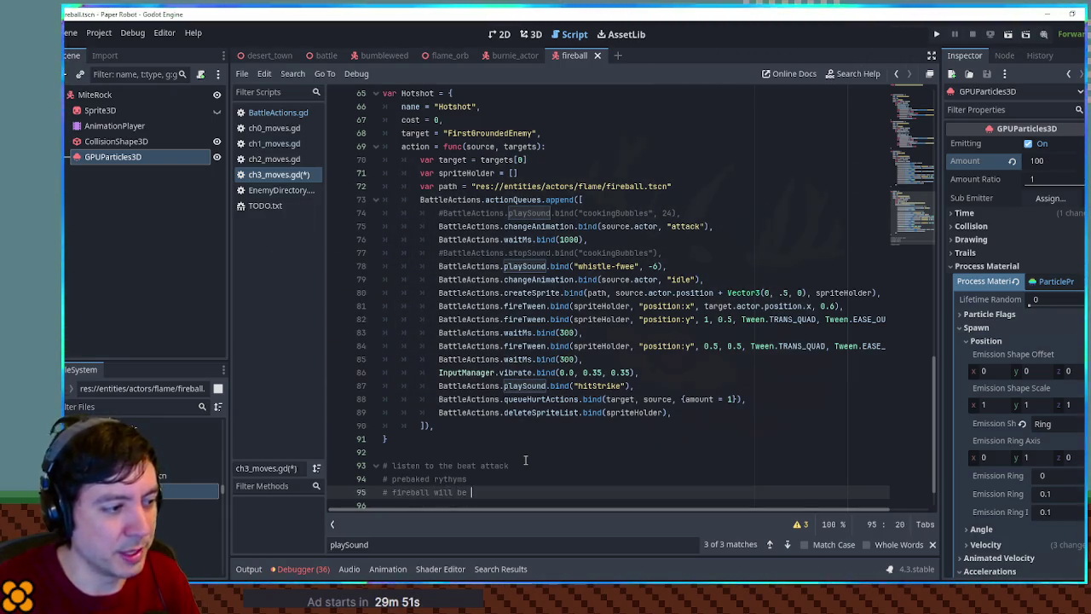
text(hidden?)
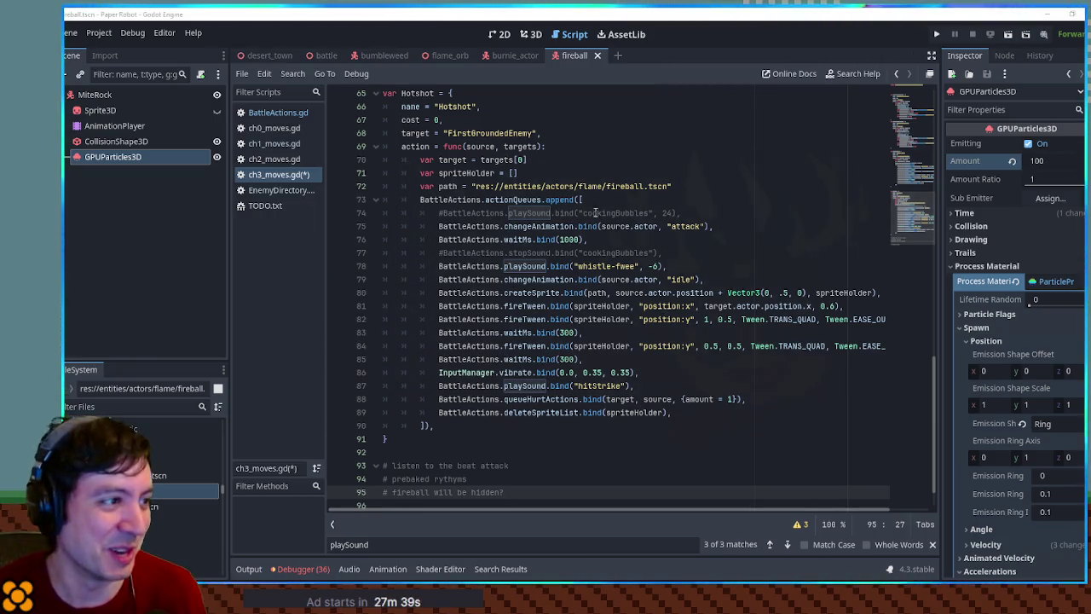
Zoom in on the flame in the burnie_actor scene, then switch to the desert_town scene.
click(512, 60)
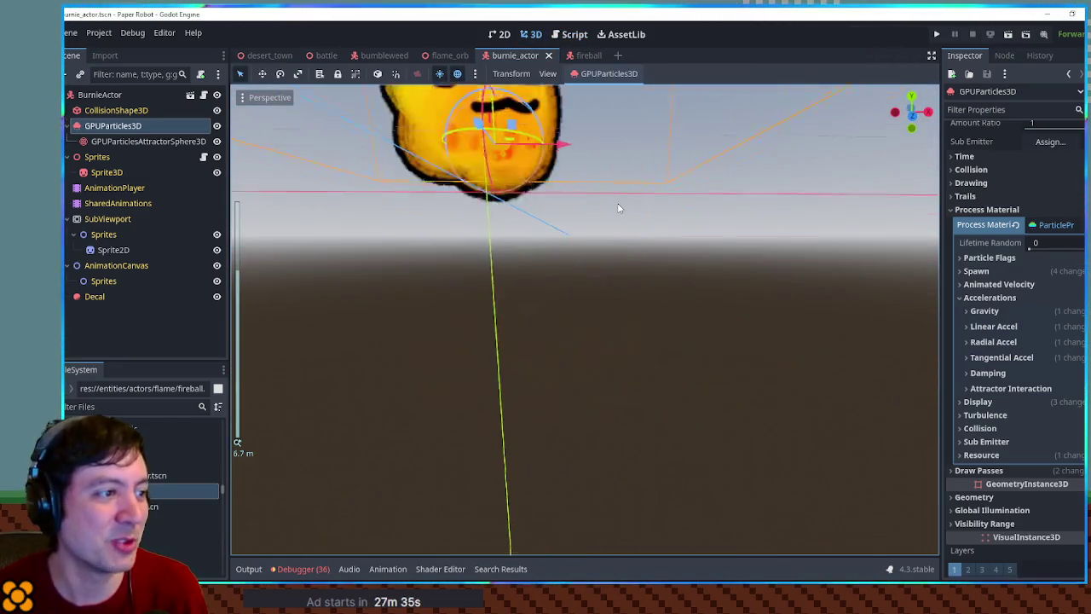
scroll(617, 204, up, 6)
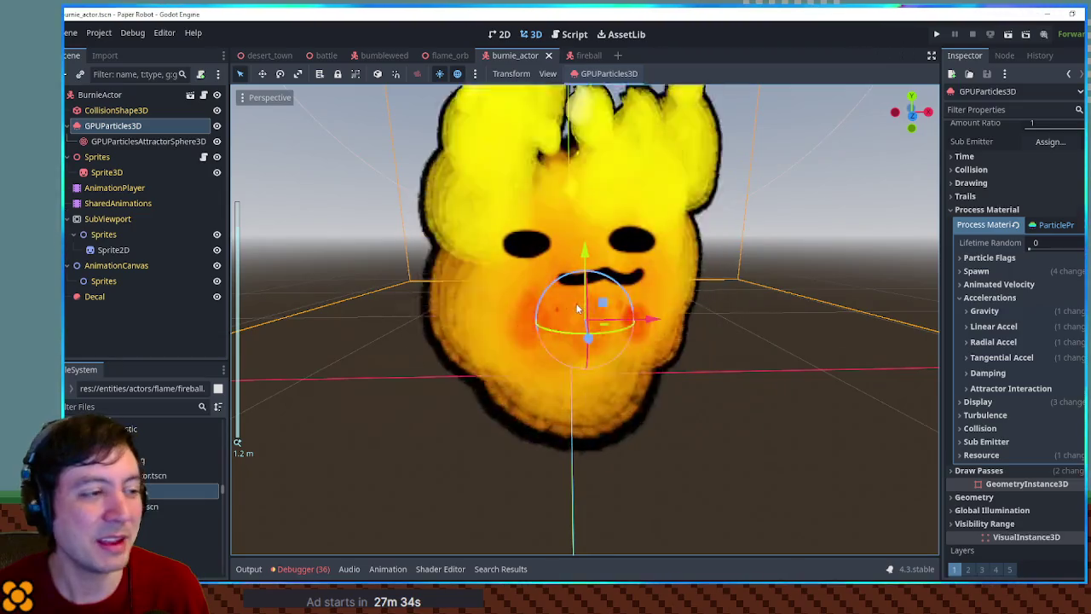
scroll(583, 300, down, 4)
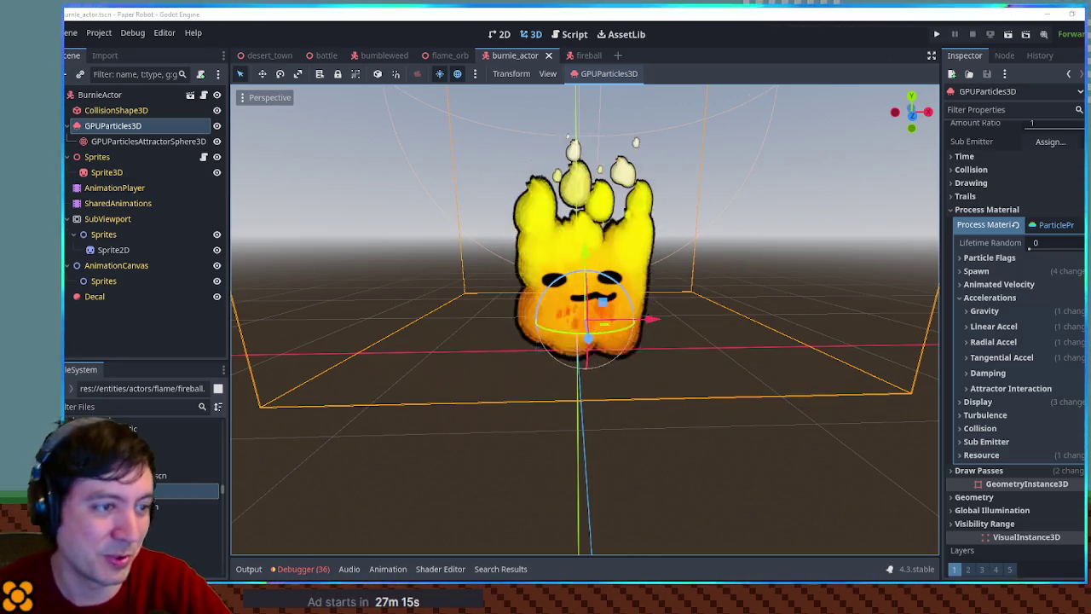
click(262, 56)
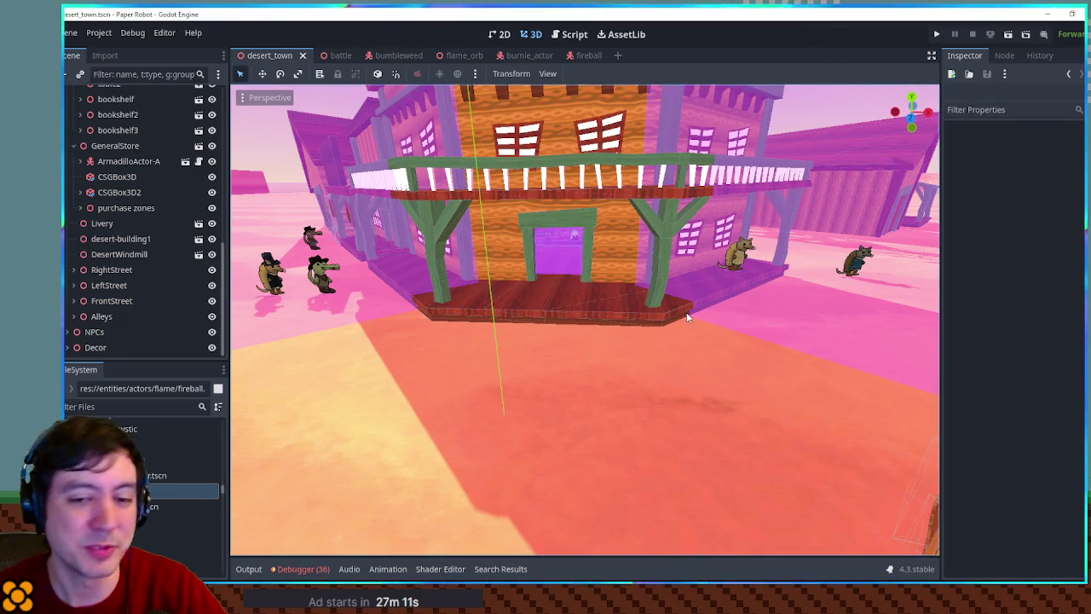